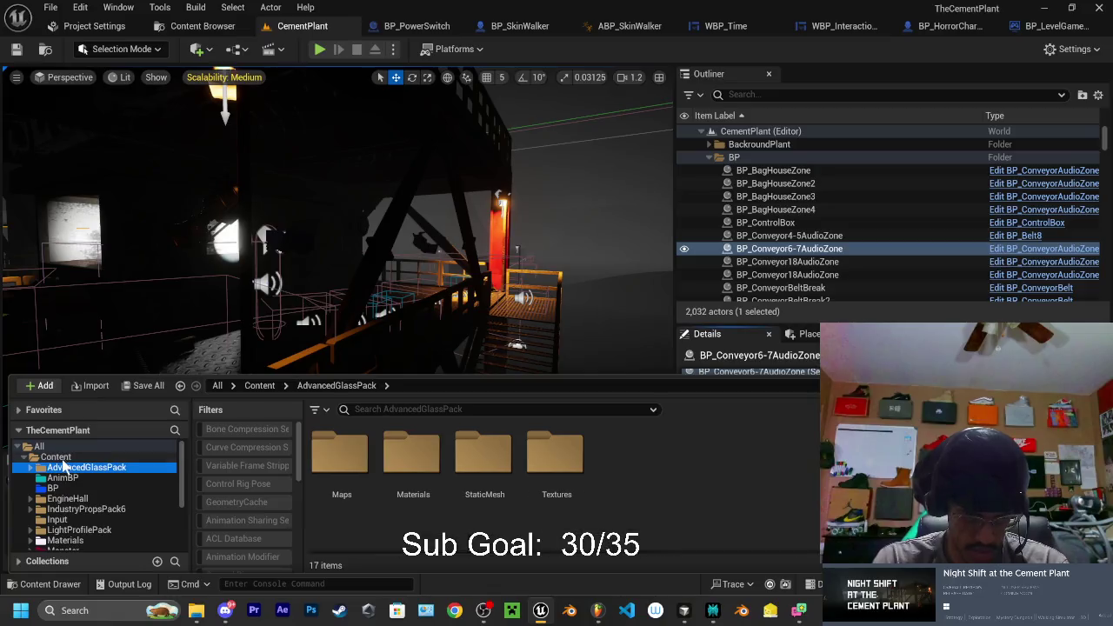
# Create a new folder named VFX in the Content folder and open it
pyautogui.click(54, 457)
pyautogui.rightClick(957, 487)
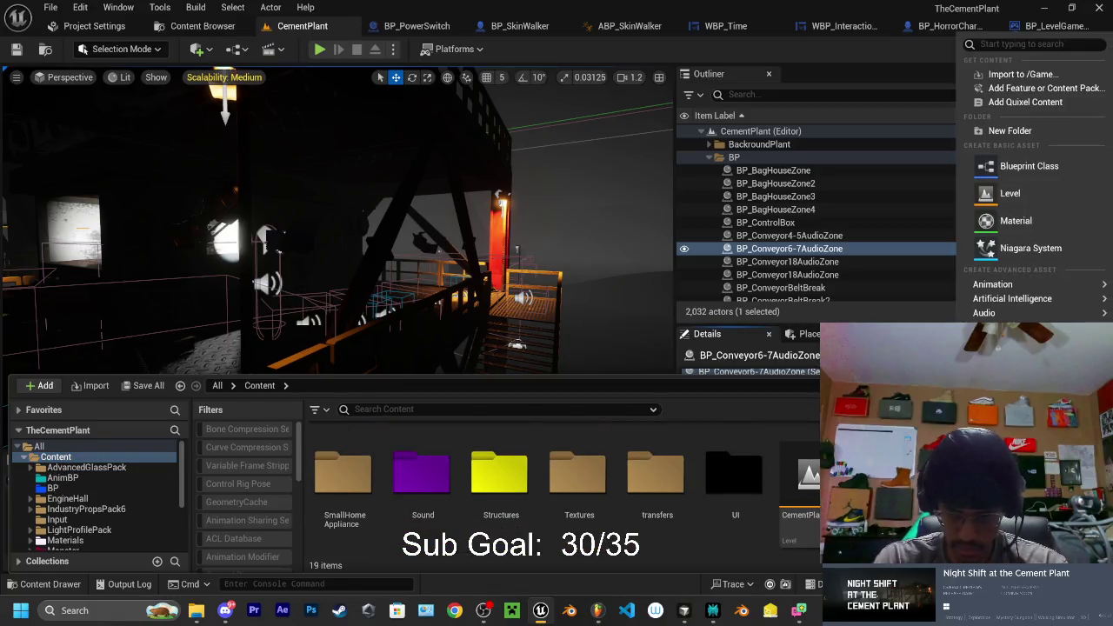
pyautogui.click(1009, 130)
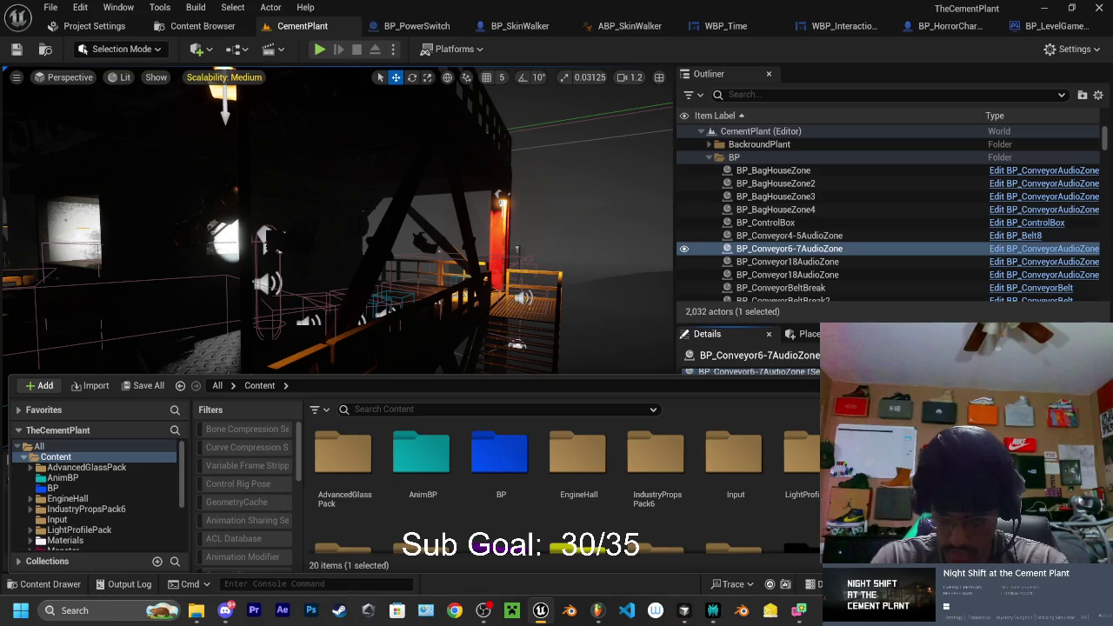
pyautogui.scroll(-2, 484, 502)
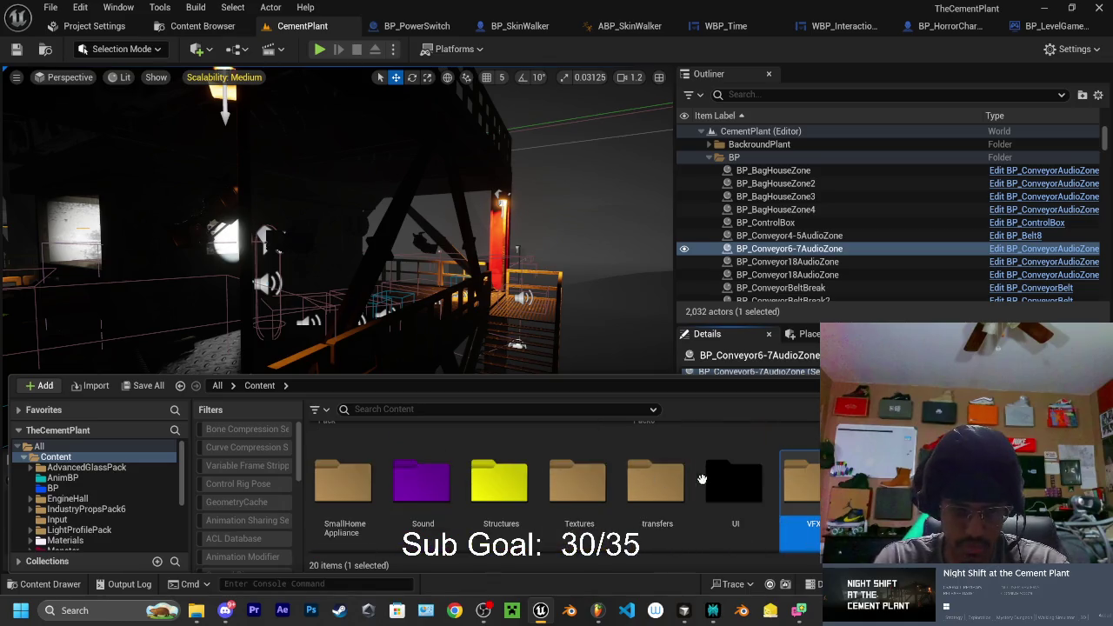
pyautogui.doubleClick(799, 477)
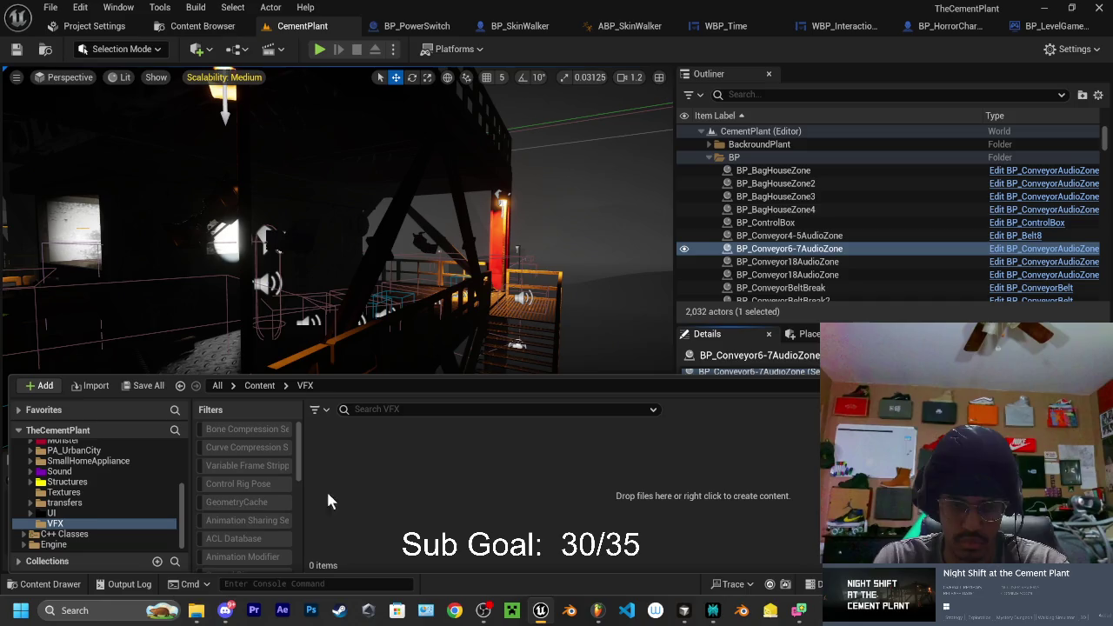
# Give the VFX folder a darker, less saturated magenta colour
pyautogui.rightClick(54, 524)
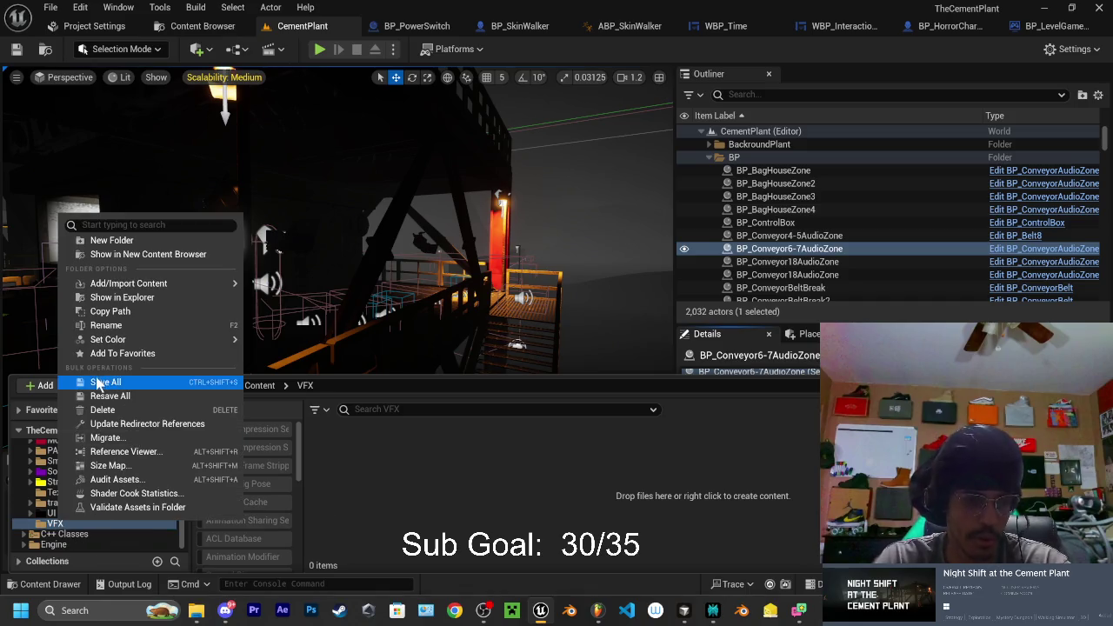
pyautogui.moveTo(108, 339)
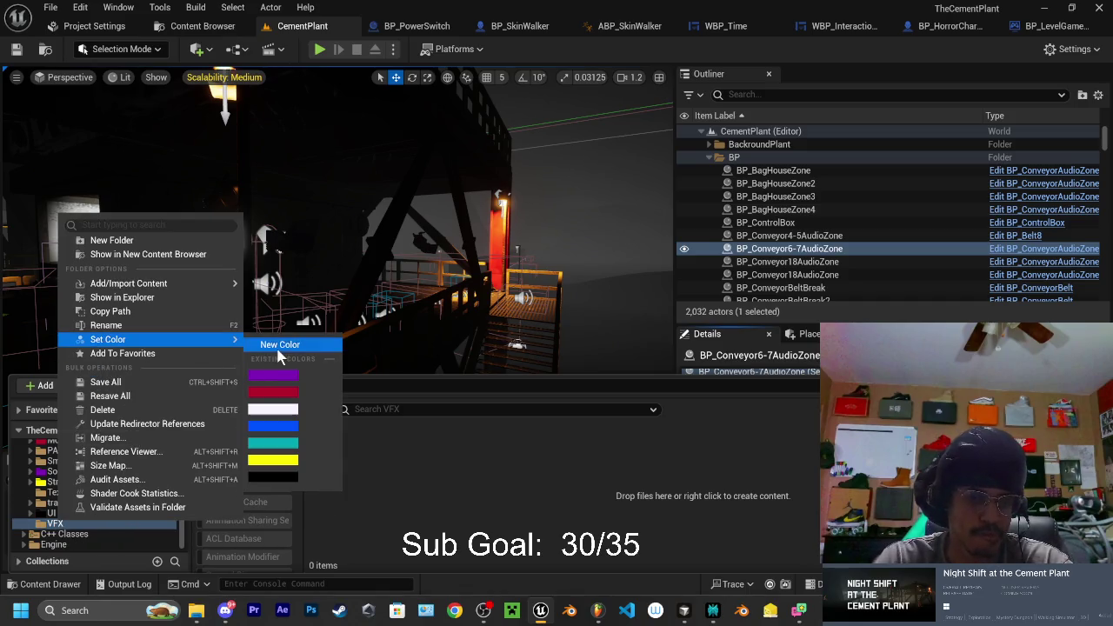
pyautogui.click(276, 351)
pyautogui.click(470, 362)
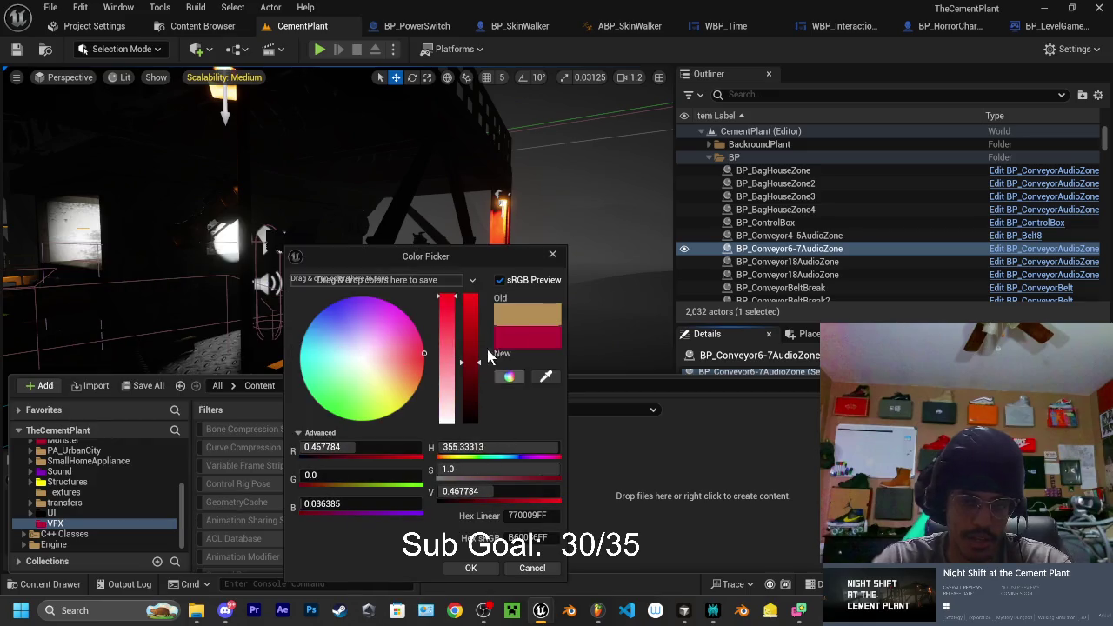
pyautogui.moveTo(418, 350)
pyautogui.mouseDown()
pyautogui.moveTo(405, 319)
pyautogui.moveTo(445, 331)
pyautogui.mouseUp()
pyautogui.click(473, 569)
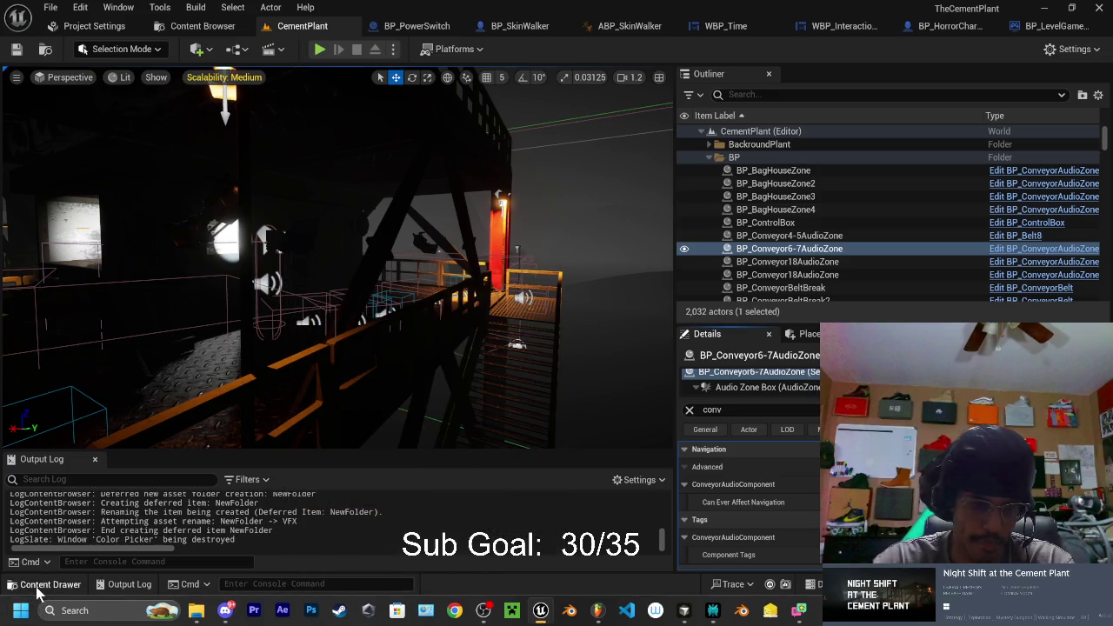
# Open the Content Drawer and scroll to locate the VFX folder
pyautogui.click(44, 583)
pyautogui.scroll(5, 122, 532)
pyautogui.scroll(-5, 128, 517)
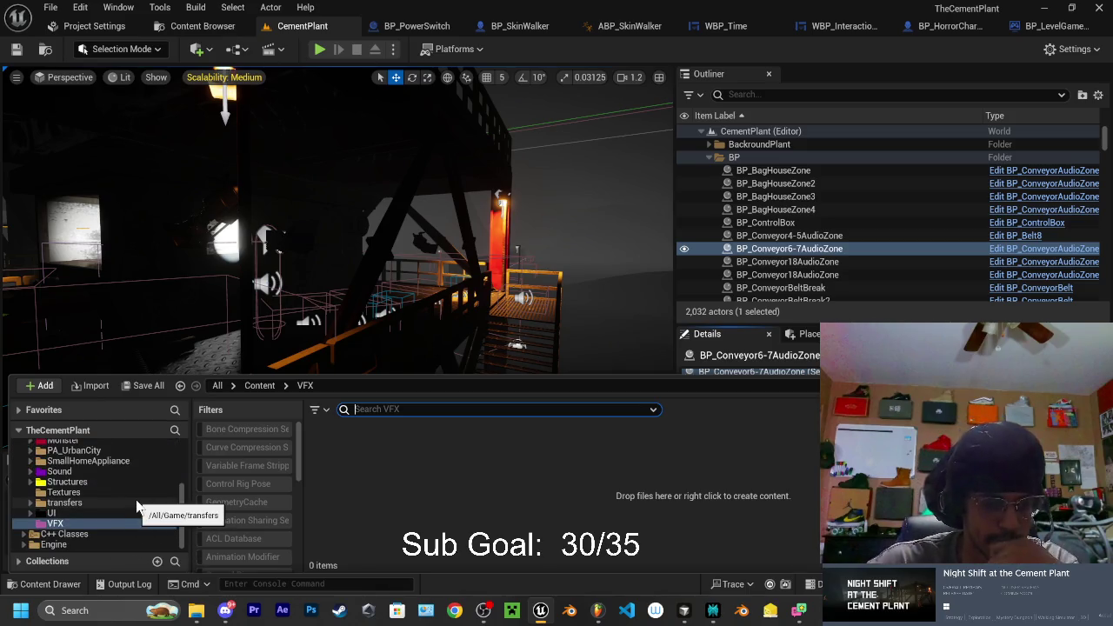
pyautogui.scroll(5, 134, 500)
pyautogui.scroll(-5, 130, 505)
pyautogui.scroll(5, 121, 519)
pyautogui.scroll(-5, 118, 508)
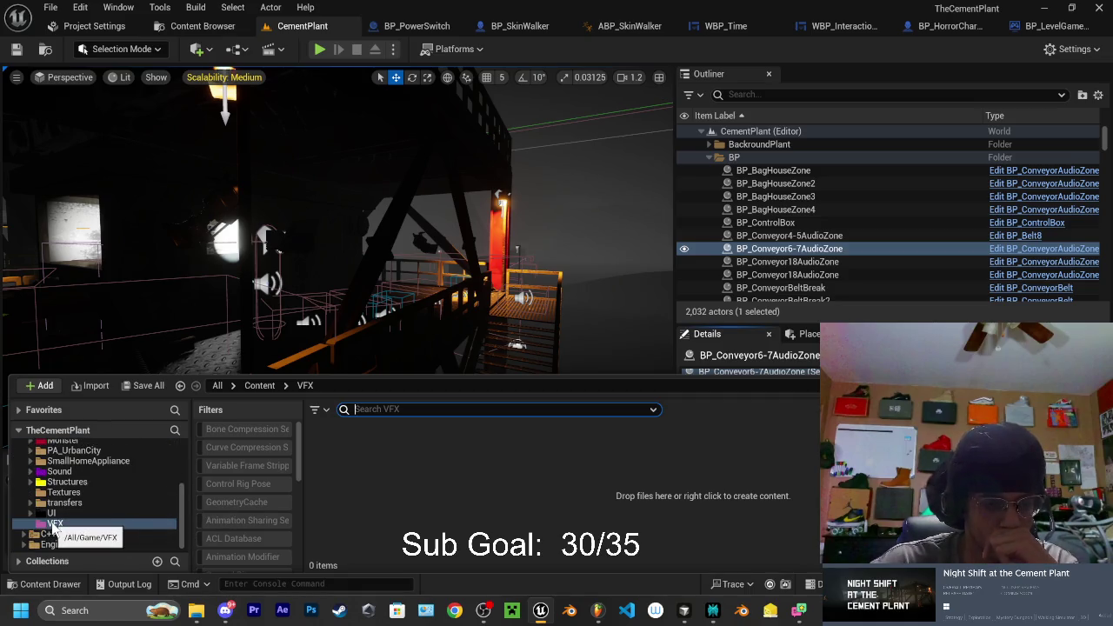
# Recolour the VFX folder to a fully bright green (hex 027700)
pyautogui.rightClick(52, 526)
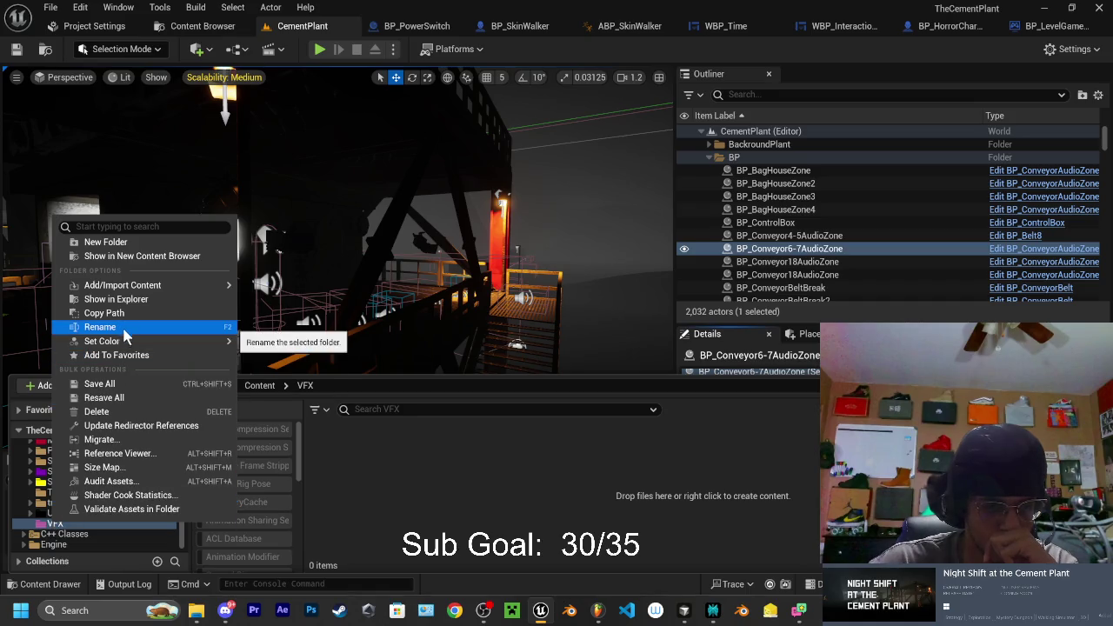
pyautogui.moveTo(114, 346)
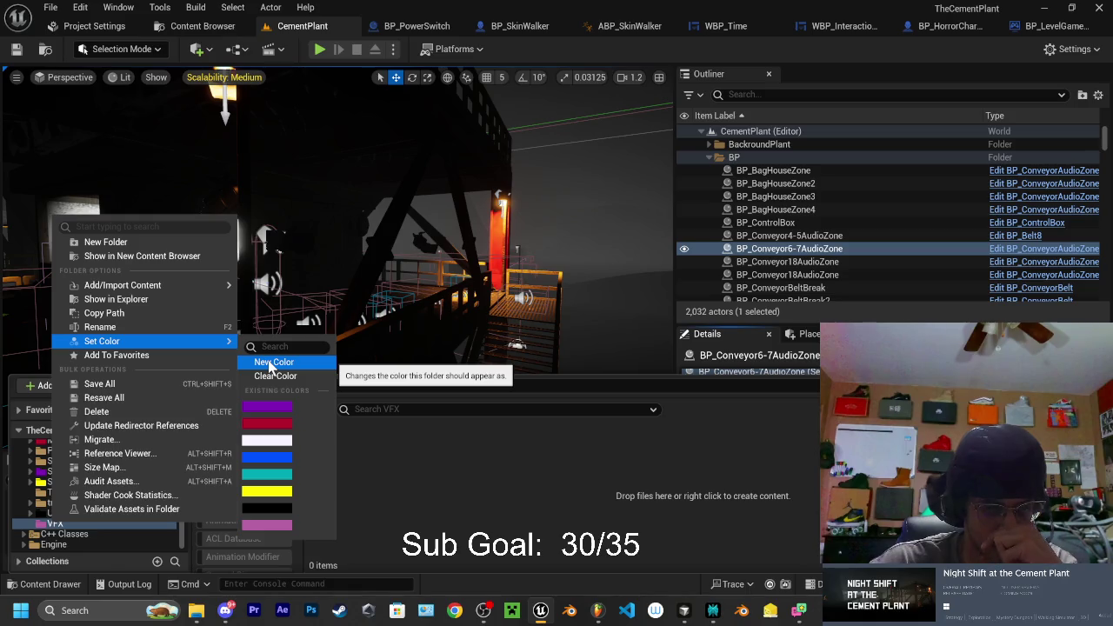
pyautogui.click(270, 363)
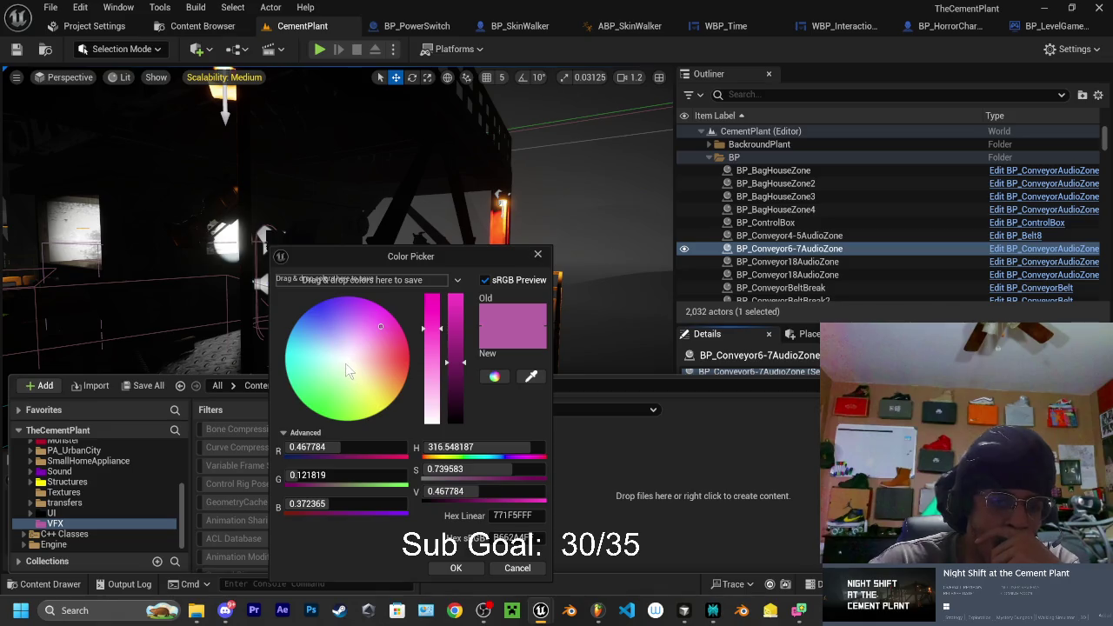
pyautogui.click(314, 352)
pyautogui.moveTo(304, 393)
pyautogui.mouseDown()
pyautogui.moveTo(276, 459)
pyautogui.moveTo(286, 476)
pyautogui.mouseUp()
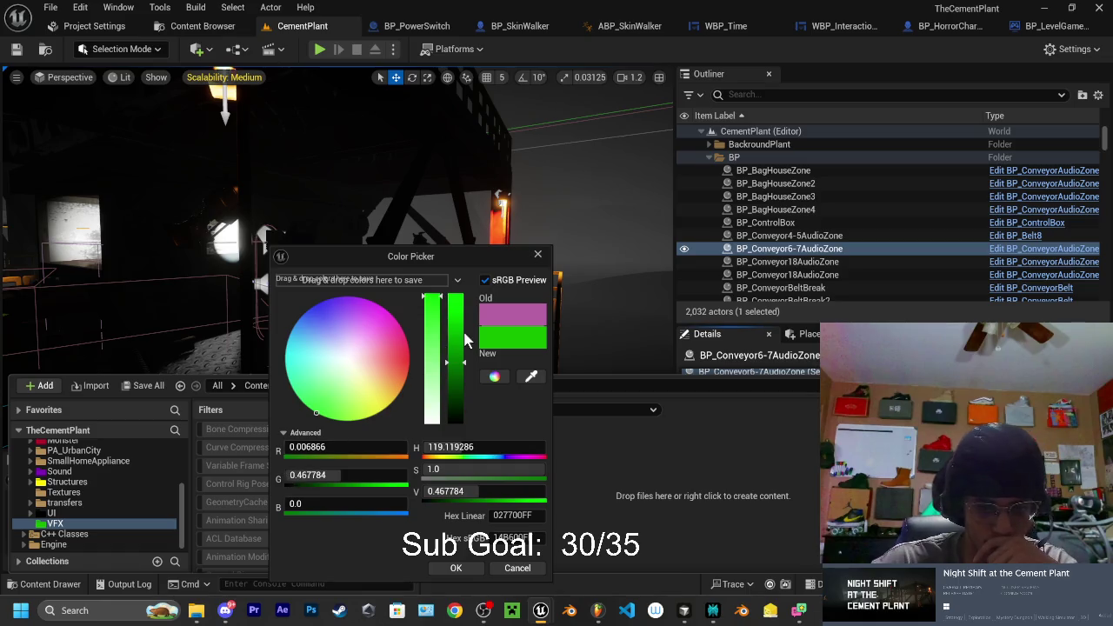
pyautogui.moveTo(466, 339); pyautogui.dragTo(462, 275)
pyautogui.click(470, 565)
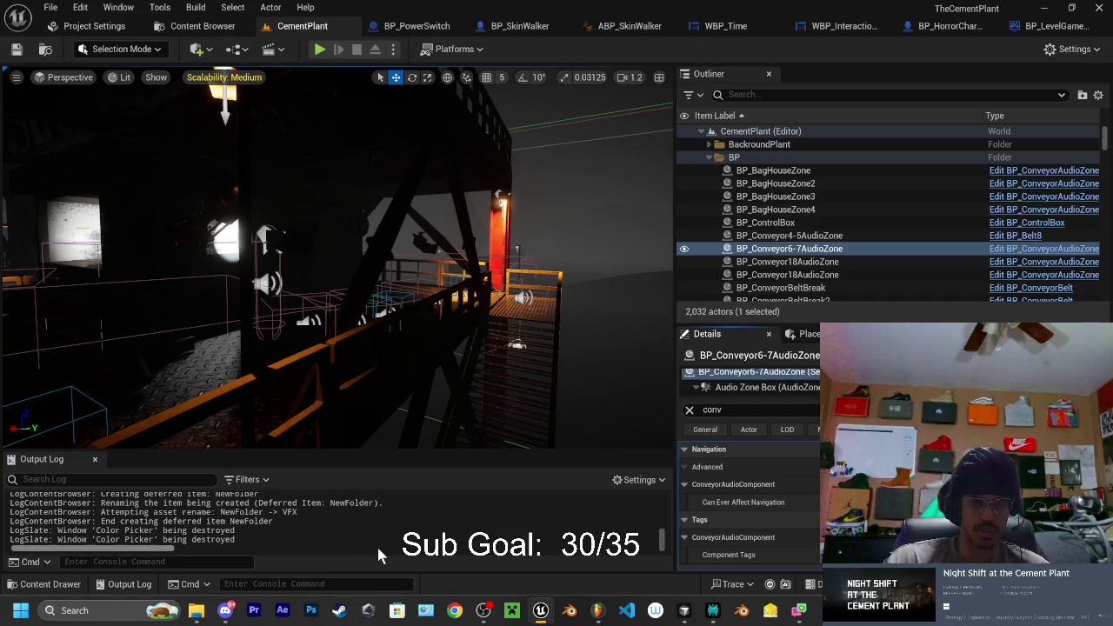
pyautogui.click(67, 588)
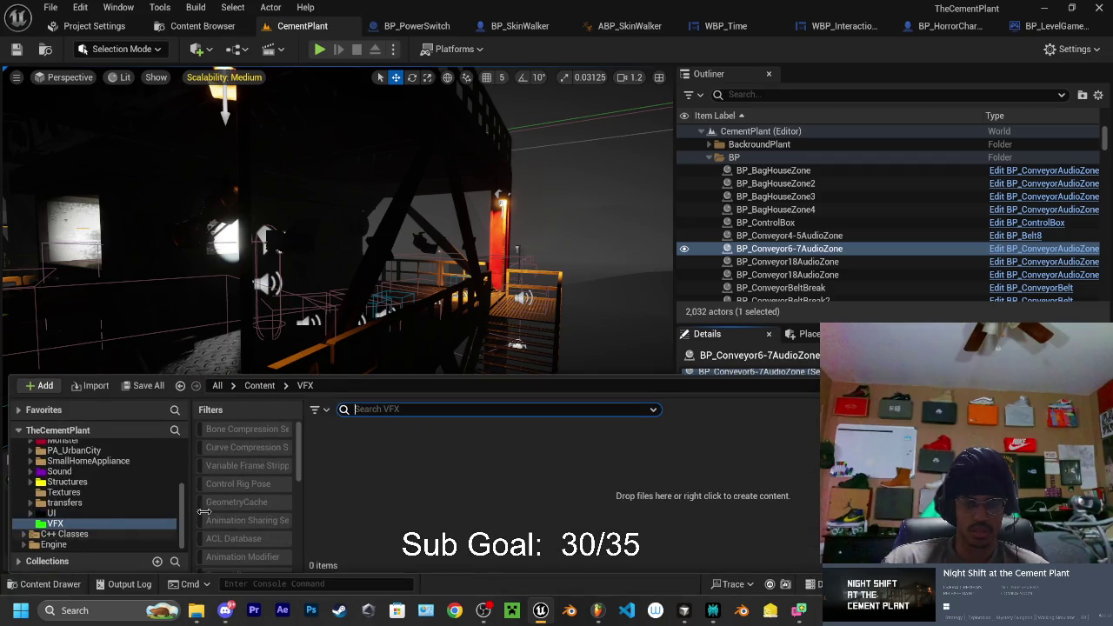
# Add a Niagara System in VFX based on the Empty emitter, with the emitter list filtered by 'empty'
pyautogui.rightClick(413, 479)
pyautogui.moveTo(478, 360)
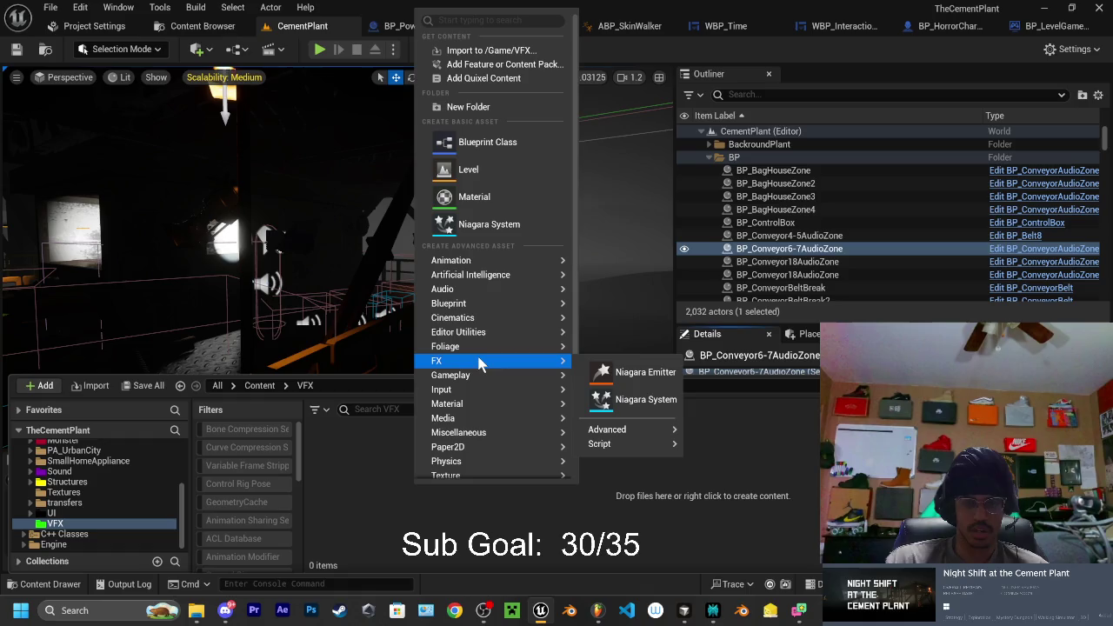
pyautogui.click(636, 399)
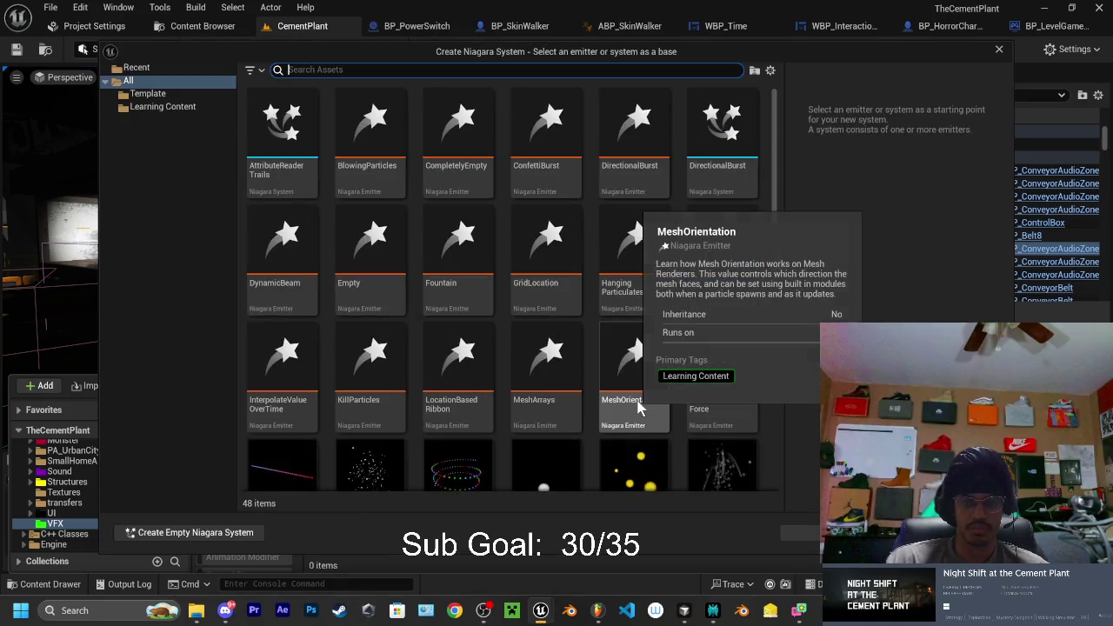
pyautogui.click(361, 291)
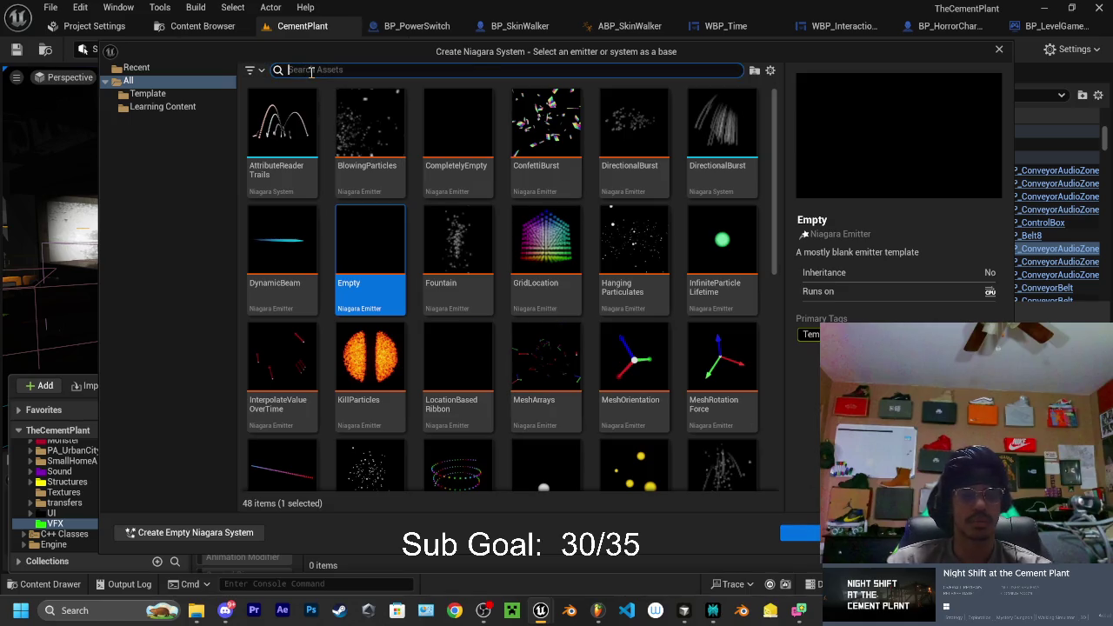
pyautogui.write('empty')
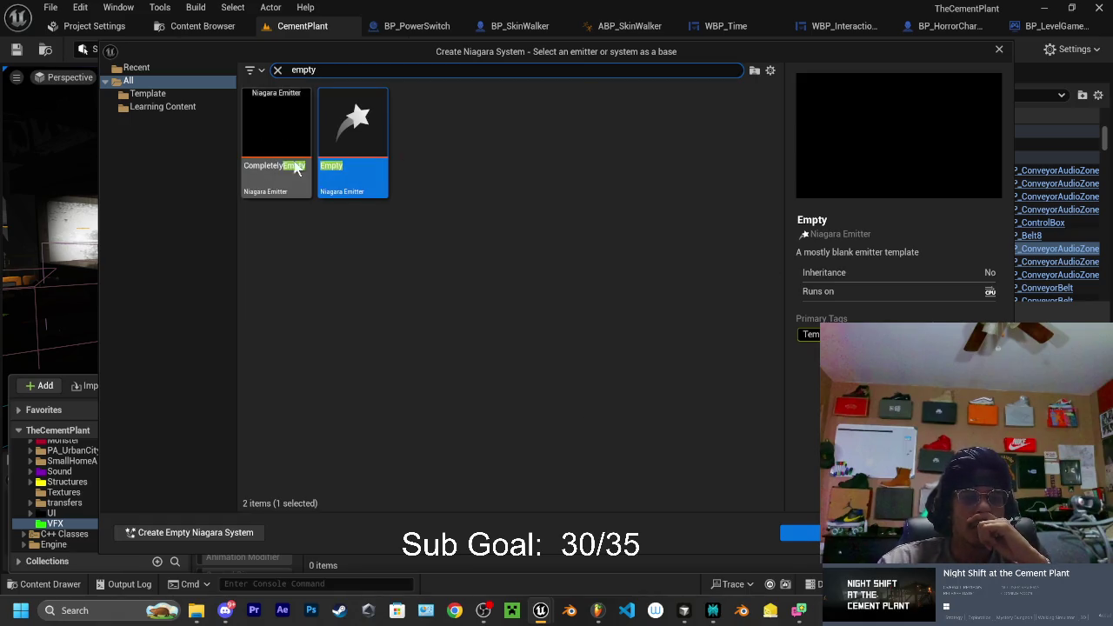
pyautogui.click(277, 170)
pyautogui.click(375, 190)
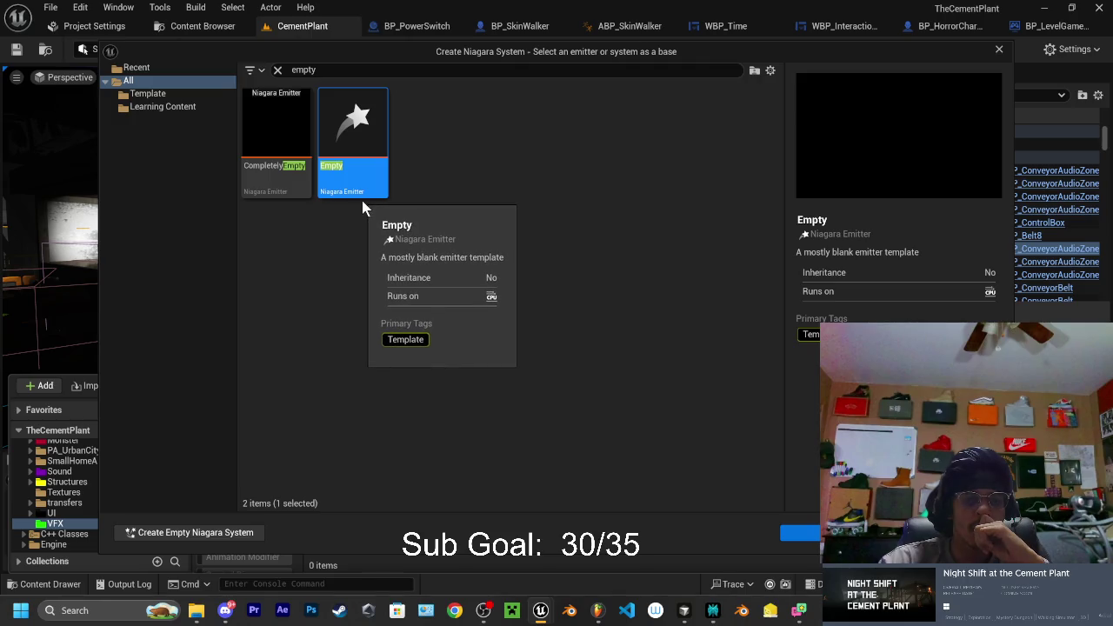
pyautogui.click(790, 534)
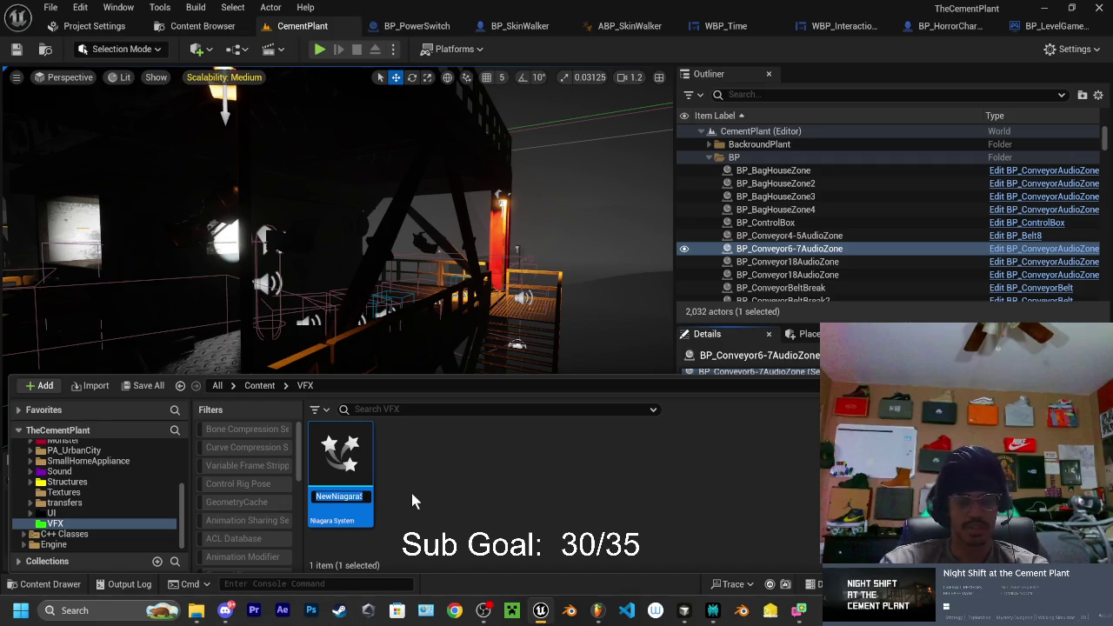
# Name the new system NS_ClinkerSmoke and open it in the Niagara editor
pyautogui.write('NS_')
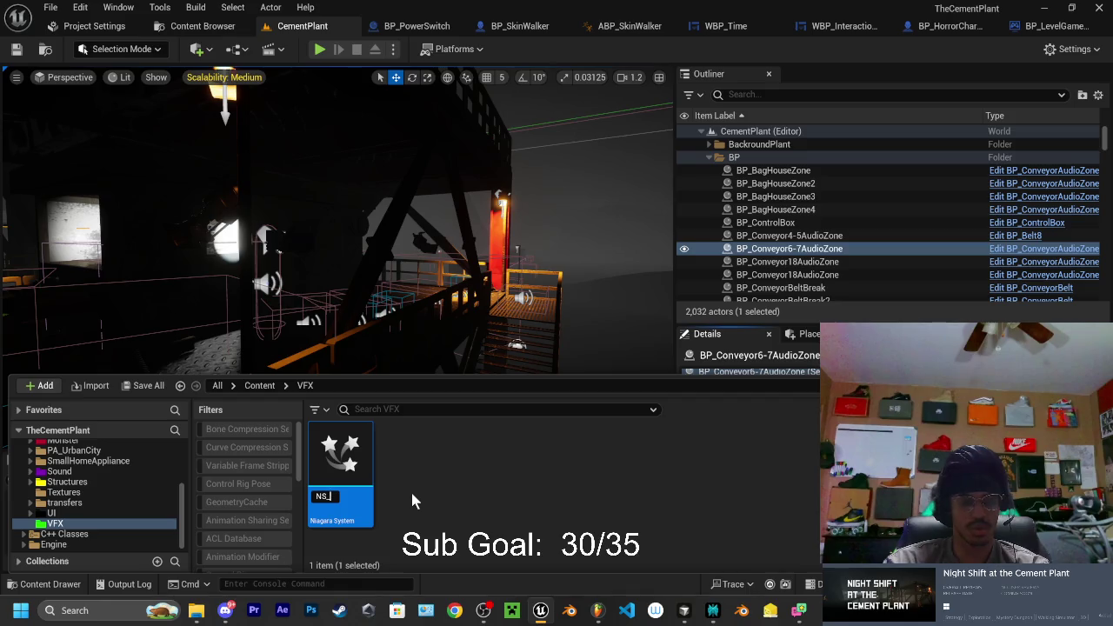
pyautogui.write('ClinkerSMok')
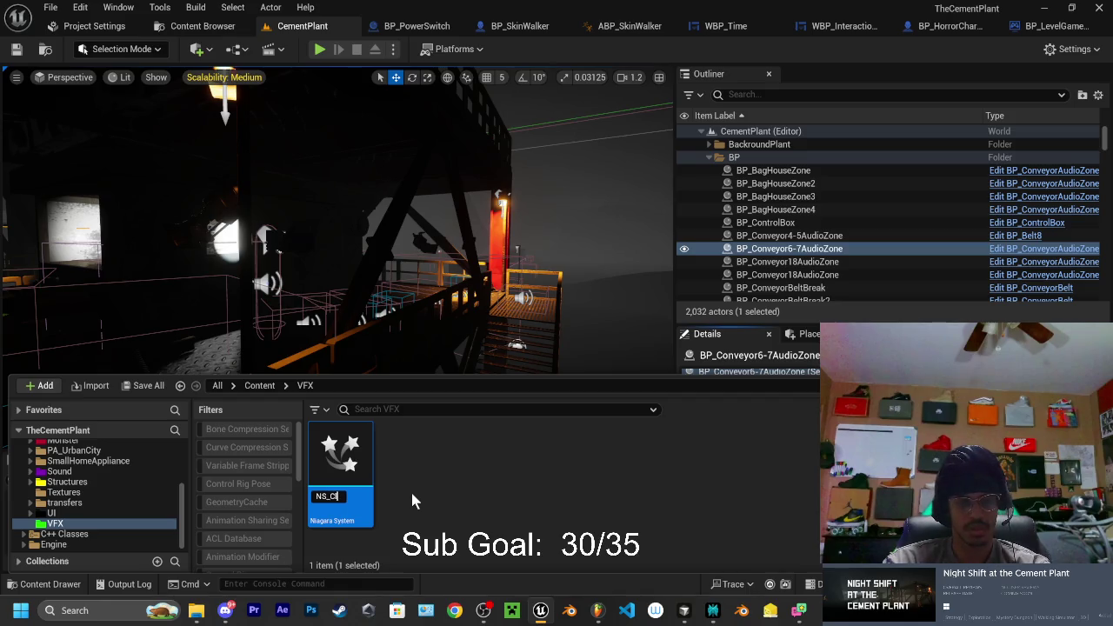
pyautogui.press('BackSpace')
pyautogui.press('BackSpace')
pyautogui.press('BackSpace')
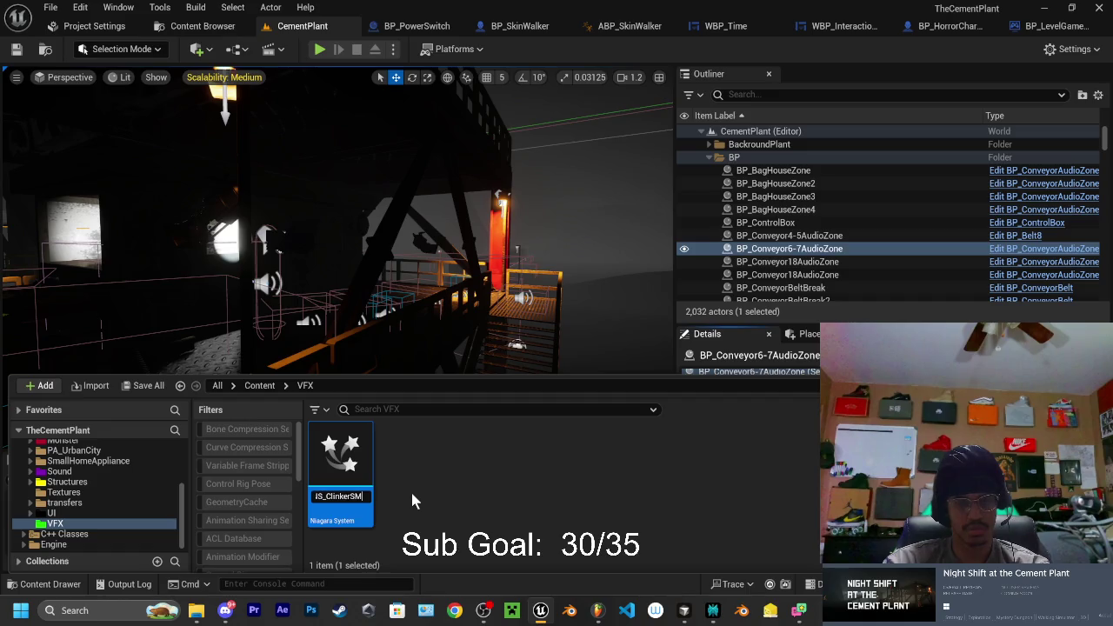
pyautogui.write('moake')
pyautogui.press('BackSpace')
pyautogui.press('BackSpace')
pyautogui.press('BackSpace')
pyautogui.write('ke')
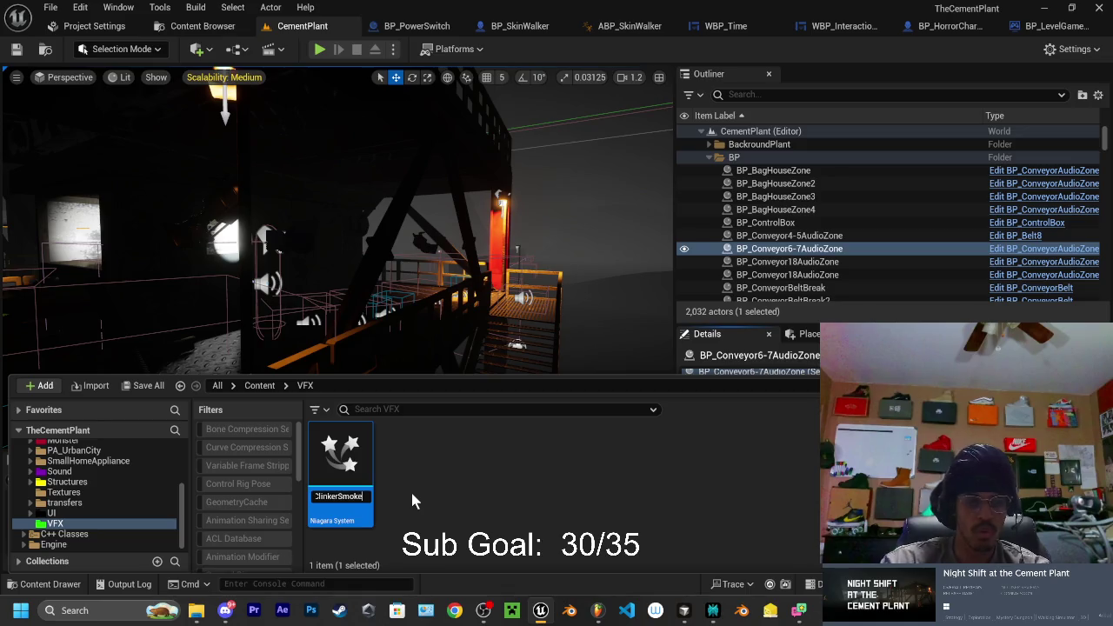
pyautogui.press('Return')
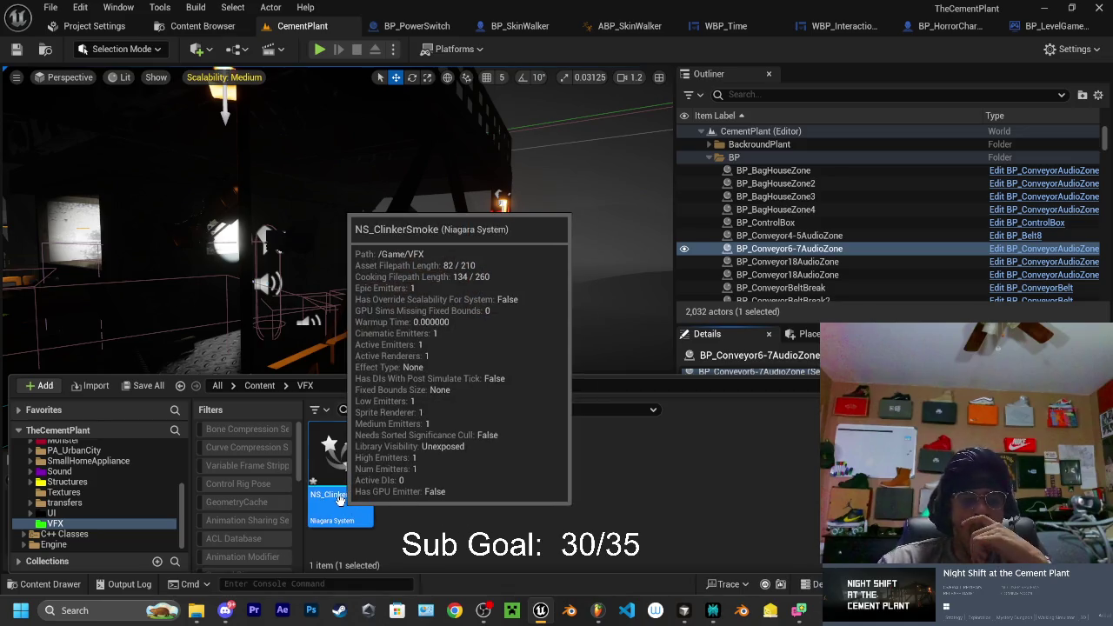
pyautogui.doubleClick(340, 499)
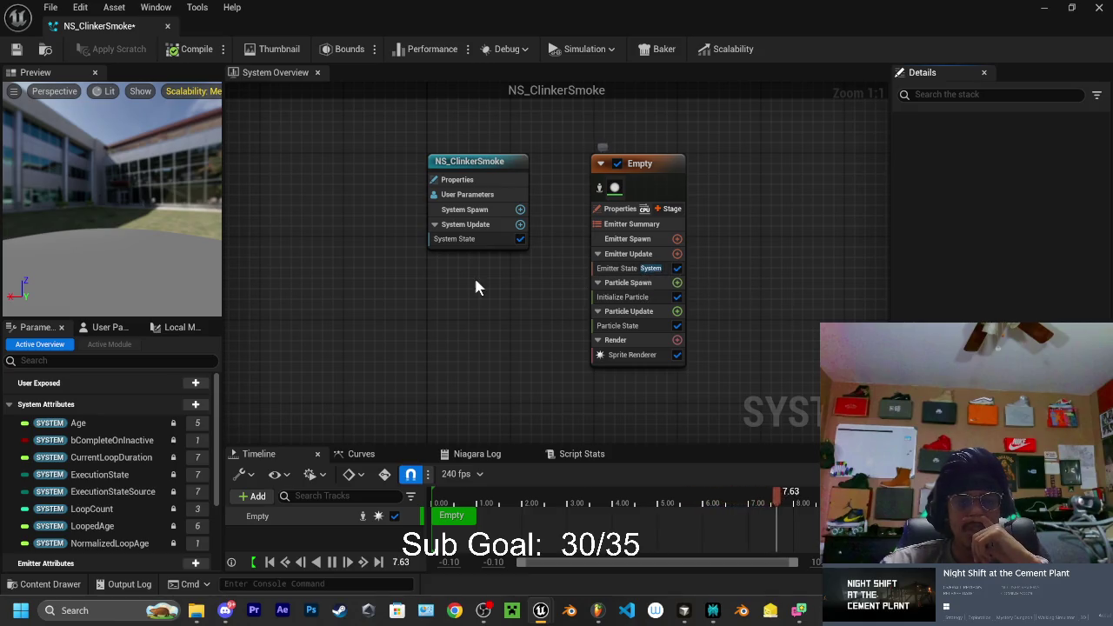
pyautogui.click(332, 562)
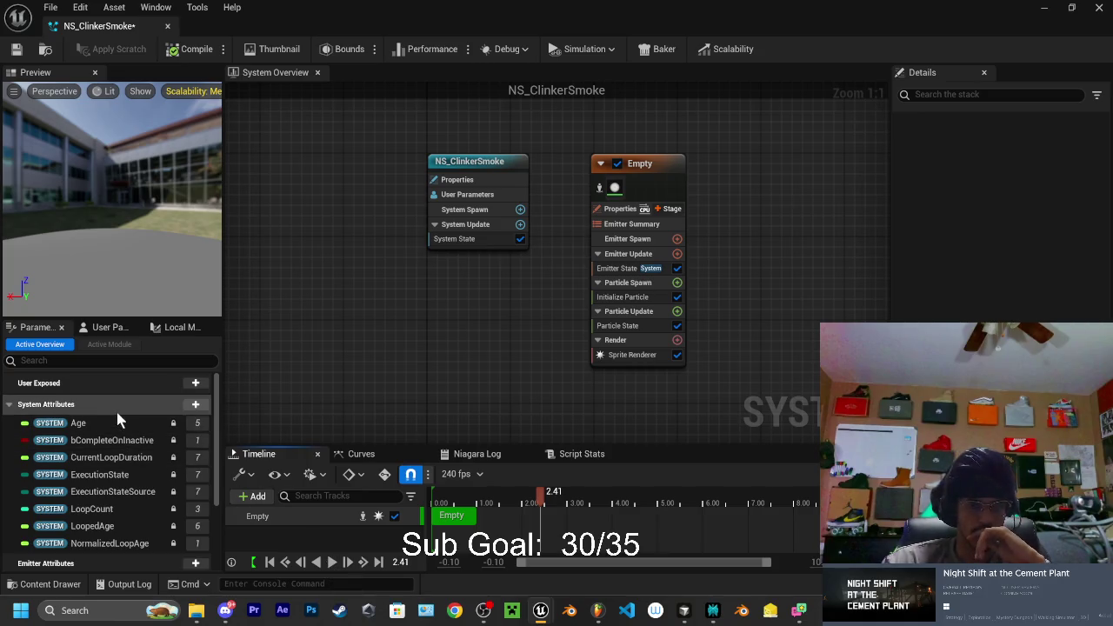
pyautogui.moveTo(487, 612)
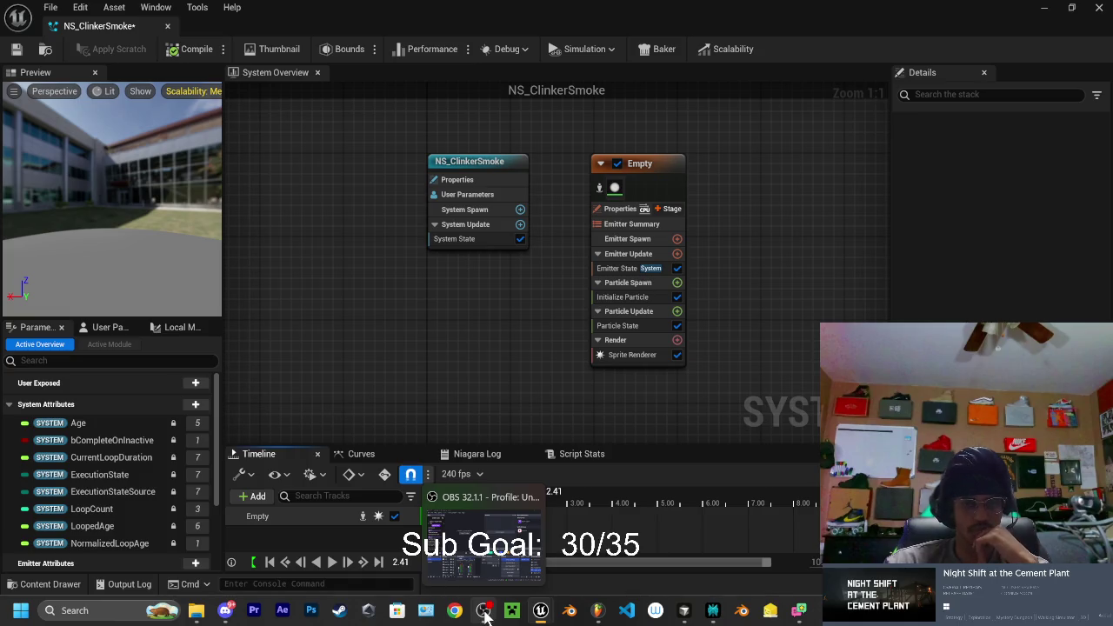
pyautogui.moveTo(537, 614)
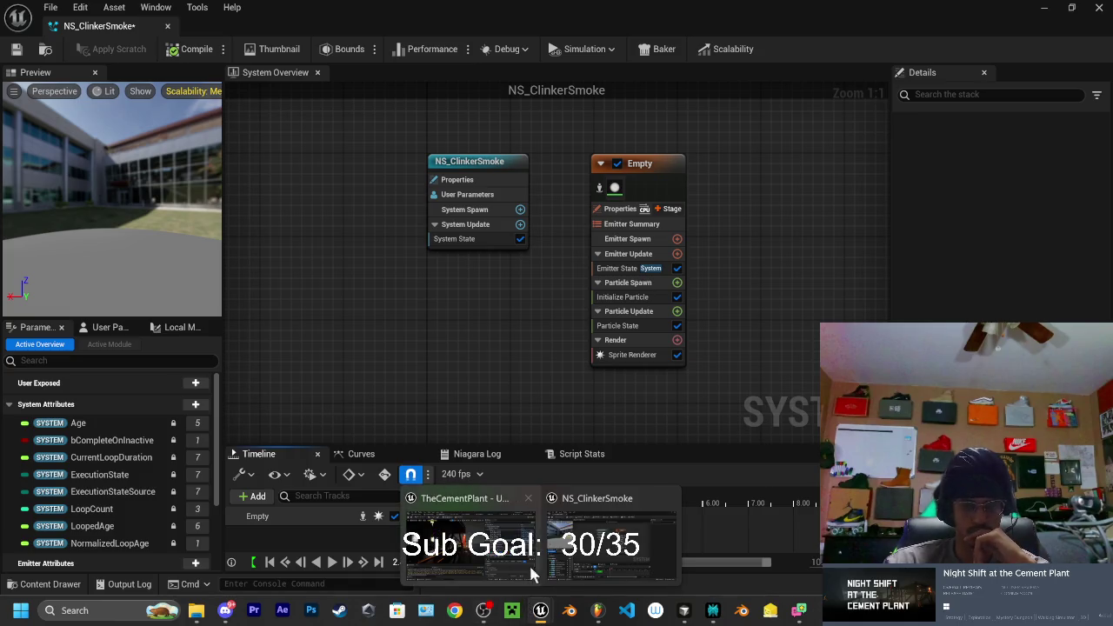
pyautogui.click(600, 541)
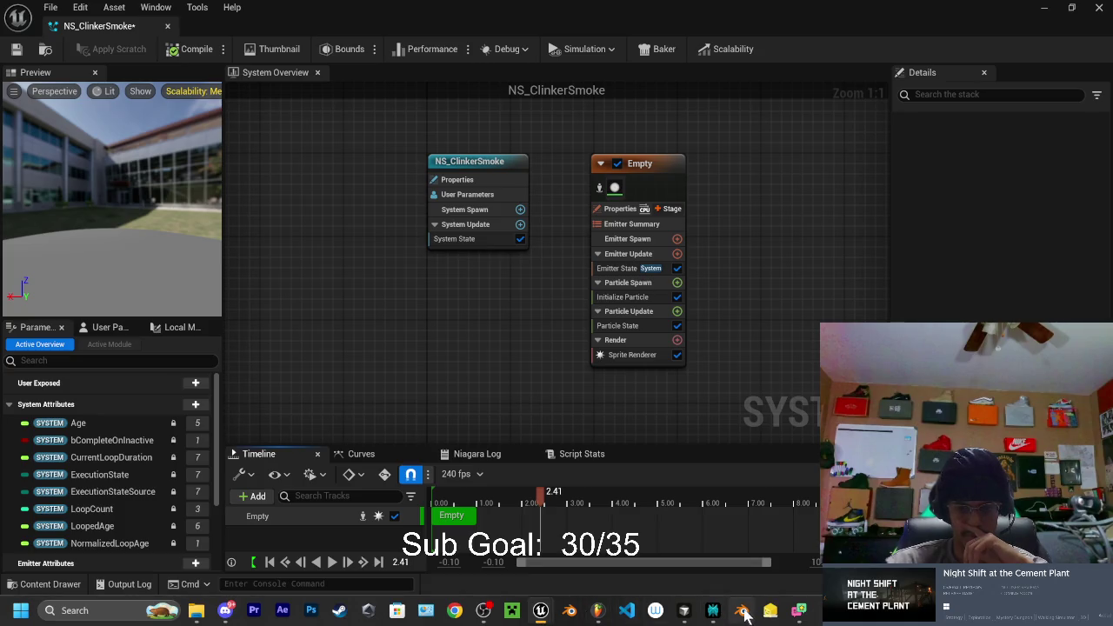
pyautogui.moveTo(743, 611)
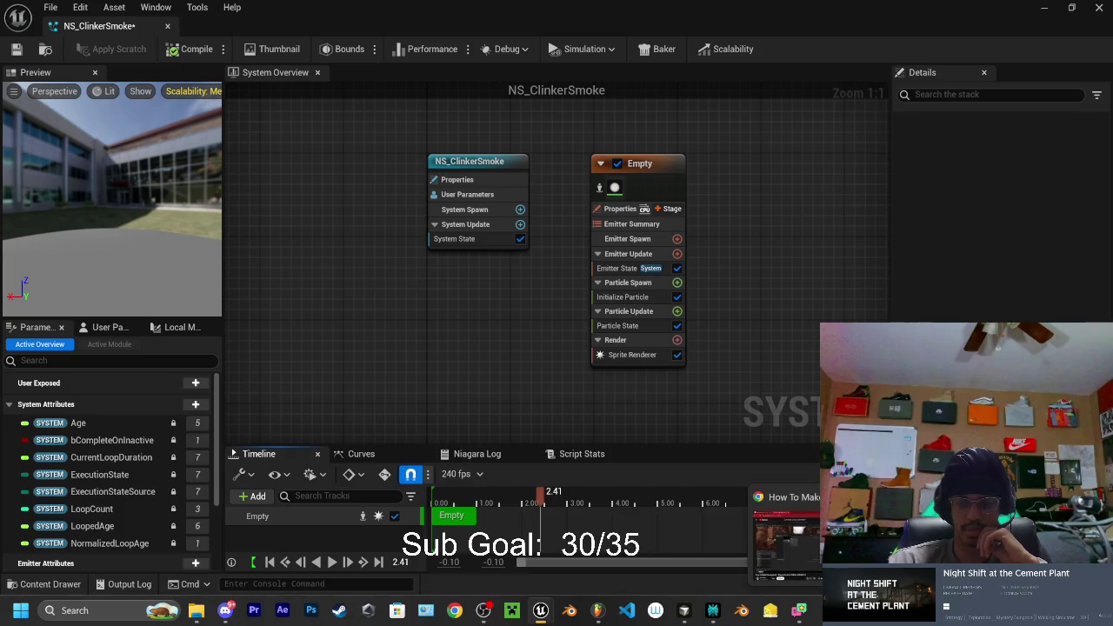
pyautogui.hotkey('alt', 'Tab')
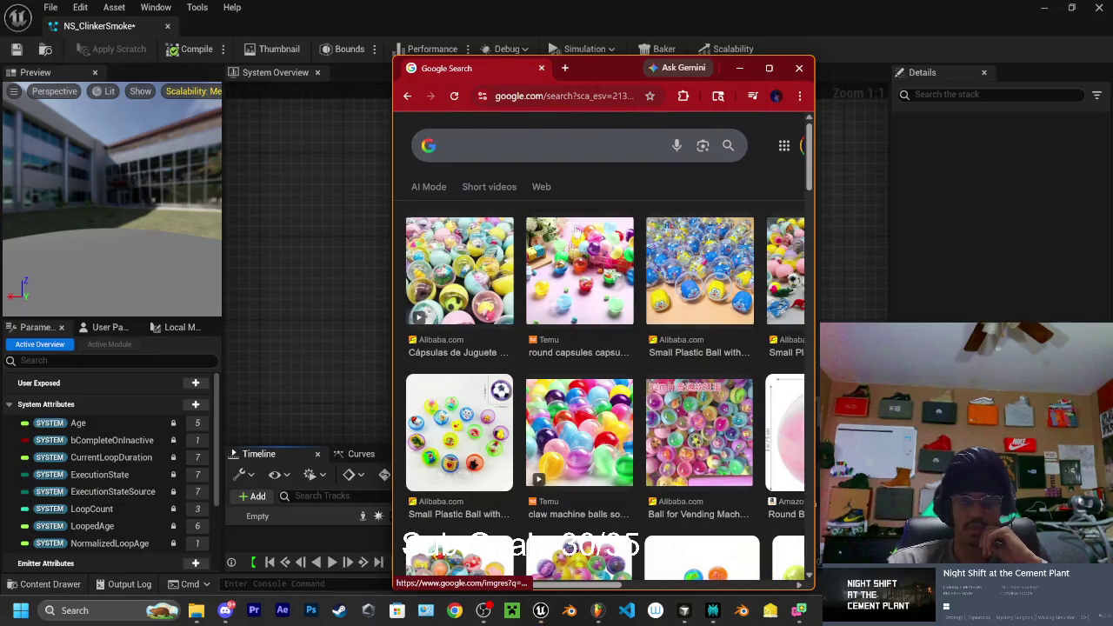
# Close the image search, then play the YouTube tutorial full screen and set its quality
pyautogui.click(541, 67)
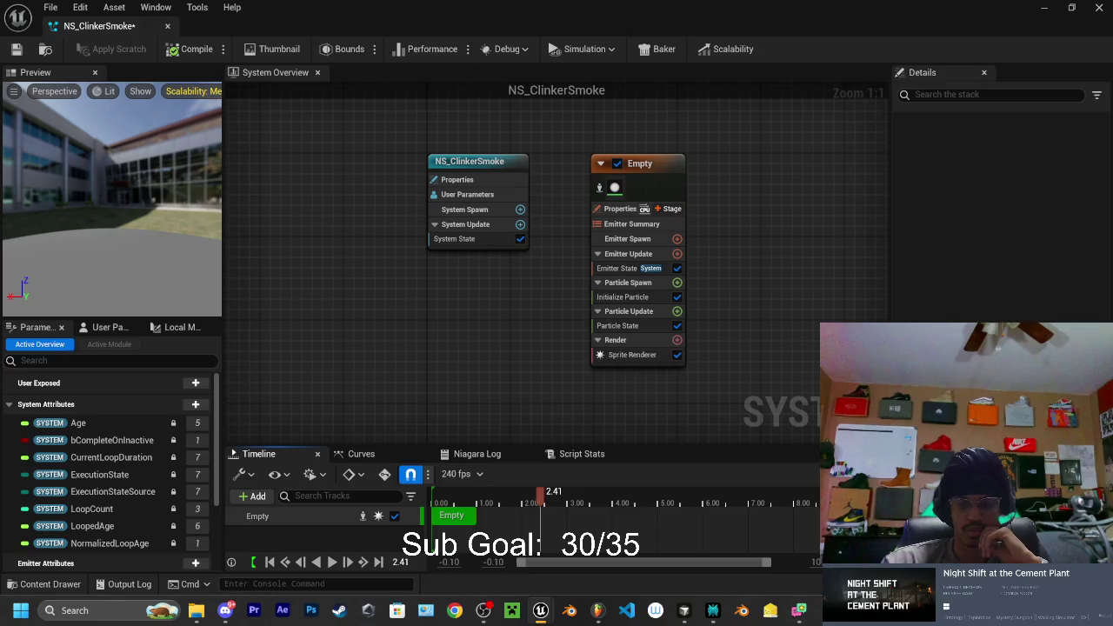
pyautogui.hotkey('alt', 'Tab')
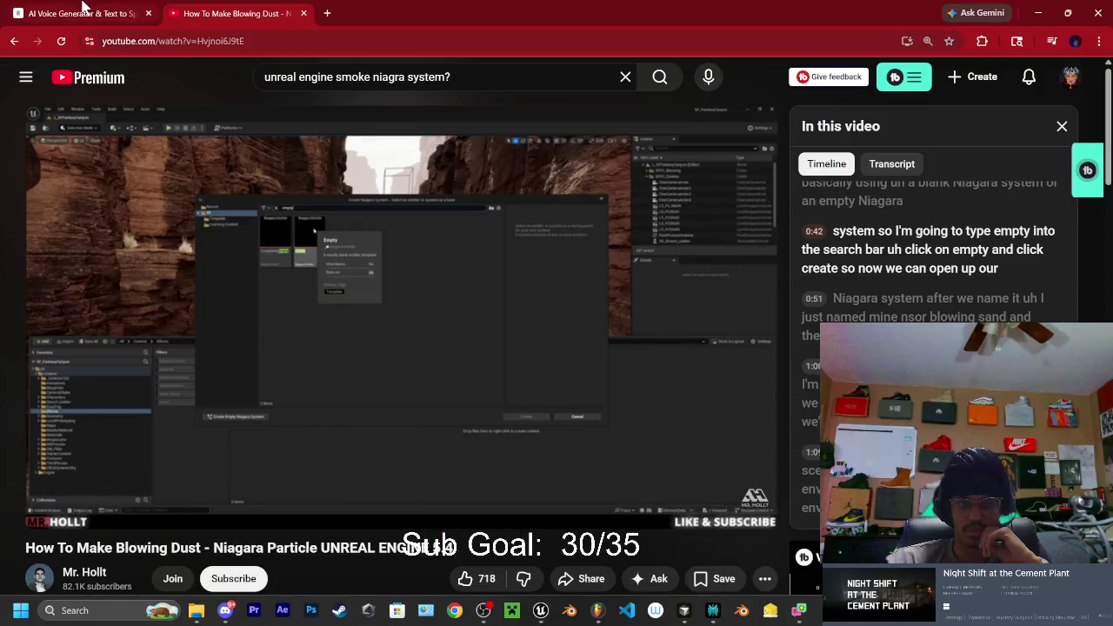
pyautogui.click(413, 219)
pyautogui.click(749, 509)
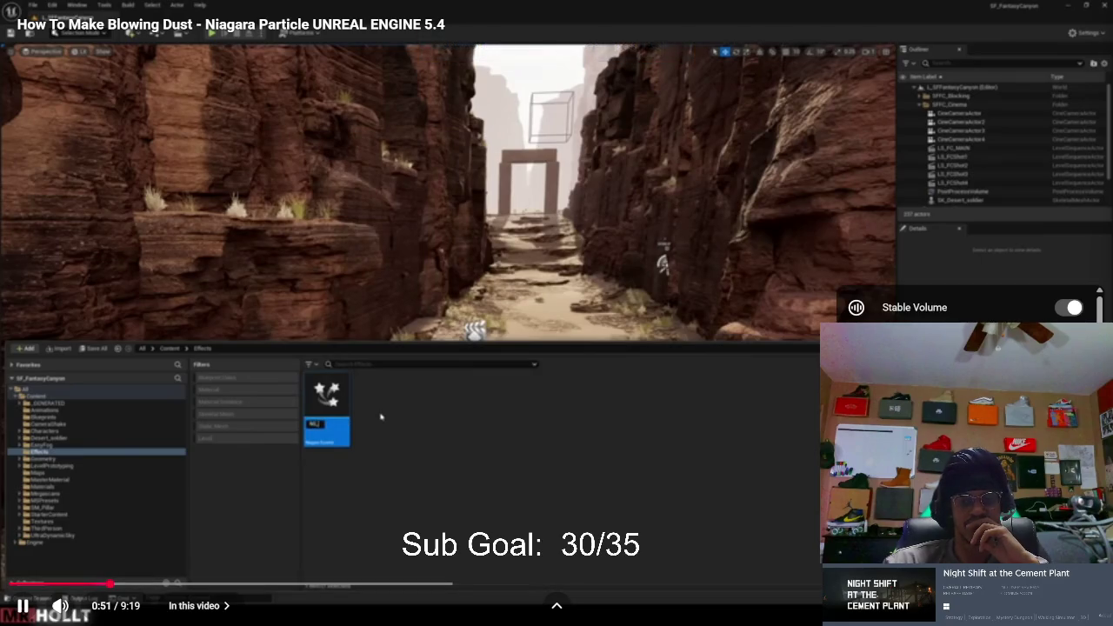
pyautogui.scroll(-2, 965, 305)
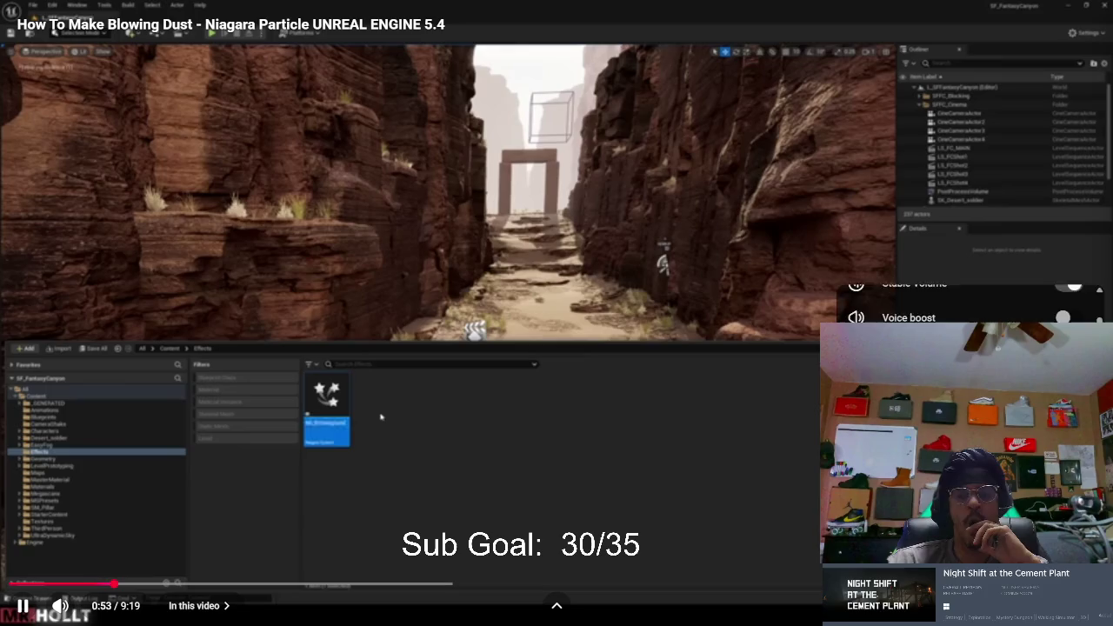
pyautogui.click(965, 304)
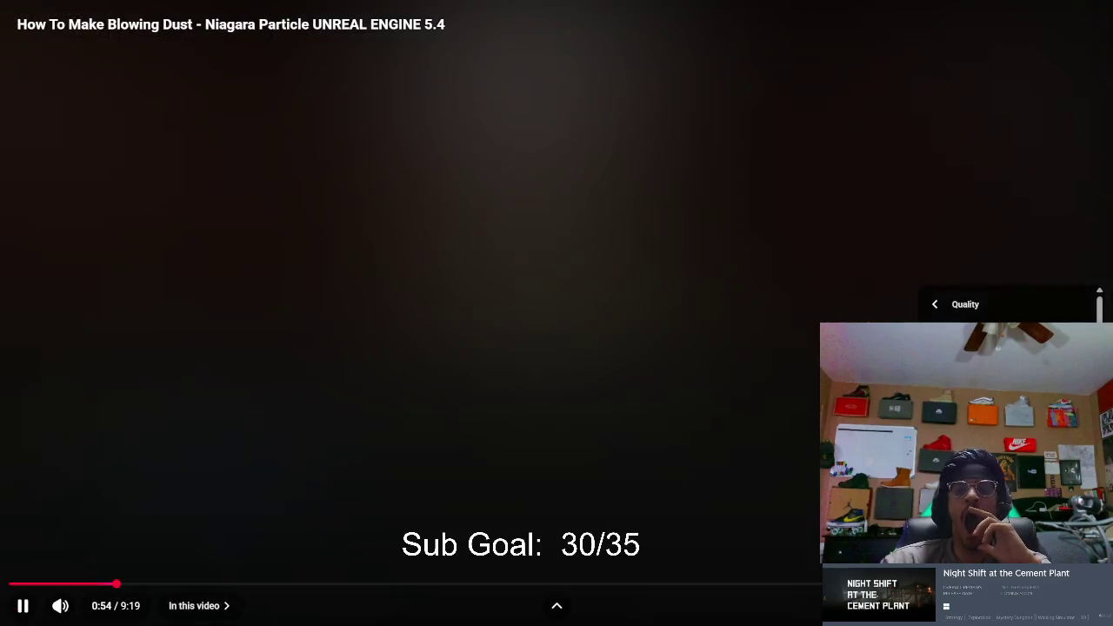
pyautogui.click(643, 420)
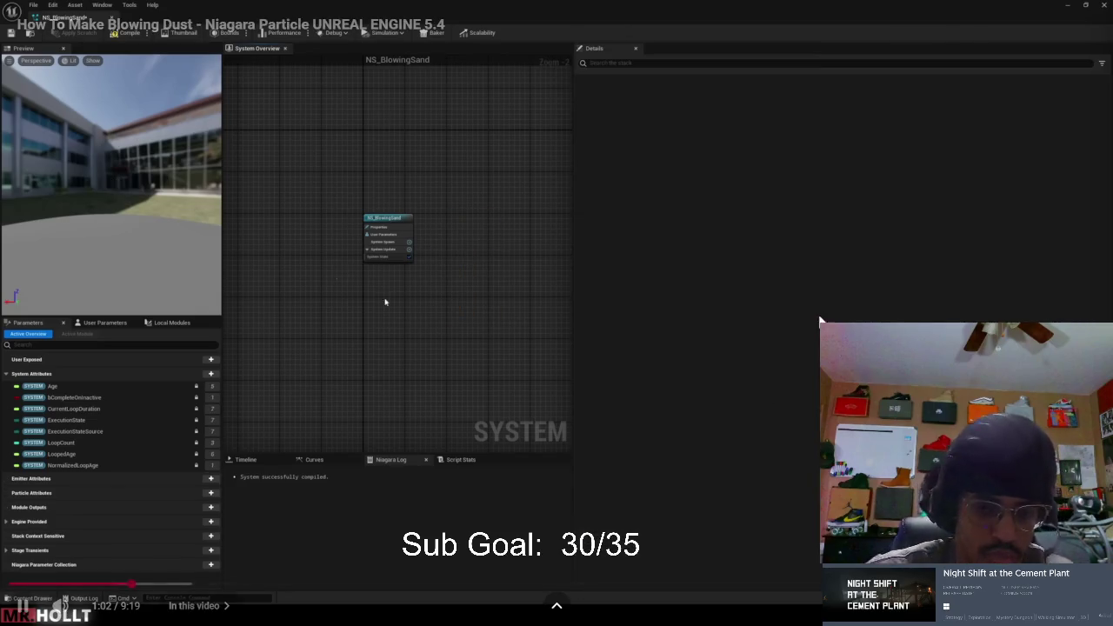
# Scrub the tutorial from about 1:20 through its sections to the finished effect near 6:27
pyautogui.click(609, 385)
pyautogui.click(169, 584)
pyautogui.moveTo(169, 584)
pyautogui.mouseDown()
pyautogui.moveTo(347, 580)
pyautogui.moveTo(345, 569)
pyautogui.mouseUp()
pyautogui.click(345, 569)
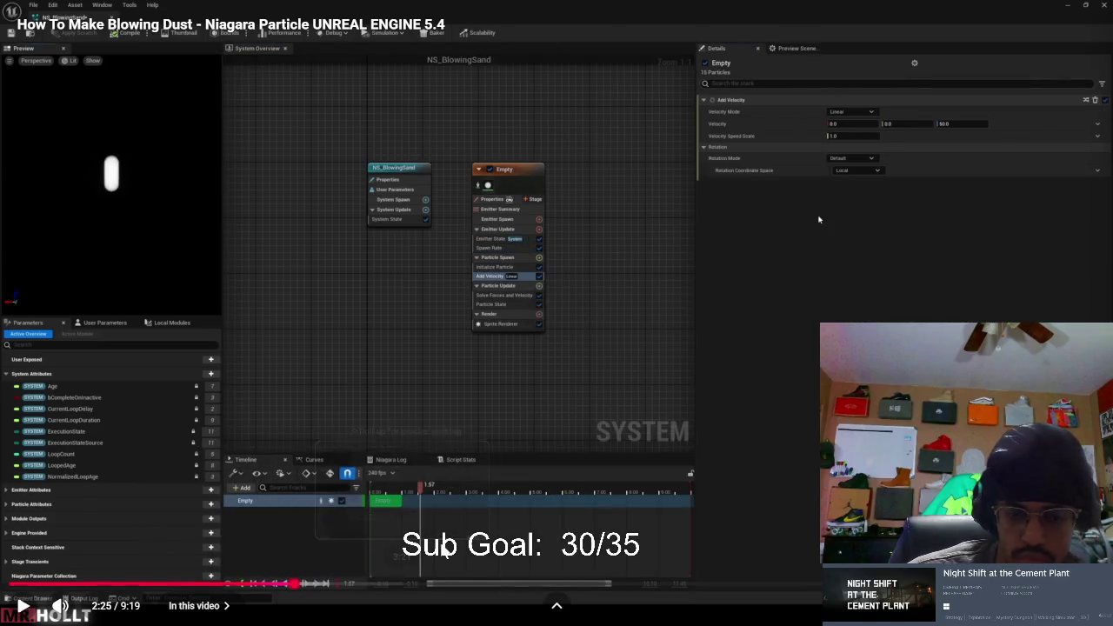
pyautogui.click(373, 582)
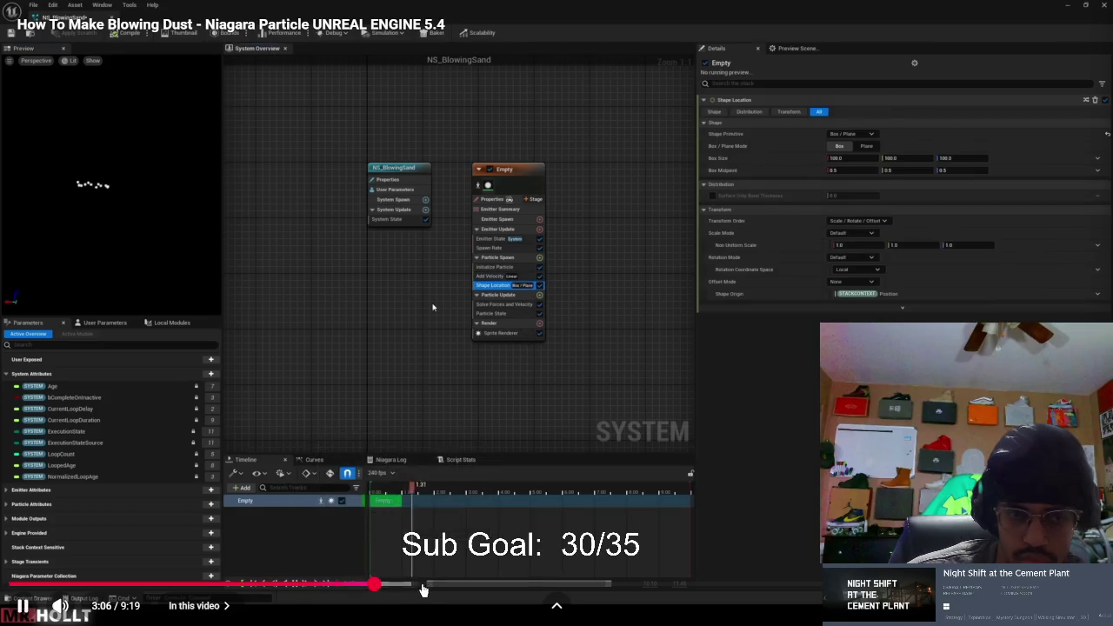
pyautogui.moveTo(451, 585); pyautogui.dragTo(495, 590)
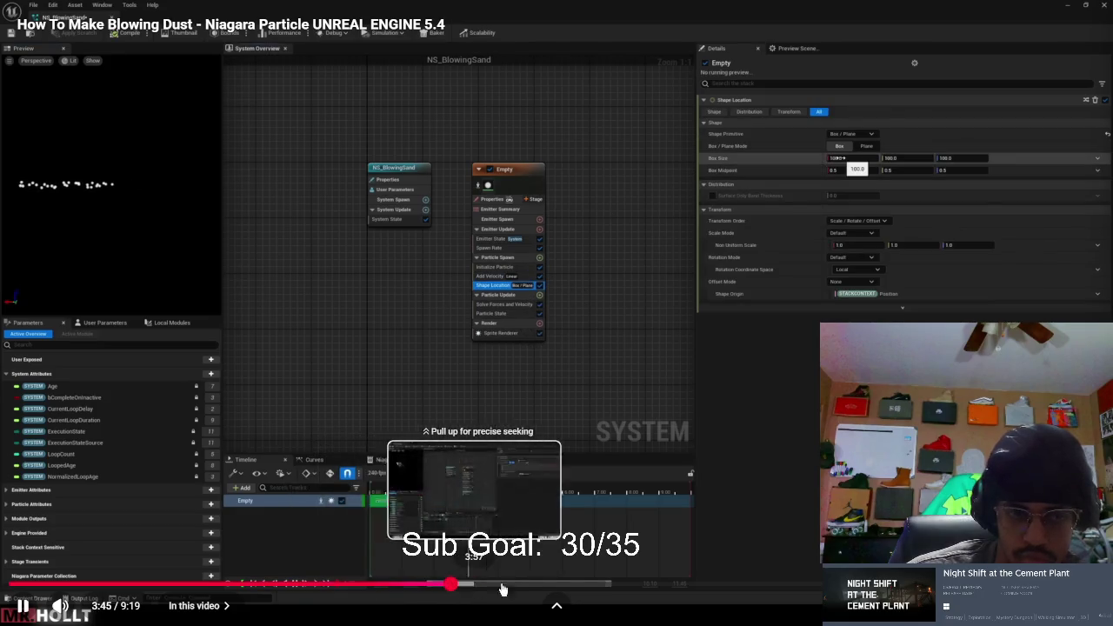
pyautogui.click(525, 588)
pyautogui.click(618, 588)
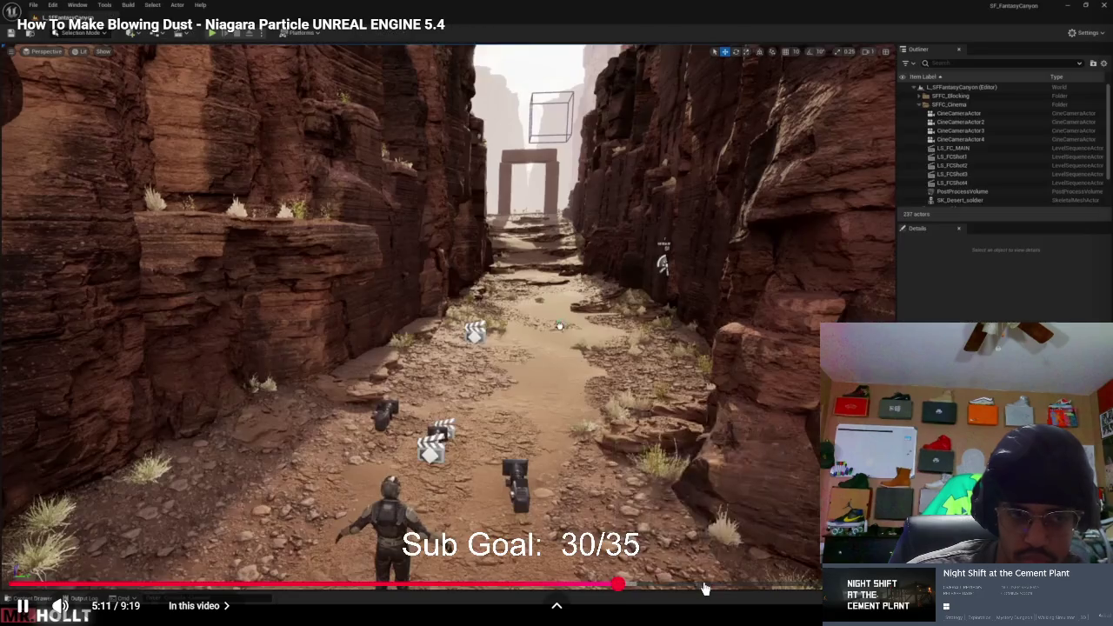
pyautogui.click(704, 589)
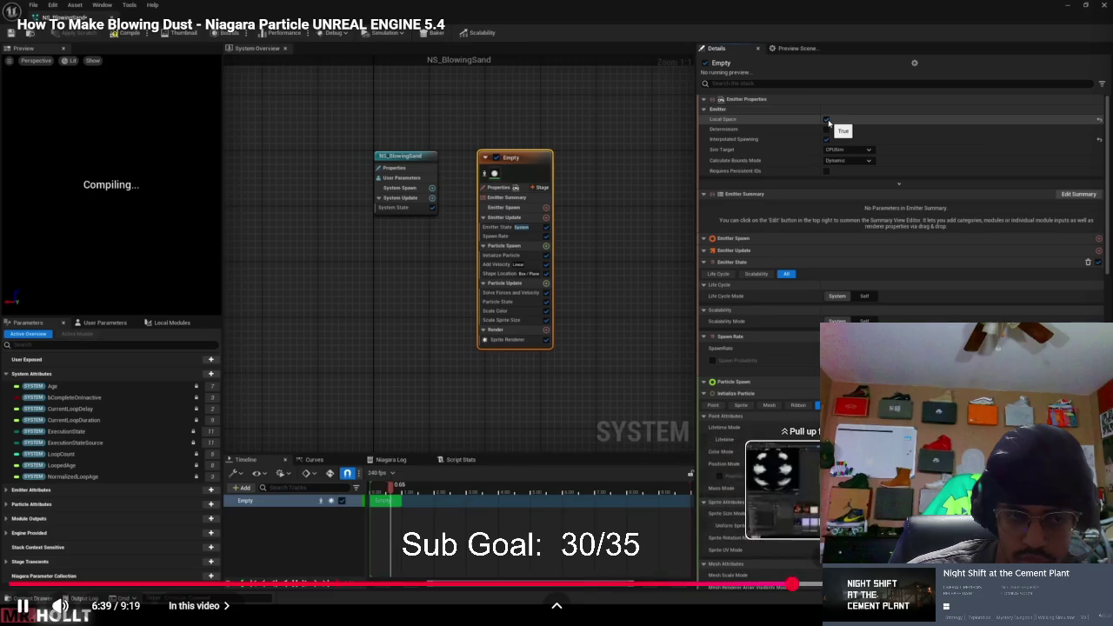
pyautogui.click(792, 586)
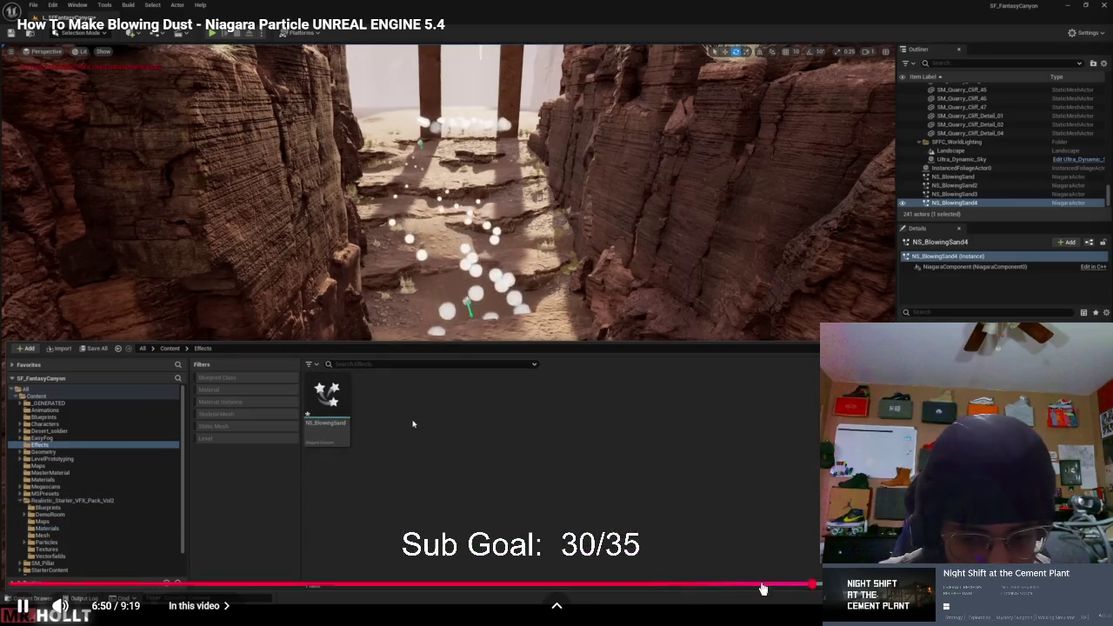
pyautogui.moveTo(803, 588); pyautogui.dragTo(778, 585)
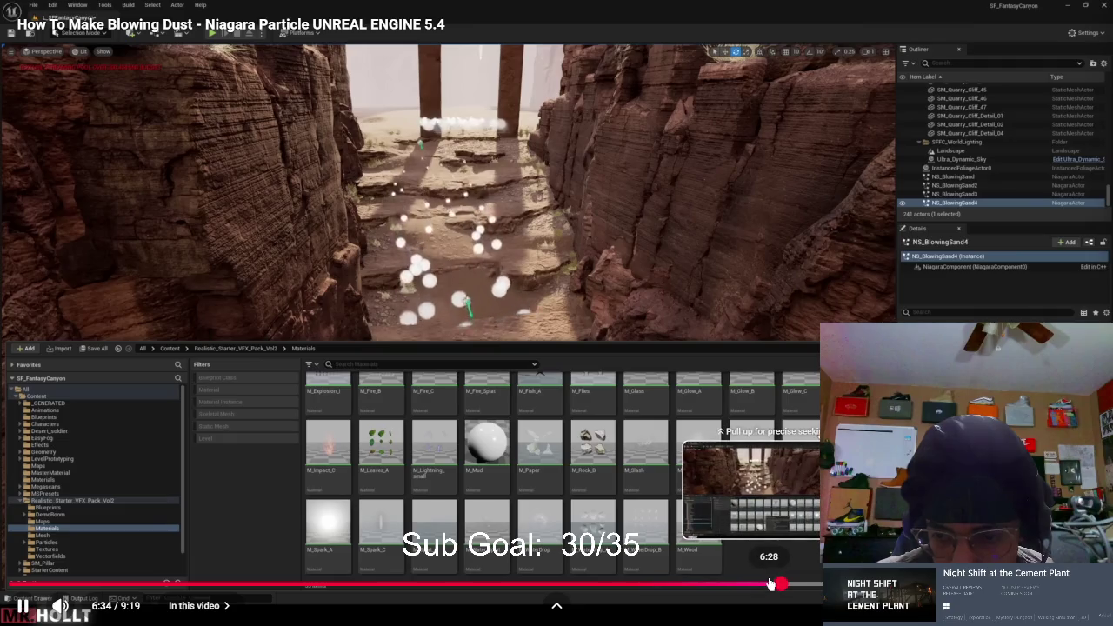
pyautogui.click(769, 590)
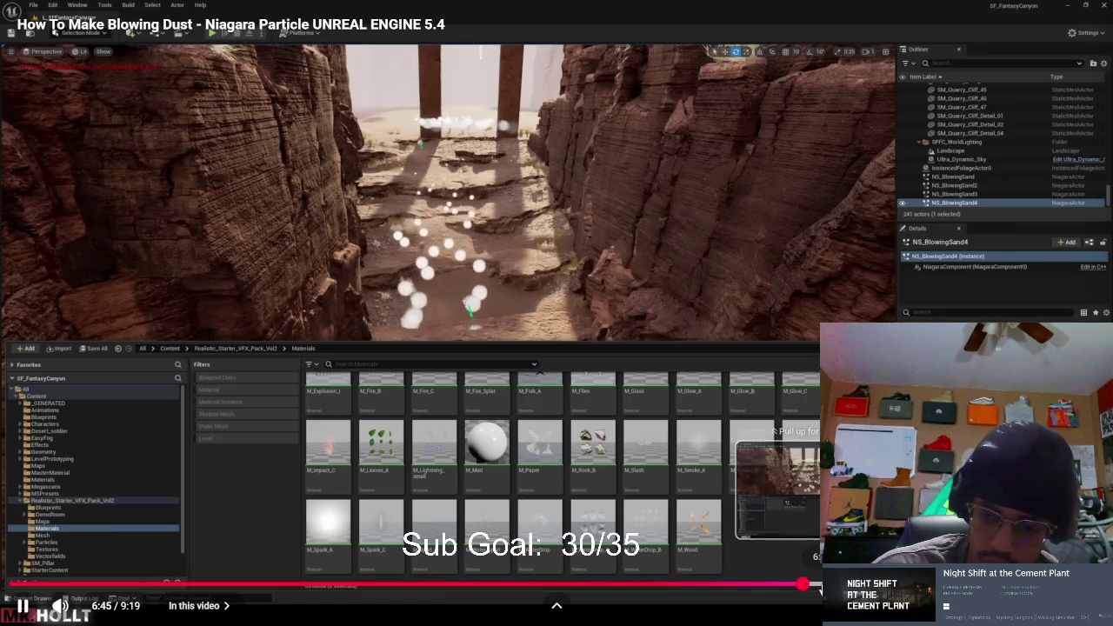
# Pause the tutorial at 7:25, leave full screen and bring up the Perplexity chat
pyautogui.press('l')
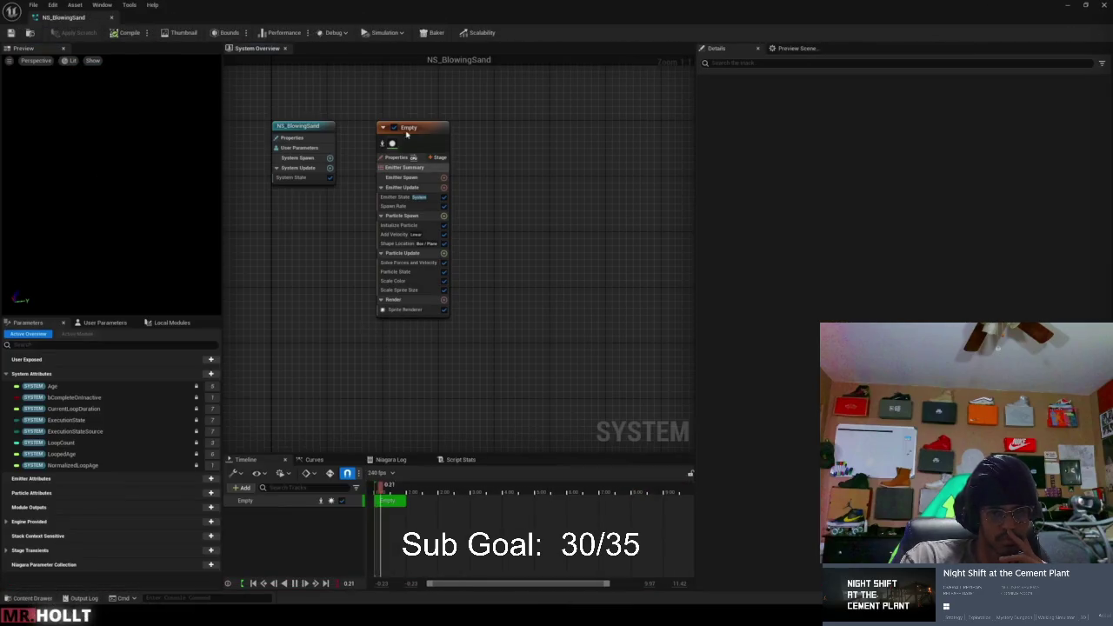
pyautogui.click(570, 431)
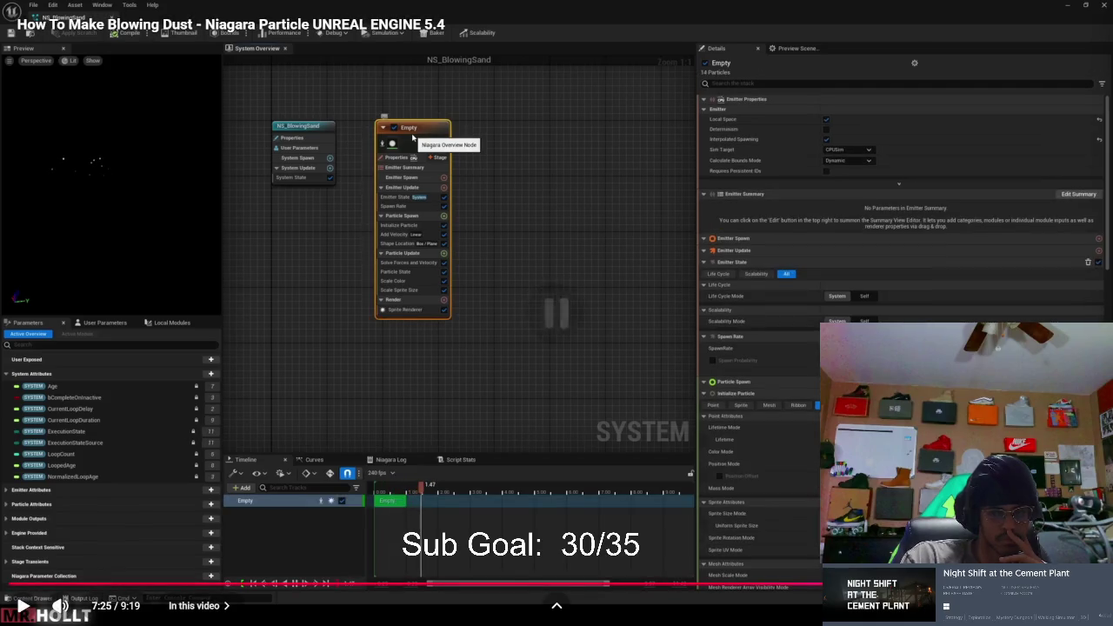
pyautogui.press('Escape')
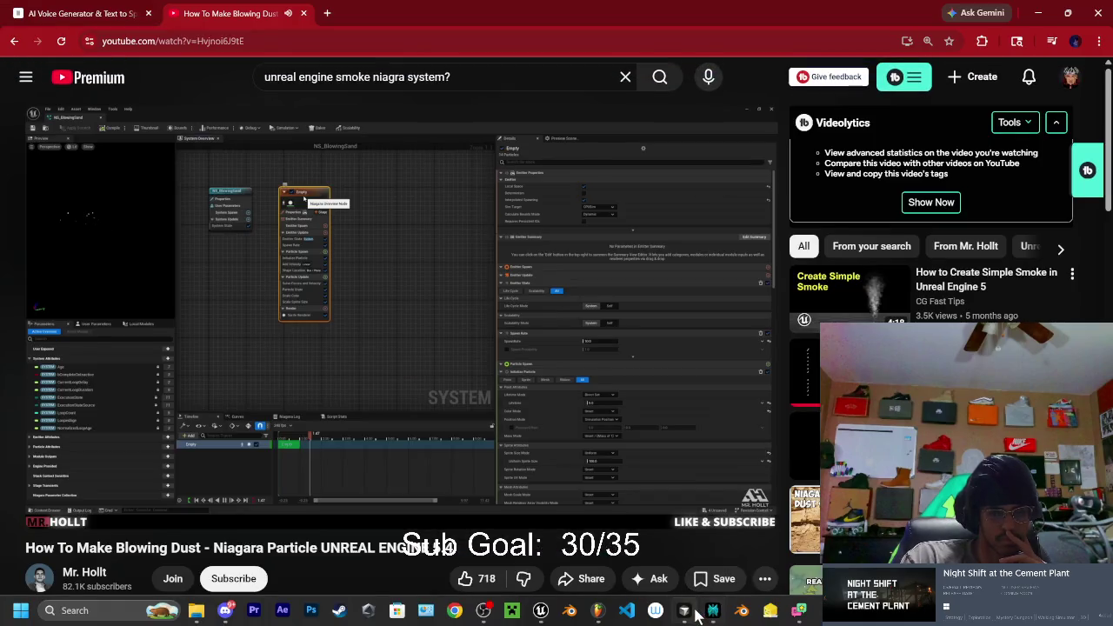
pyautogui.moveTo(687, 616)
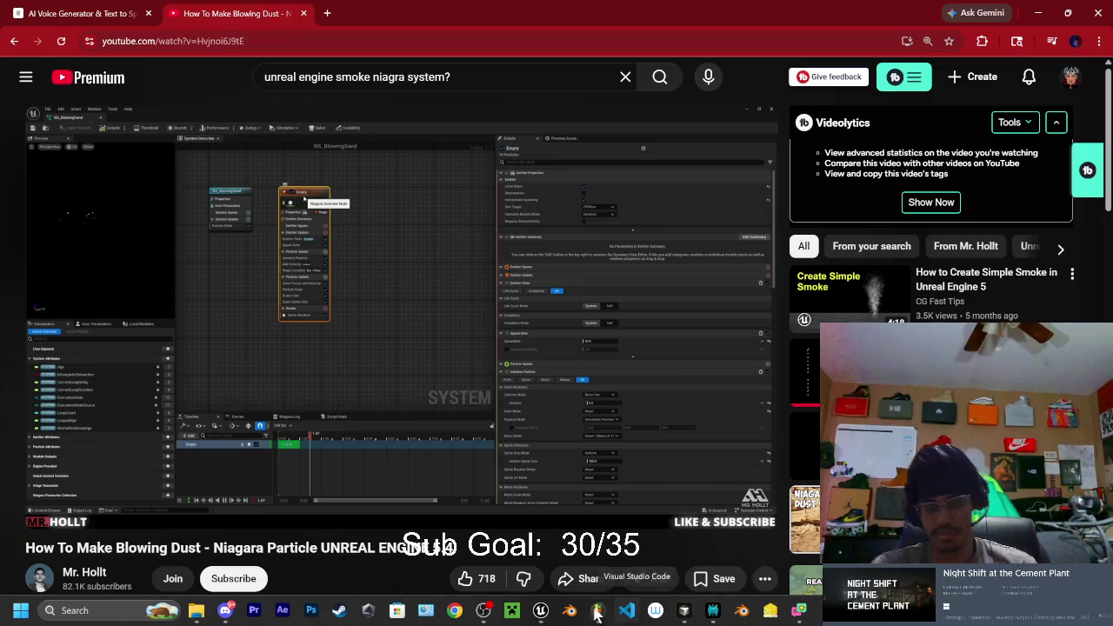
pyautogui.click(713, 612)
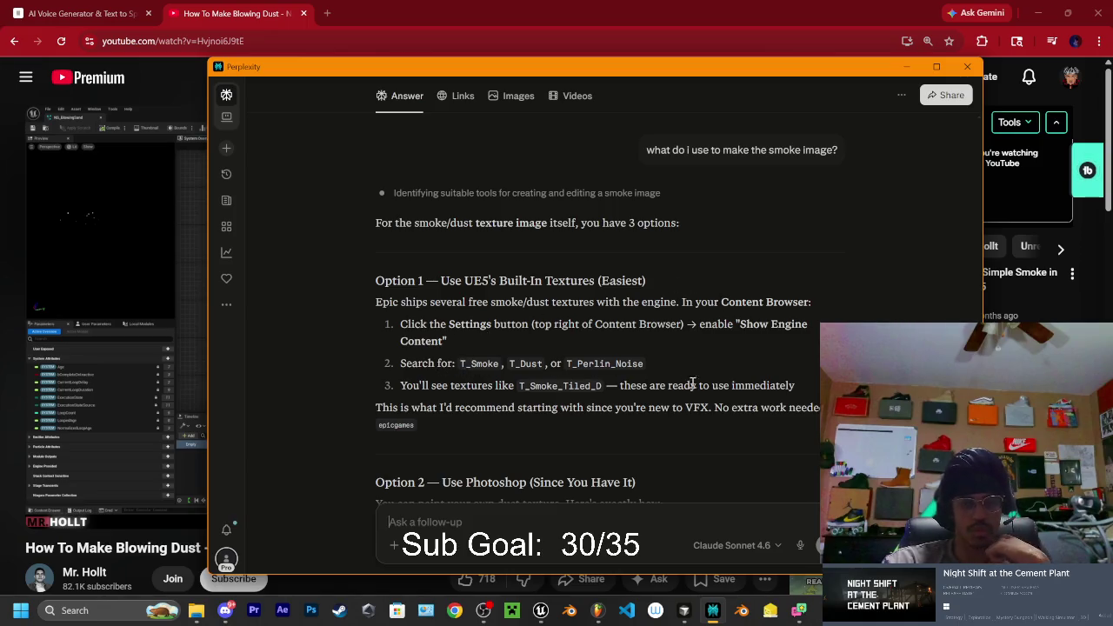
# Read Perplexity's three smoke-texture options down to its recommendation and start typing a follow-up
pyautogui.scroll(-2, 604, 333)
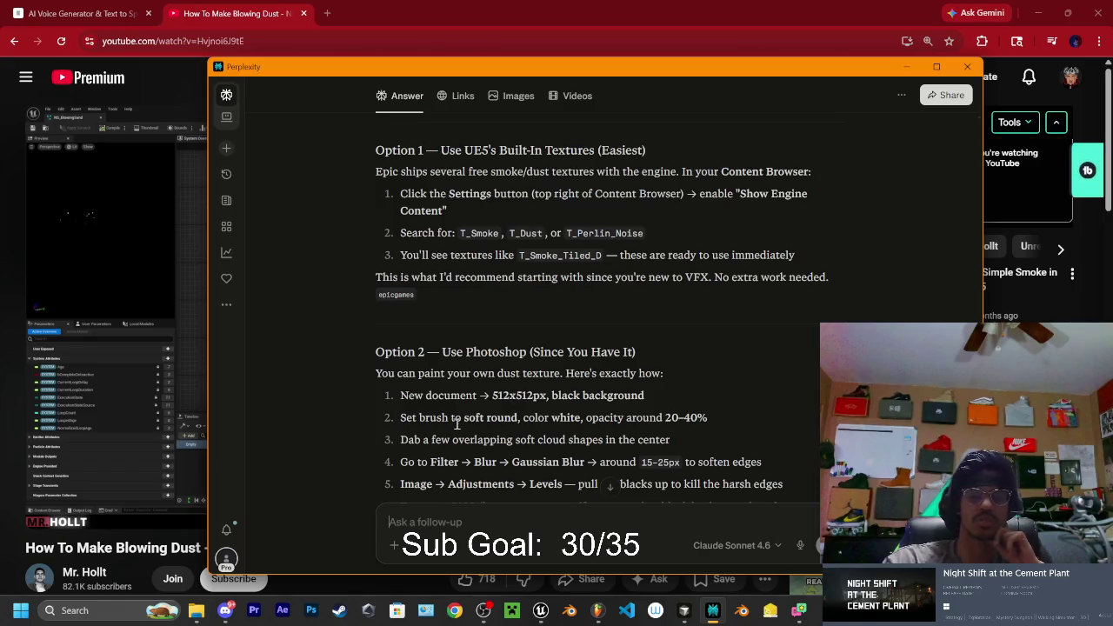
pyautogui.scroll(-2, 581, 437)
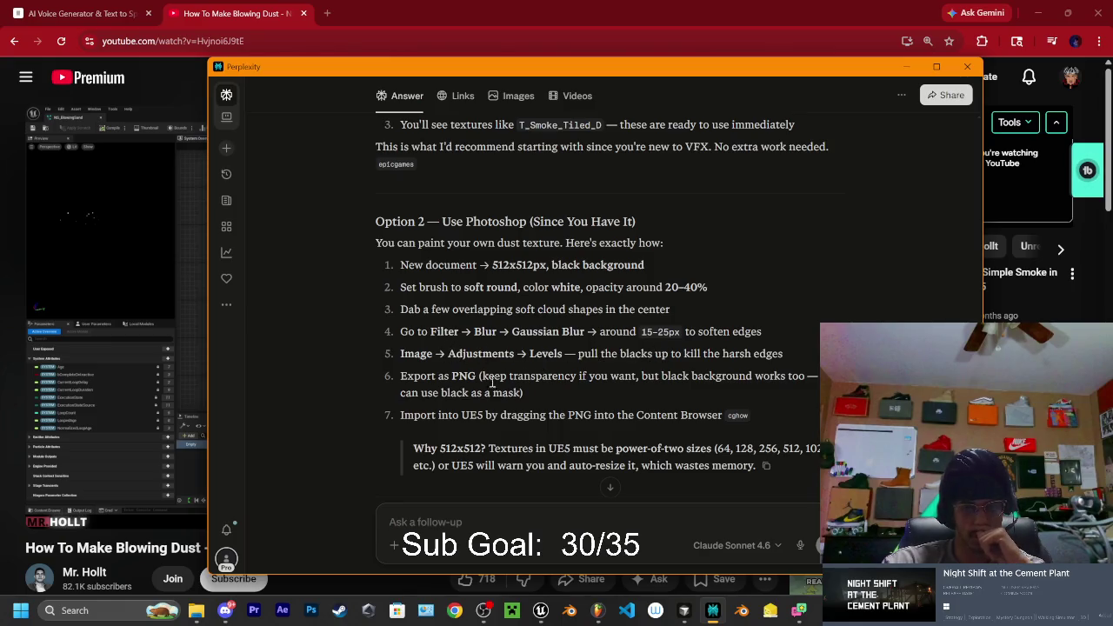
pyautogui.scroll(-2, 648, 378)
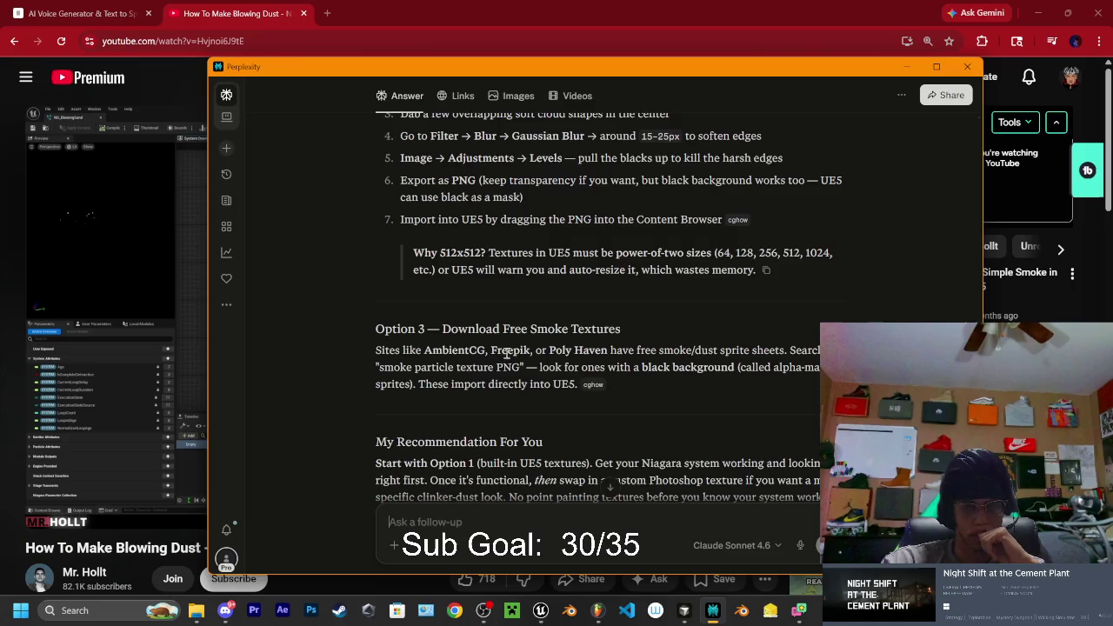
pyautogui.scroll(-1, 503, 354)
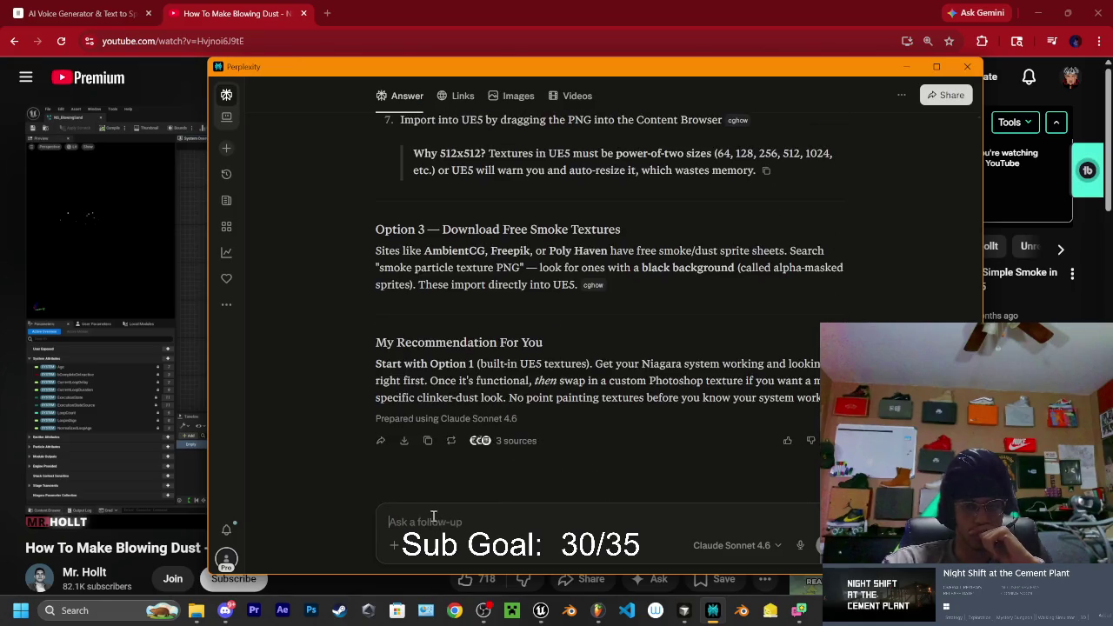
pyautogui.write('d')
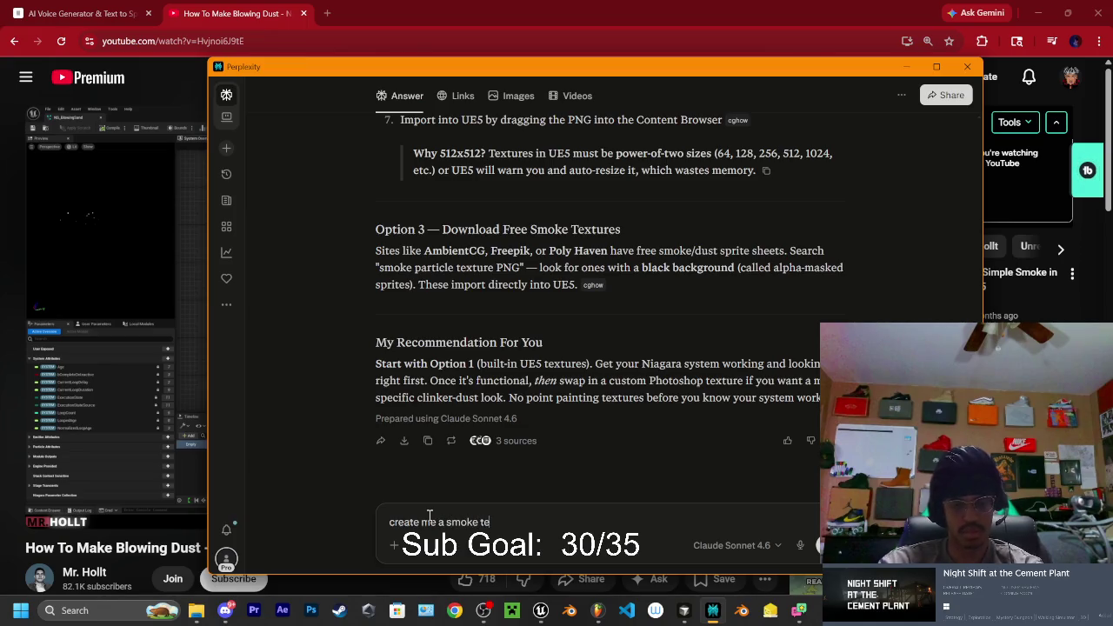
pyautogui.write('ince u cant do png transparent just put')
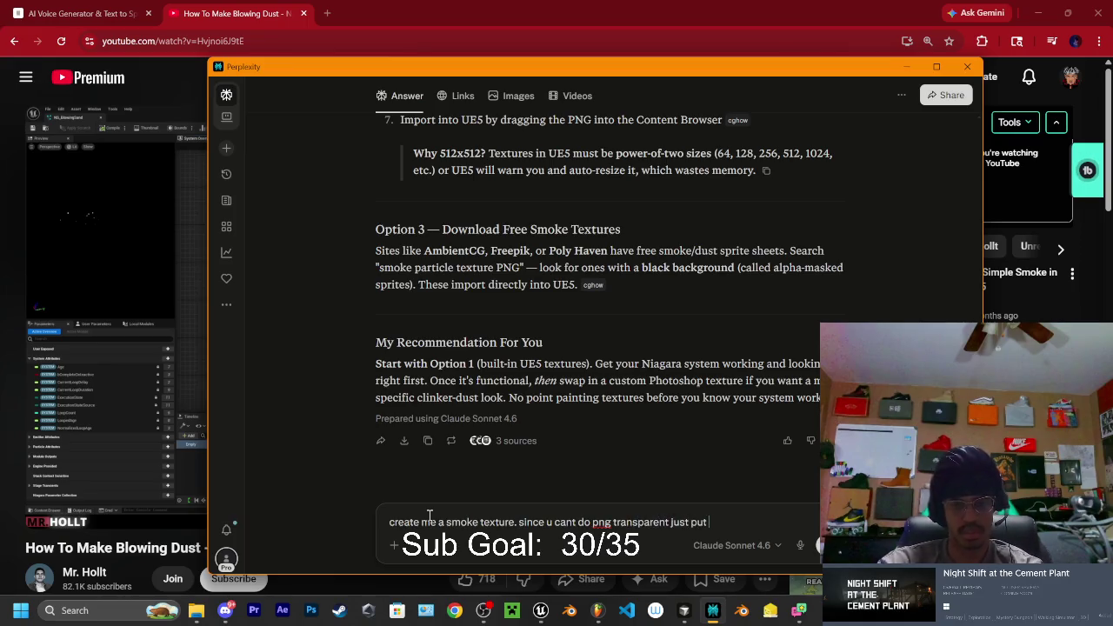
# Submit the green-background smoke texture request and return to the NS_ClinkerSmoke editor
pyautogui.write(' it on a green screen')
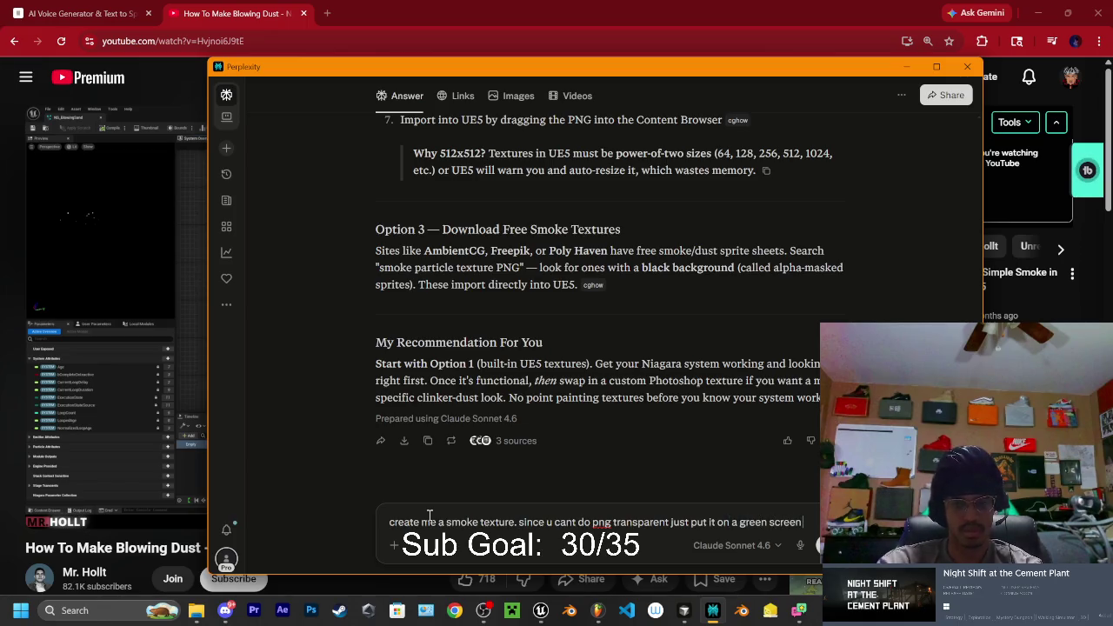
pyautogui.write(' so i can key it out in photoshop')
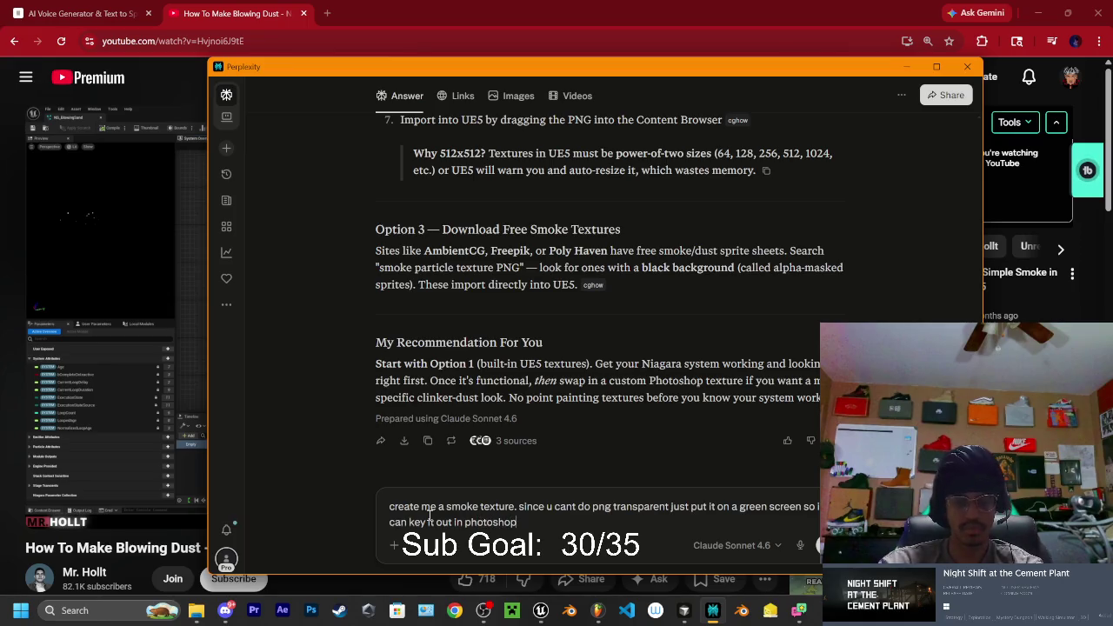
pyautogui.press('Return')
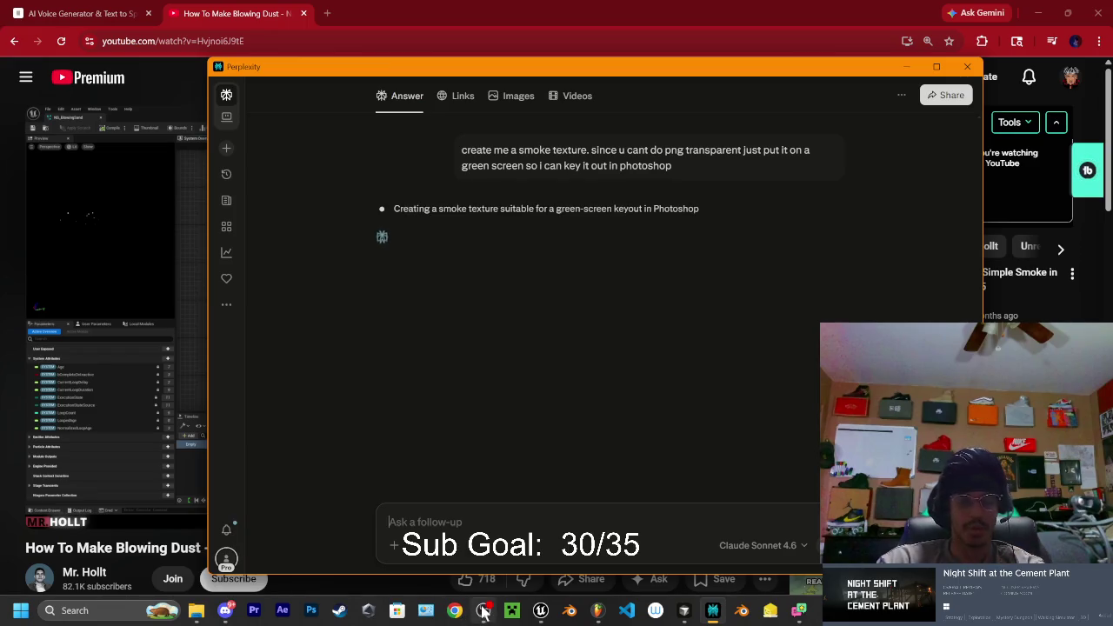
pyautogui.moveTo(483, 610)
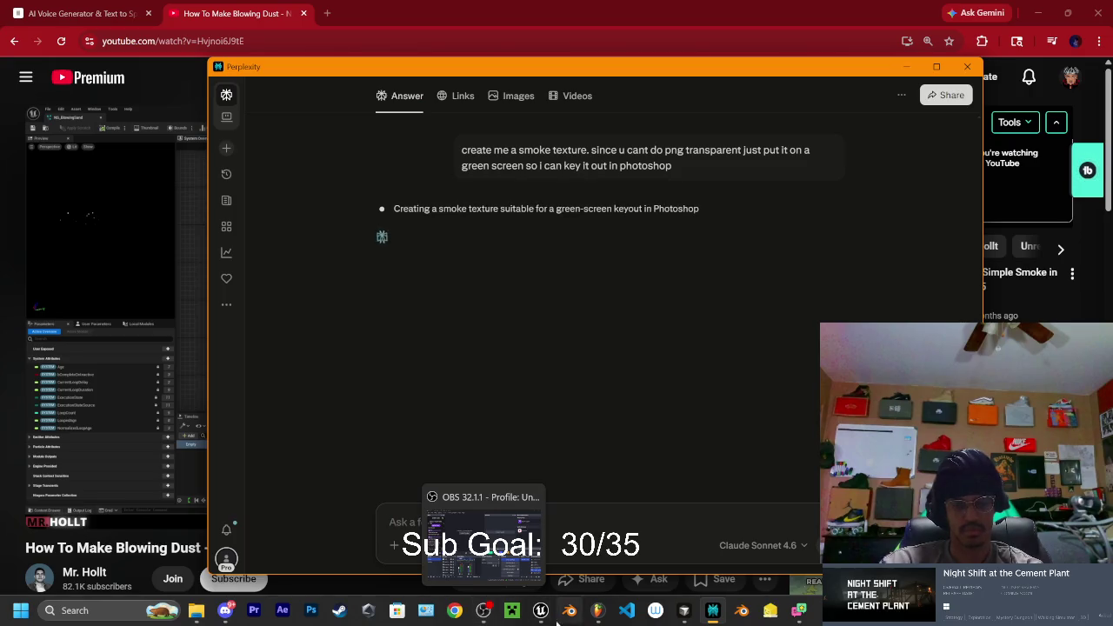
pyautogui.moveTo(540, 610)
pyautogui.click(587, 556)
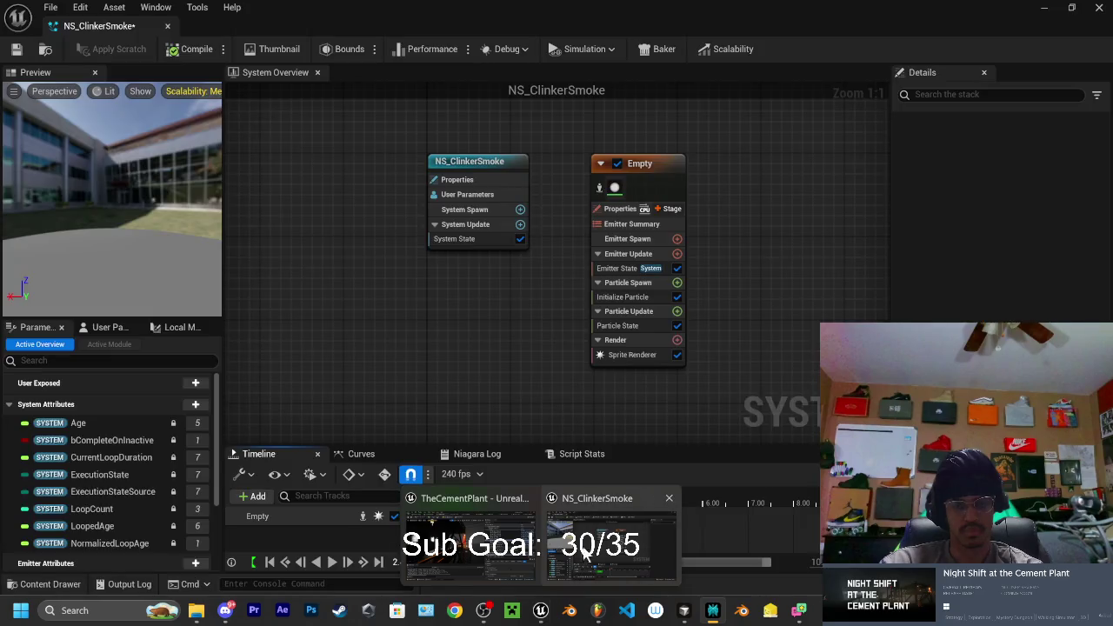
# Dock NS_ClinkerSmoke into the main editor and search all project content for 't_smoke'
pyautogui.moveTo(139, 26)
pyautogui.mouseDown()
pyautogui.moveTo(305, 34)
pyautogui.moveTo(332, 76)
pyautogui.moveTo(343, 26)
pyautogui.mouseUp()
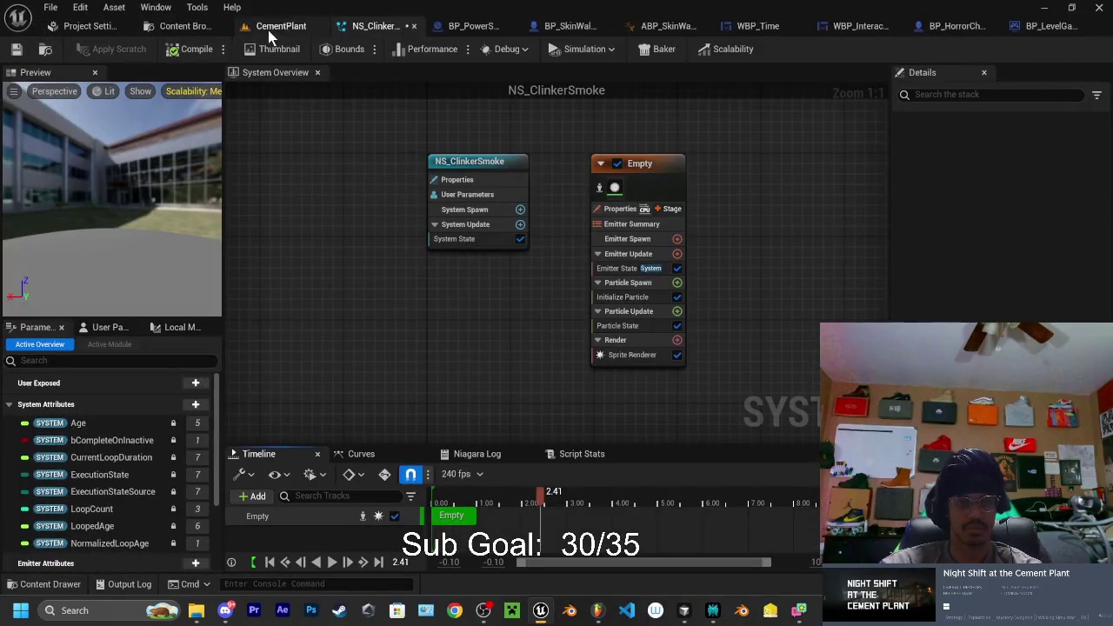
pyautogui.click(270, 28)
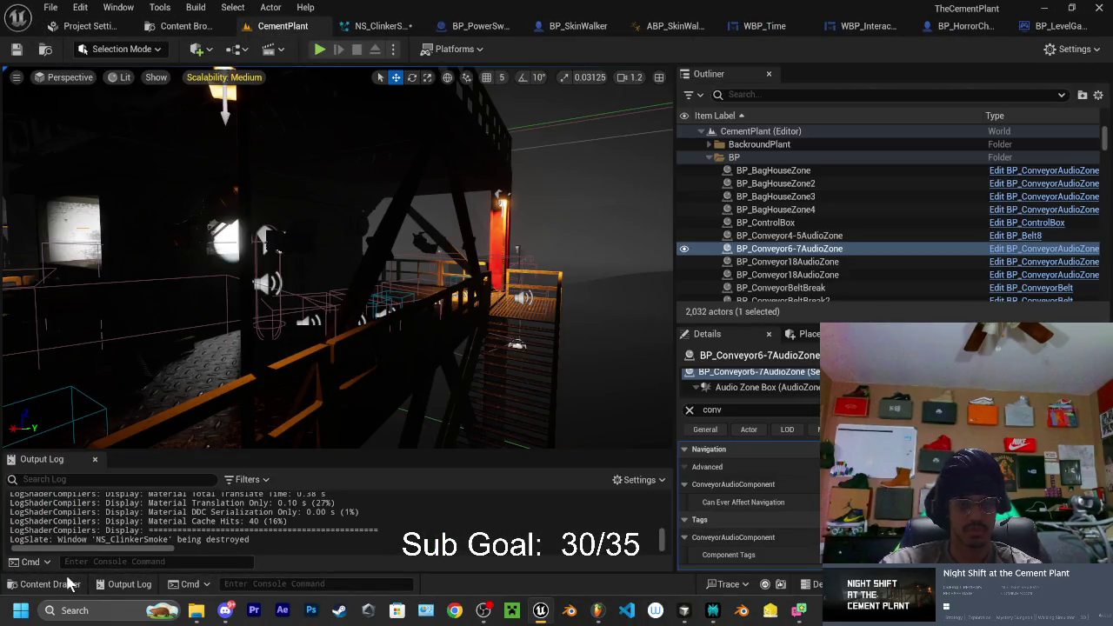
pyautogui.click(50, 584)
pyautogui.scroll(5, 69, 465)
pyautogui.click(39, 446)
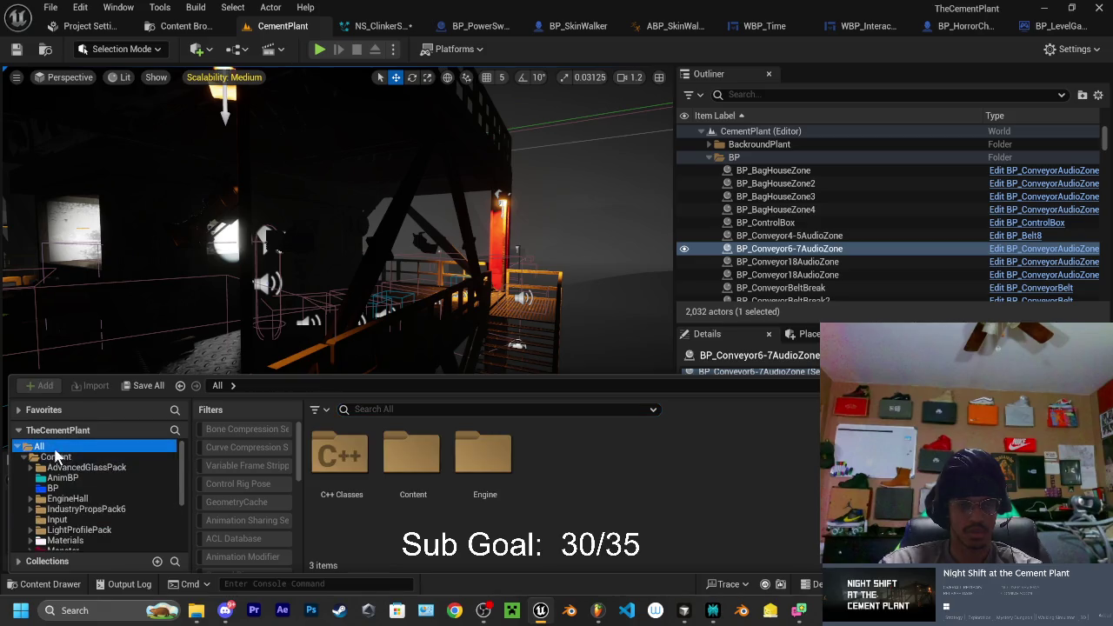
pyautogui.write('t')
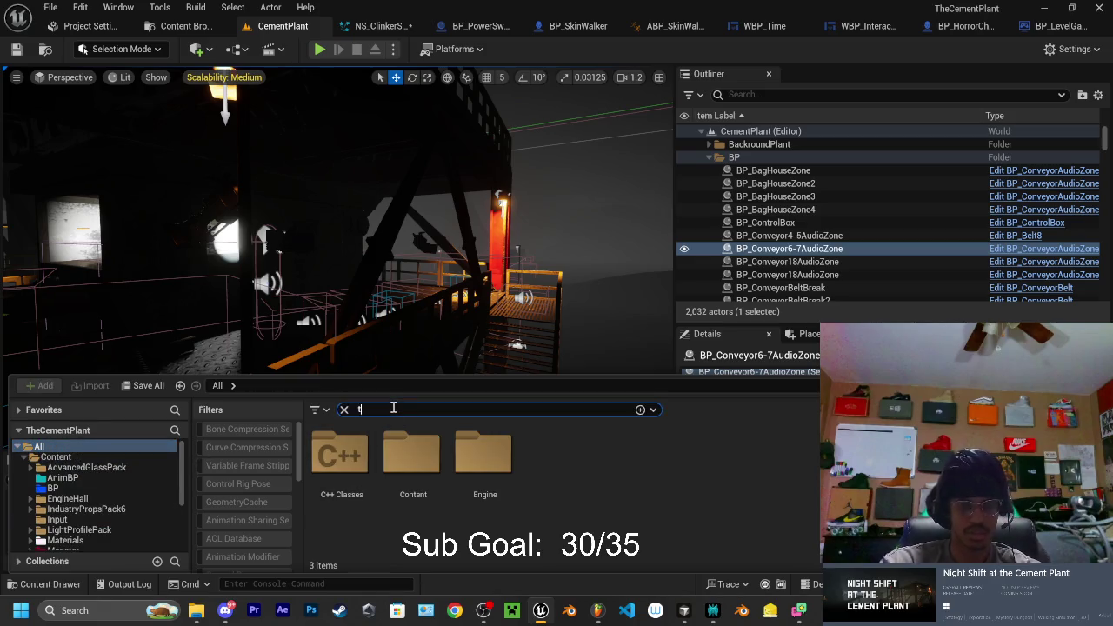
pyautogui.write('_smoke')
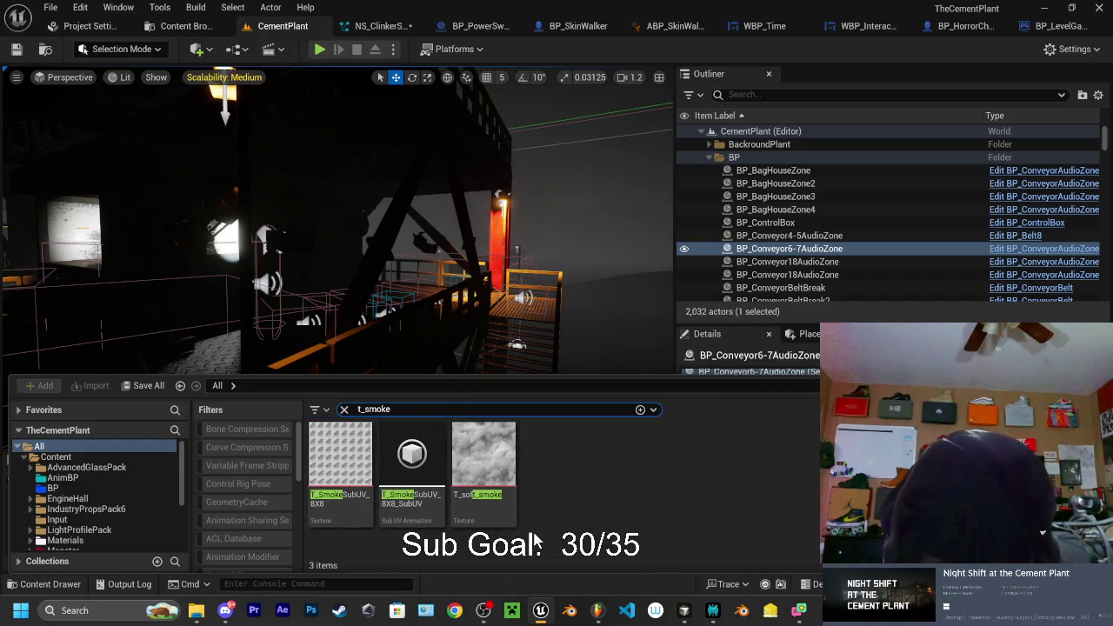
pyautogui.moveTo(484, 457)
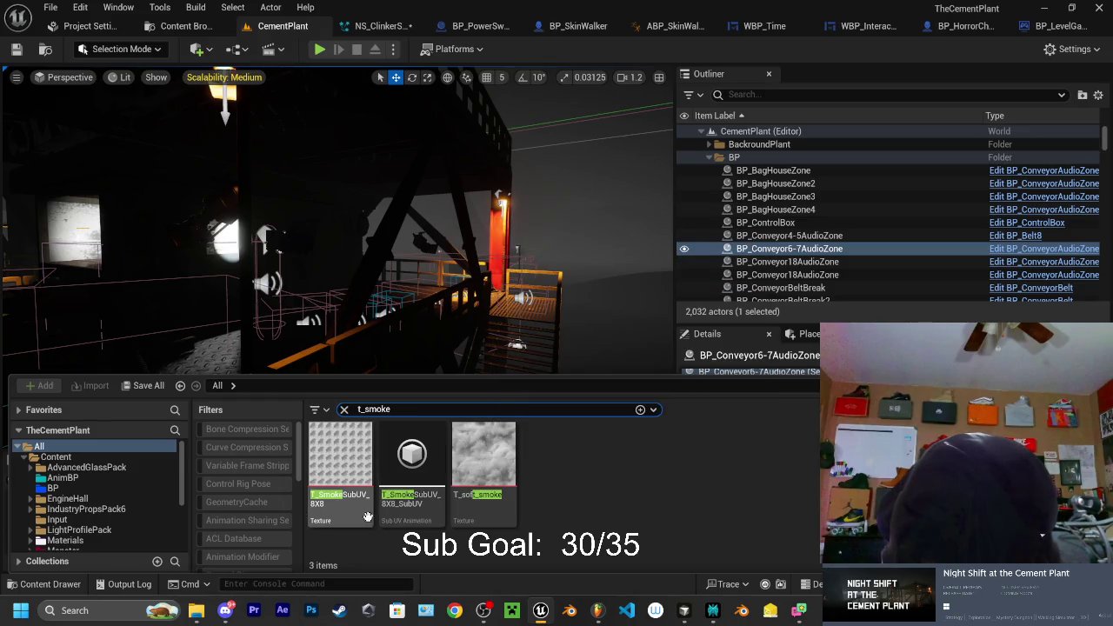
# Open T_SmokeSubUV_8X8 in the texture editor and zoom its preview
pyautogui.doubleClick(358, 458)
pyautogui.scroll(4, 439, 340)
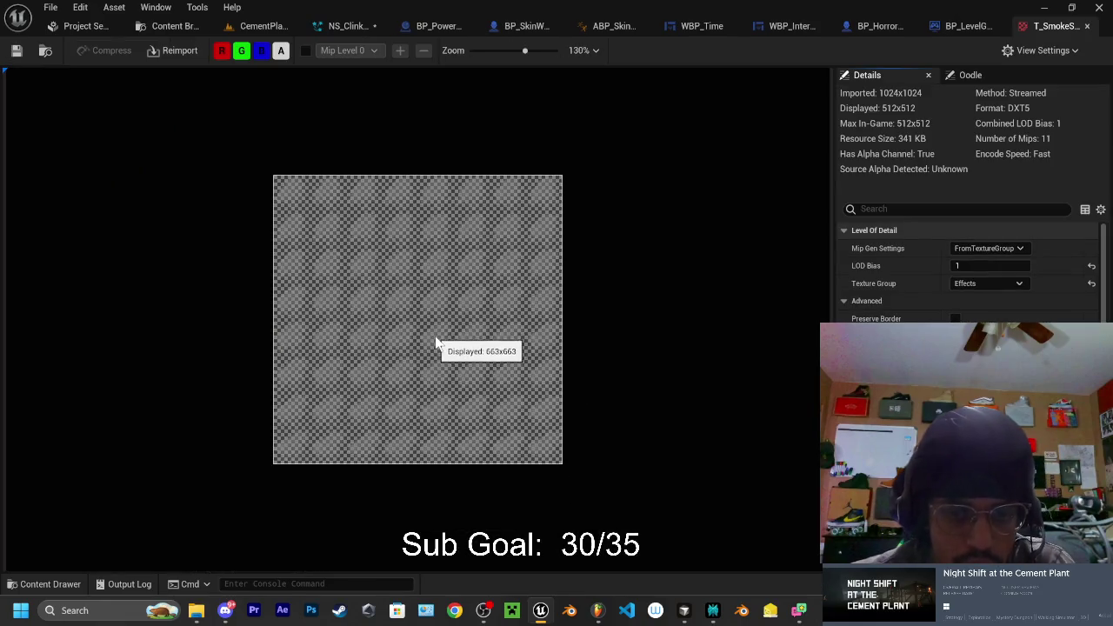
pyautogui.scroll(1, 450, 330)
pyautogui.scroll(-1, 452, 325)
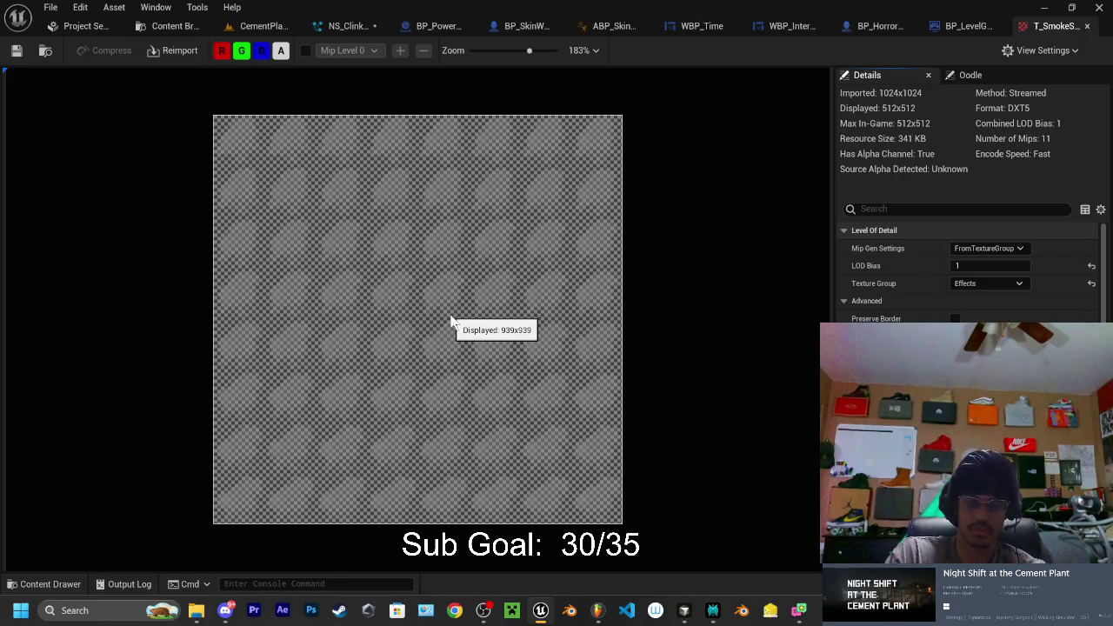
pyautogui.click(712, 610)
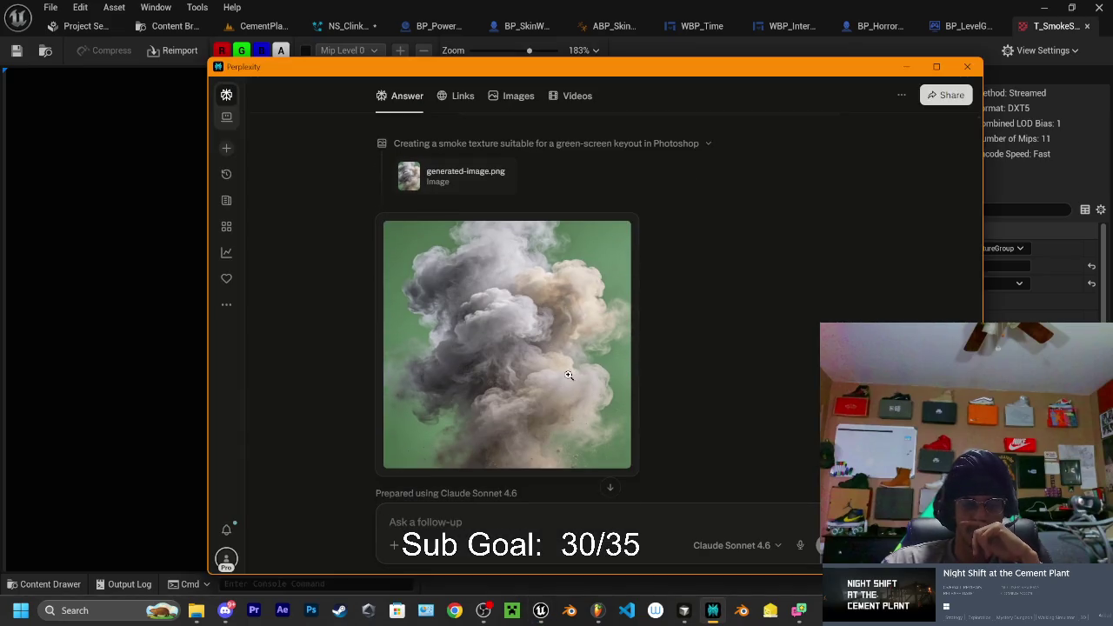
# Screenshot the Unreal texture preview, then return to Perplexity and start asking why it differs
pyautogui.scroll(1, 529, 359)
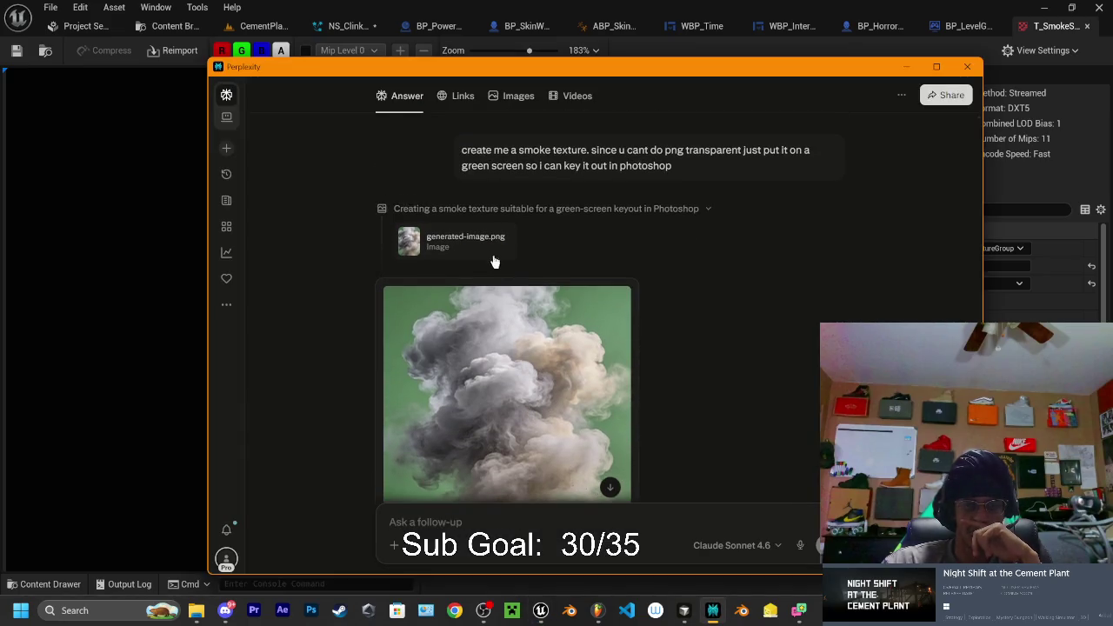
pyautogui.scroll(-3, 472, 435)
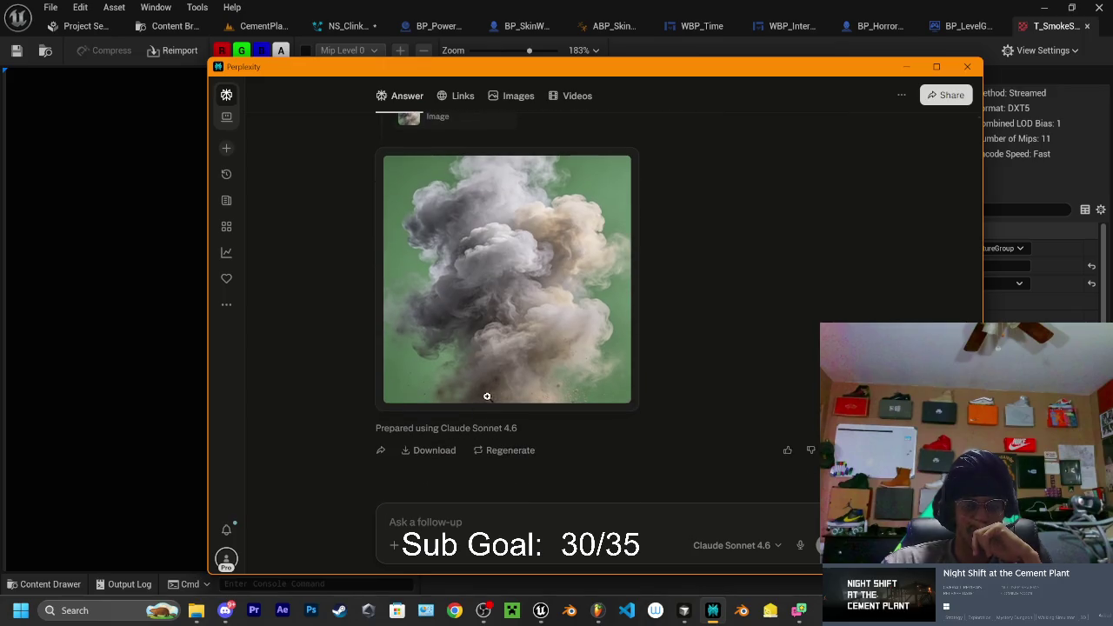
pyautogui.click(906, 70)
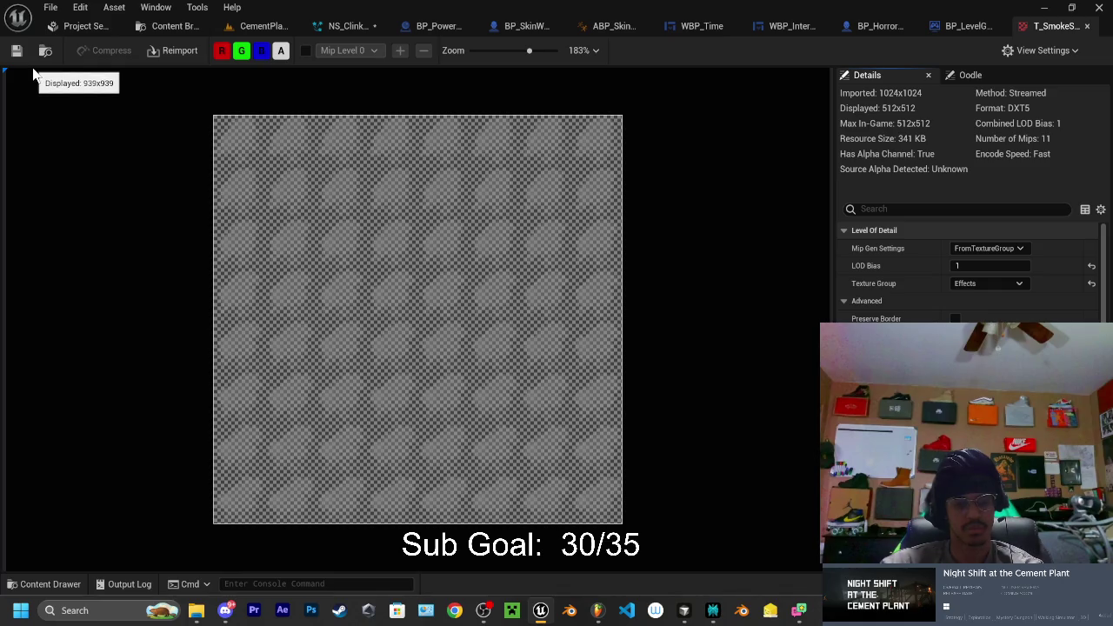
pyautogui.press('super+shift+s')
pyautogui.moveTo(31, 63)
pyautogui.mouseDown()
pyautogui.moveTo(321, 191)
pyautogui.moveTo(718, 580)
pyautogui.moveTo(725, 561)
pyautogui.moveTo(1106, 590)
pyautogui.mouseUp()
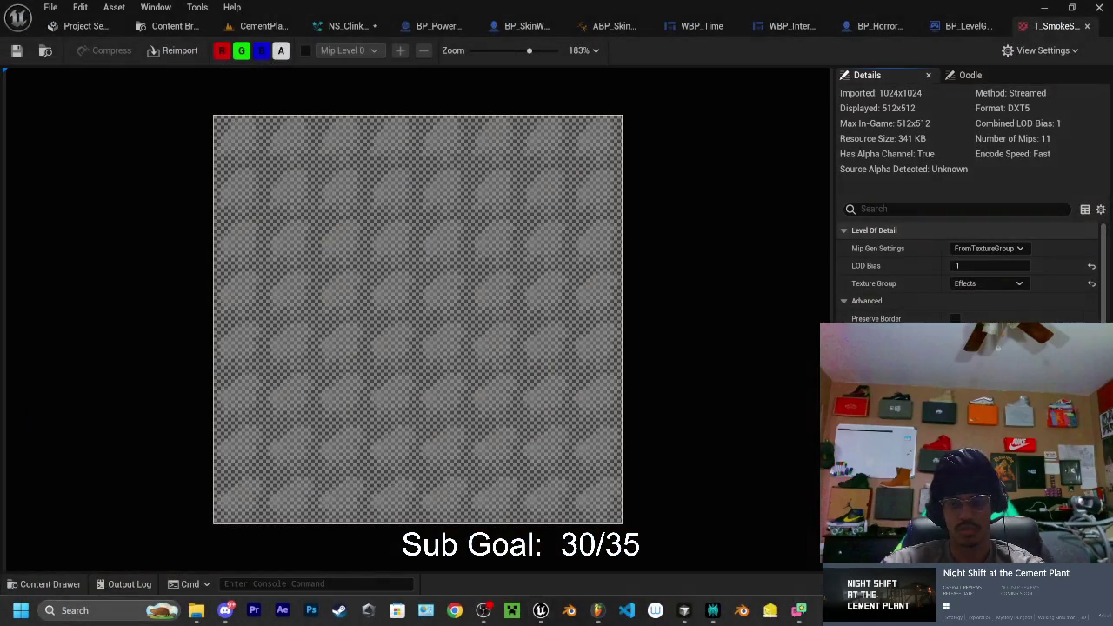
pyautogui.click(713, 610)
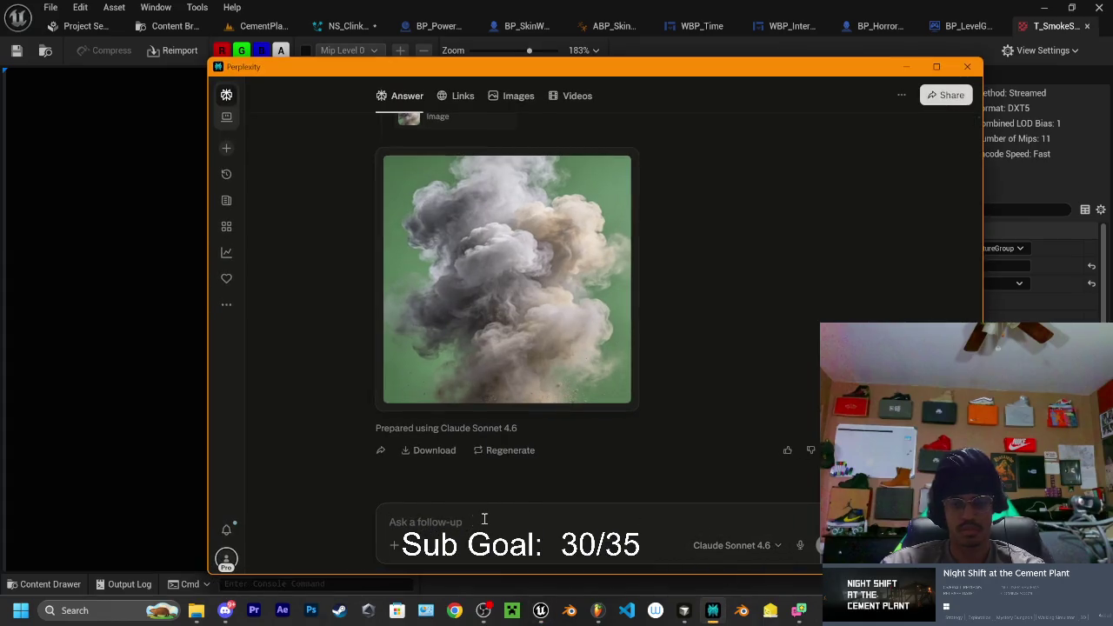
pyautogui.write('how')
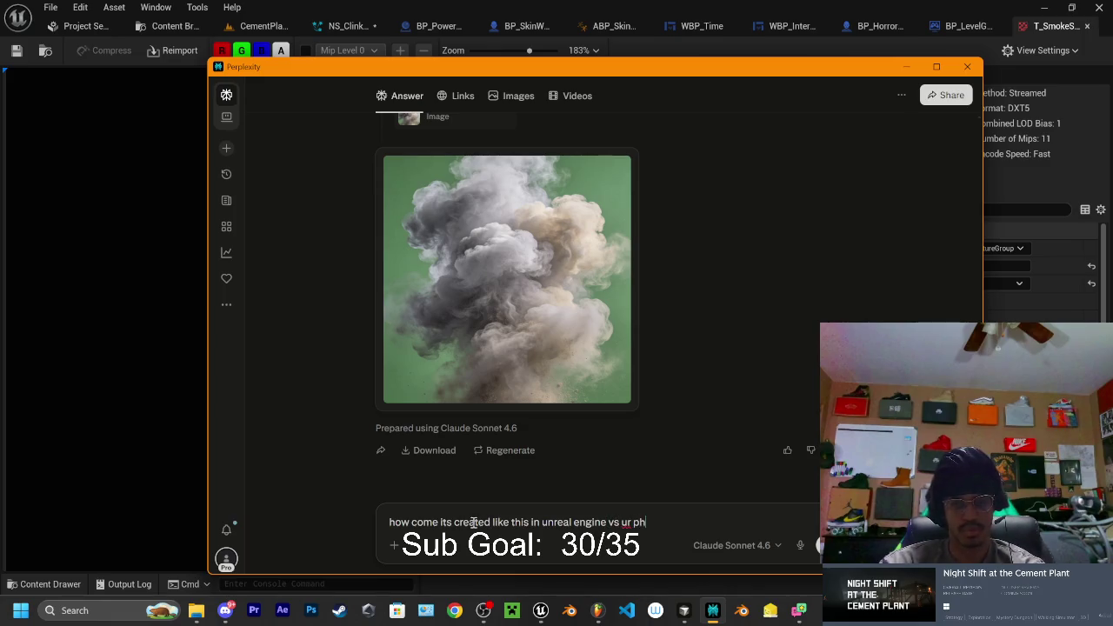
# Ask Perplexity why the smoke looks different in Unreal, attaching the latest texture screenshot
pyautogui.write('s different')
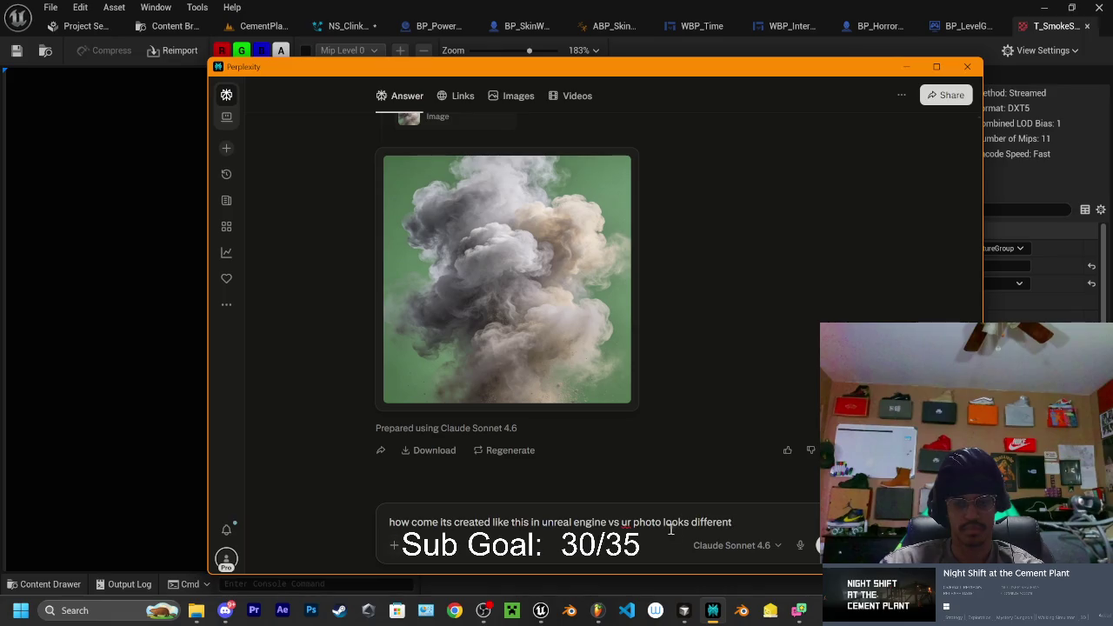
pyautogui.click(394, 545)
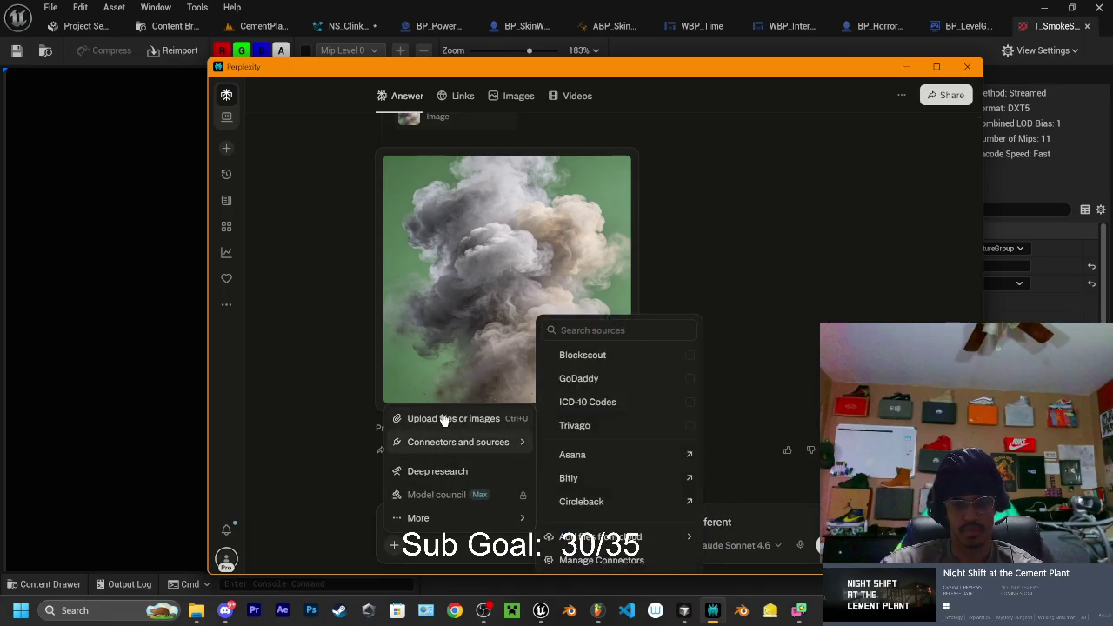
pyautogui.click(484, 420)
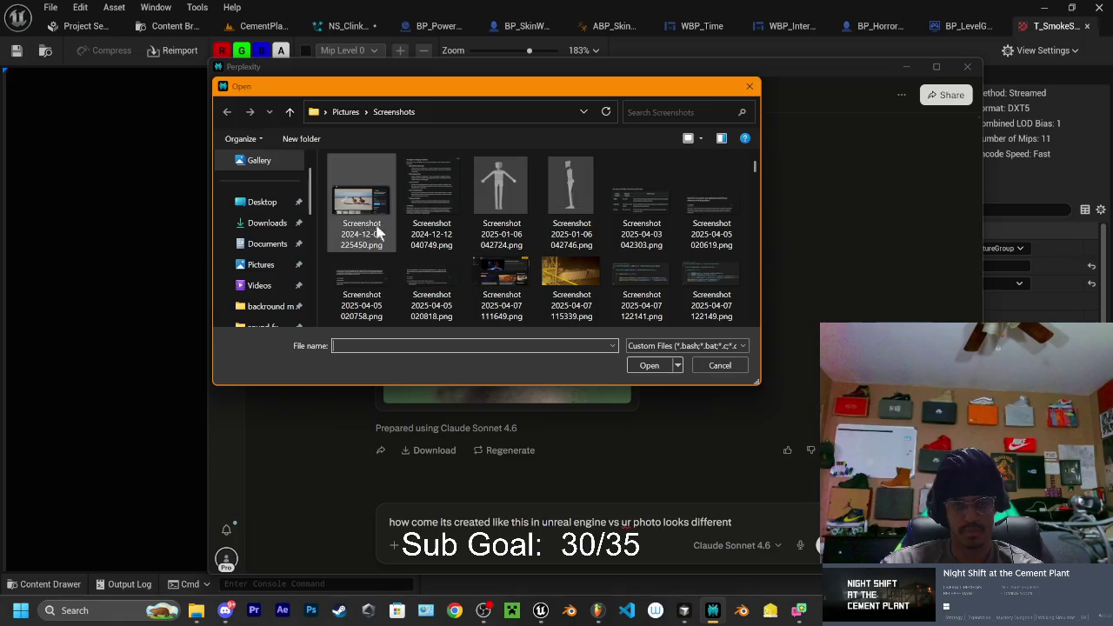
pyautogui.scroll(-5, 589, 241)
pyautogui.scroll(-10, 594, 251)
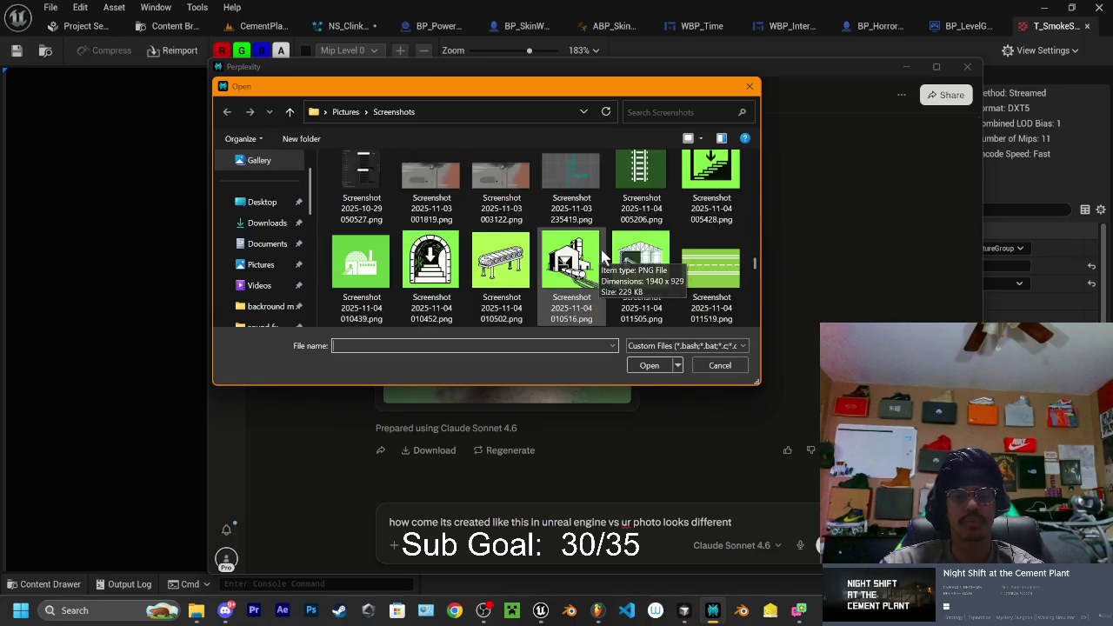
pyautogui.click(348, 280)
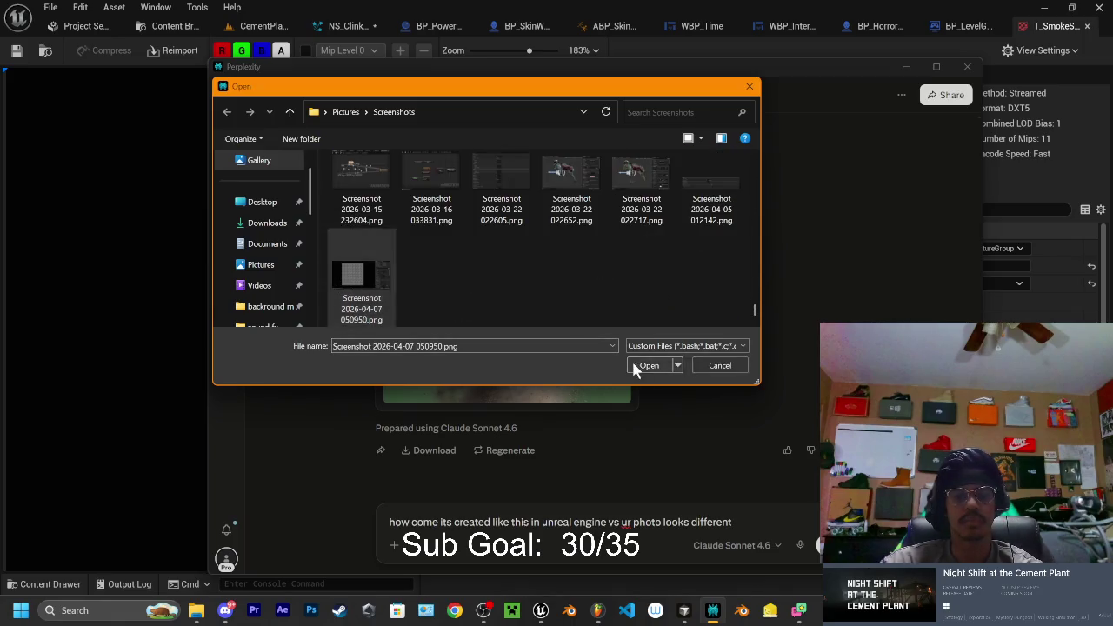
pyautogui.click(642, 366)
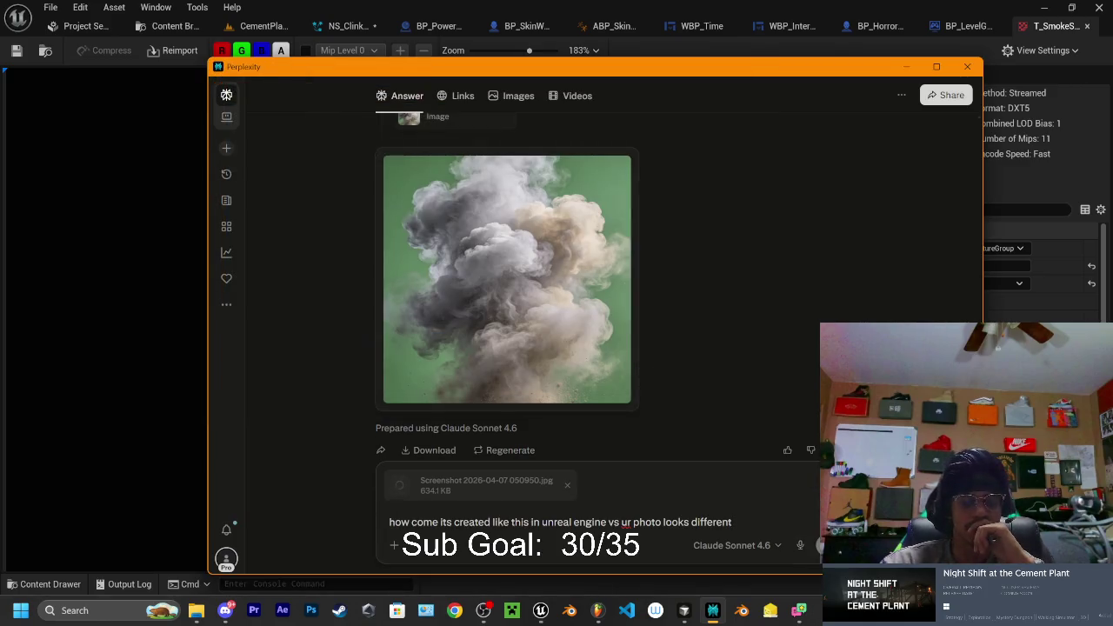
pyautogui.press('Return')
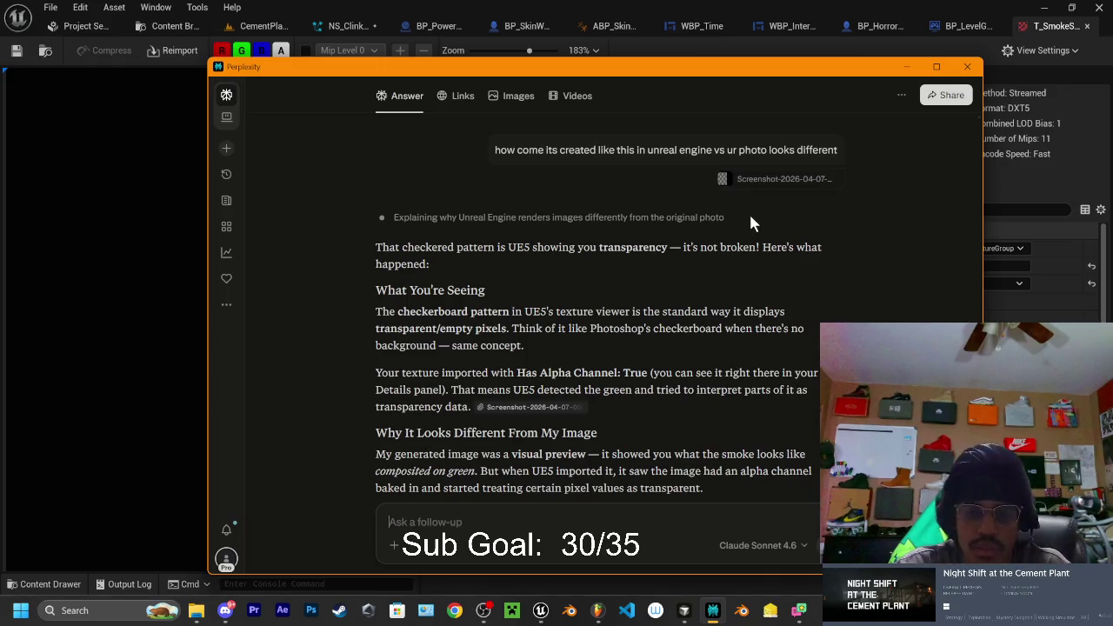
# Tell Perplexity the smoke texture is a 2D animation of clouds, not a checker pattern
pyautogui.moveTo(670, 110)
pyautogui.mouseDown()
pyautogui.moveTo(699, 214)
pyautogui.moveTo(915, 557)
pyautogui.mouseUp()
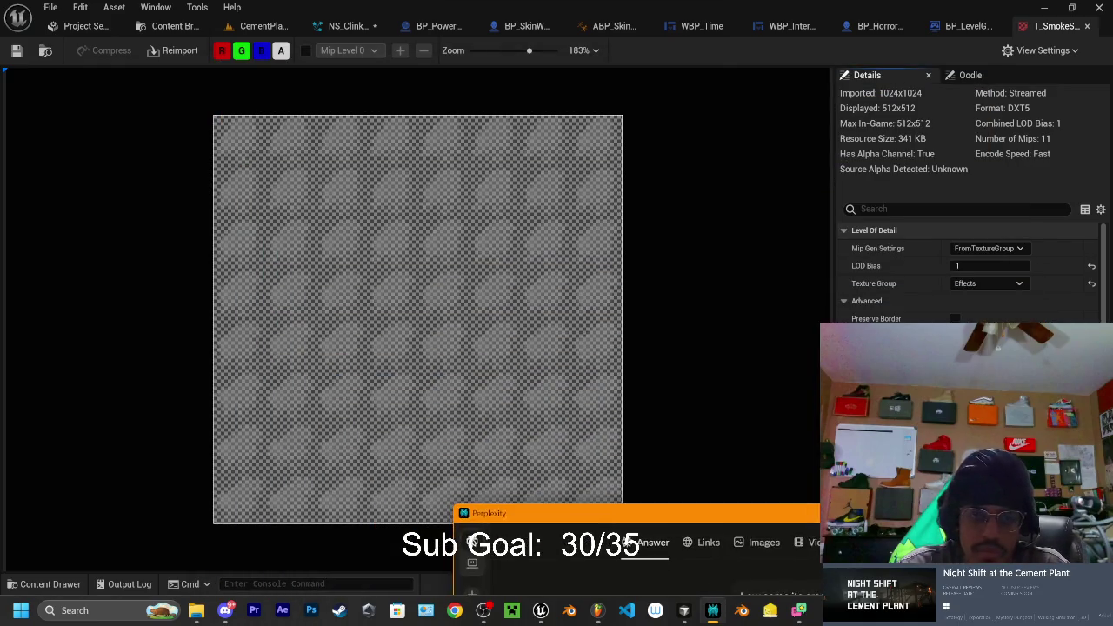
pyautogui.moveTo(898, 517)
pyautogui.mouseDown()
pyautogui.moveTo(693, 218)
pyautogui.moveTo(632, 90)
pyautogui.mouseUp()
pyautogui.click(438, 532)
pyautogui.write('no it')
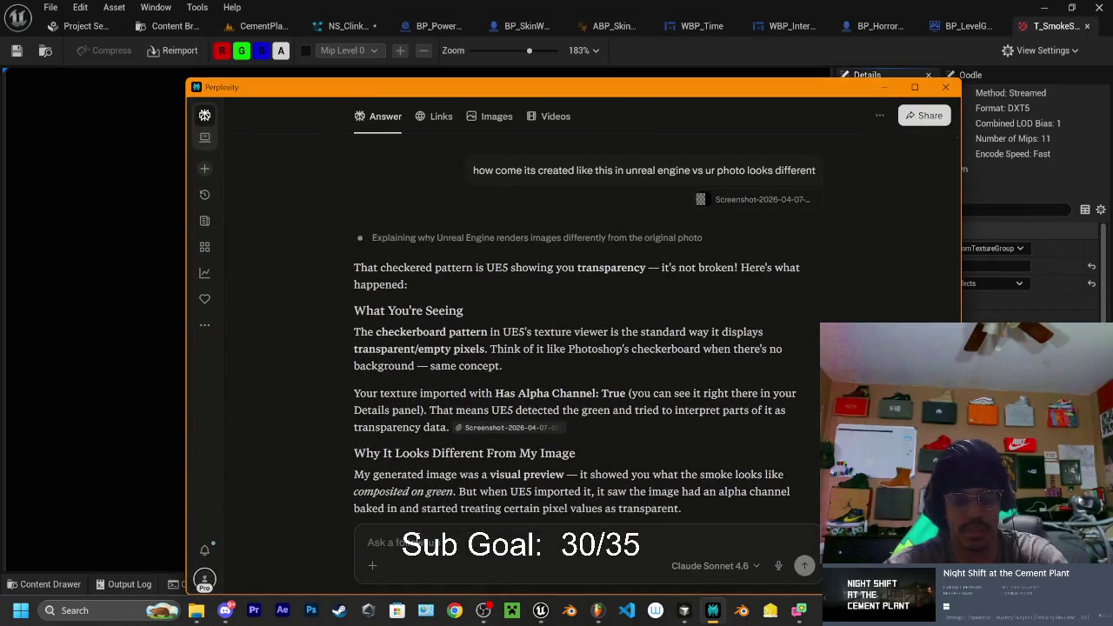
pyautogui.write('s a')
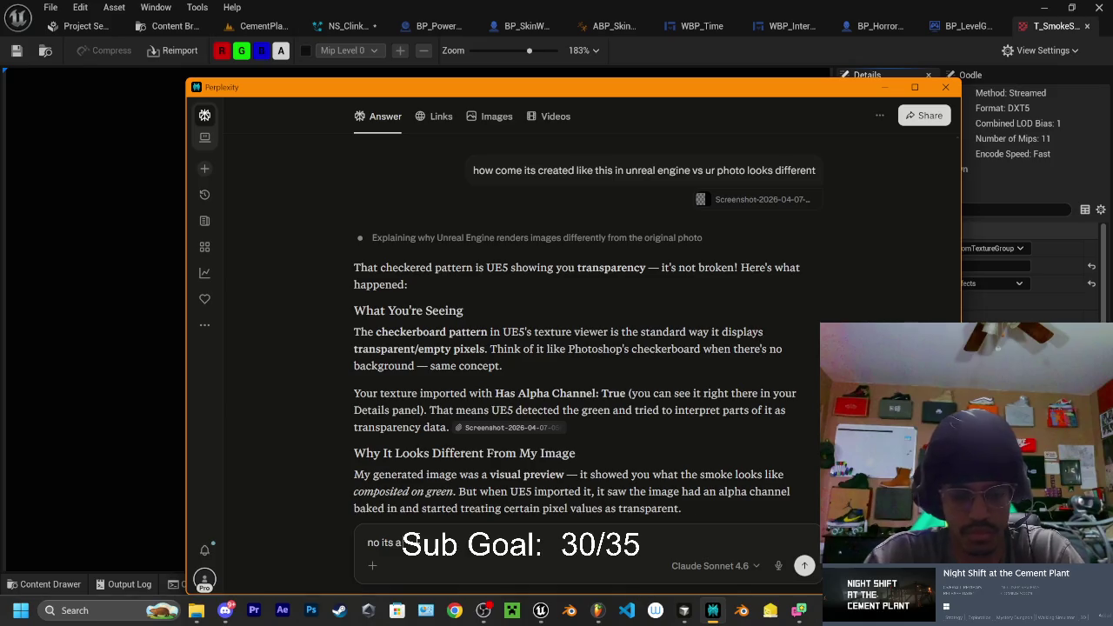
pyautogui.write(' 2dane ')
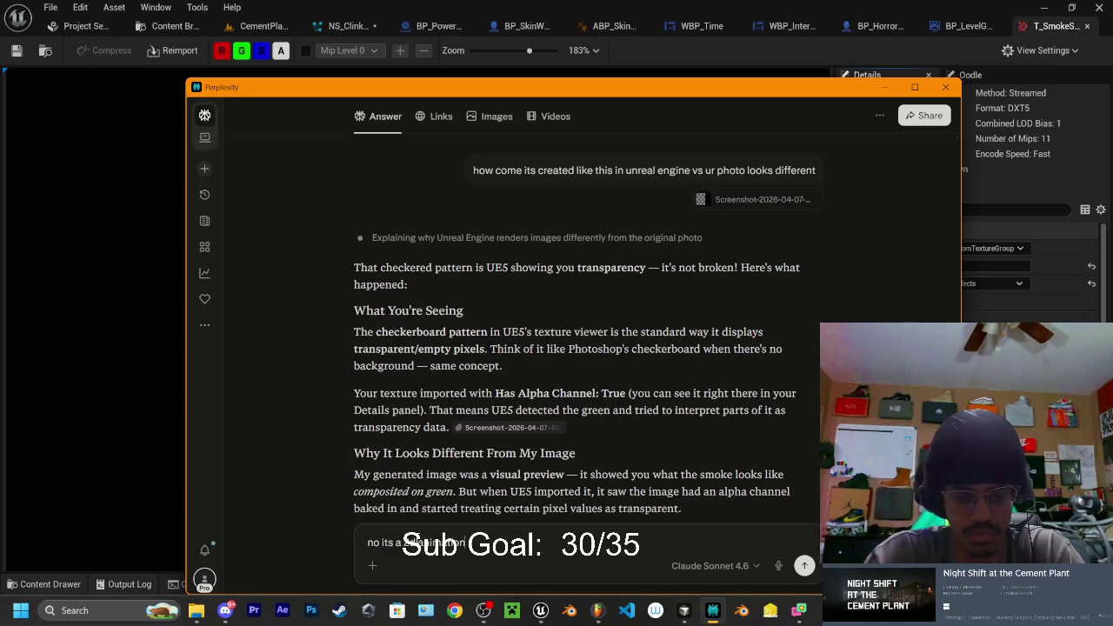
pyautogui.write('houl')
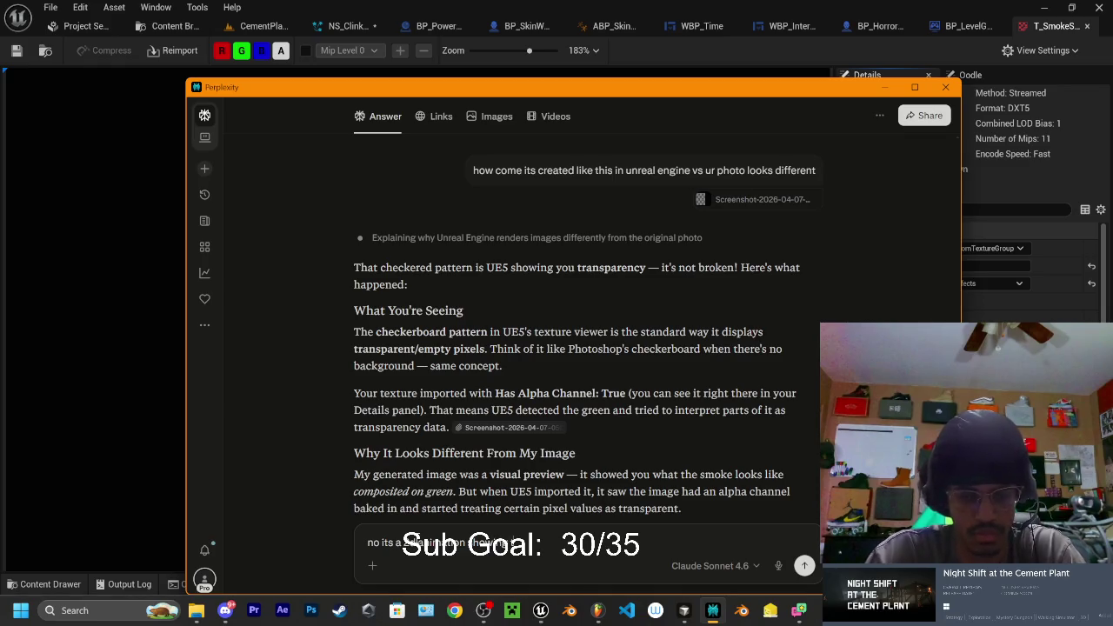
pyautogui.write('oud')
pyautogui.write(' at differnt tranpare')
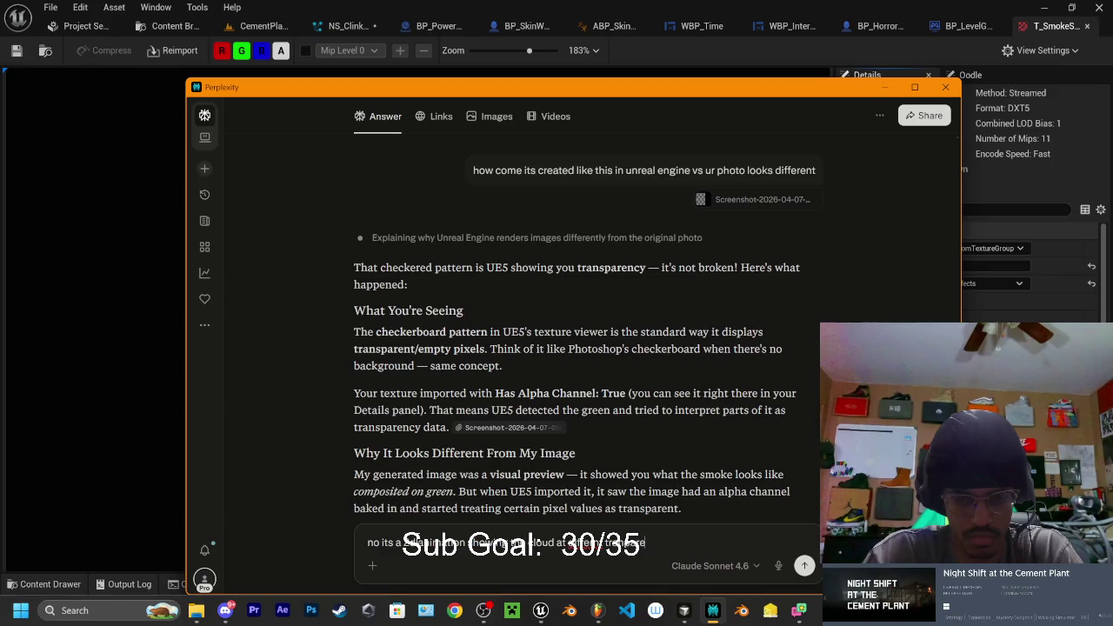
pyautogui.write('cys it has no')
pyautogui.write('thing to d')
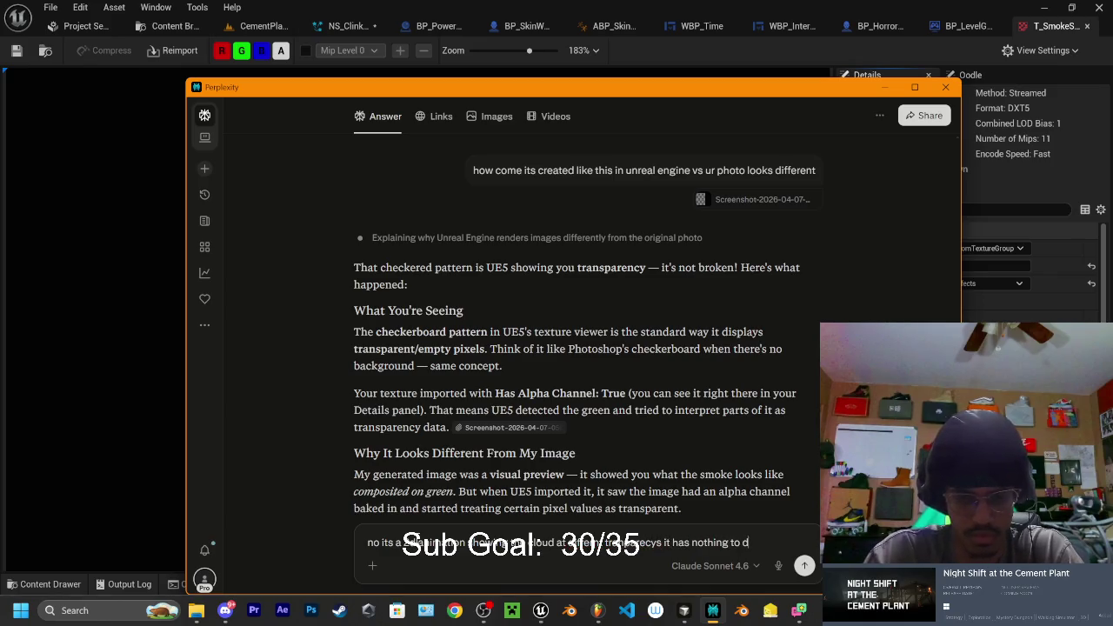
pyautogui.write('o wie c')
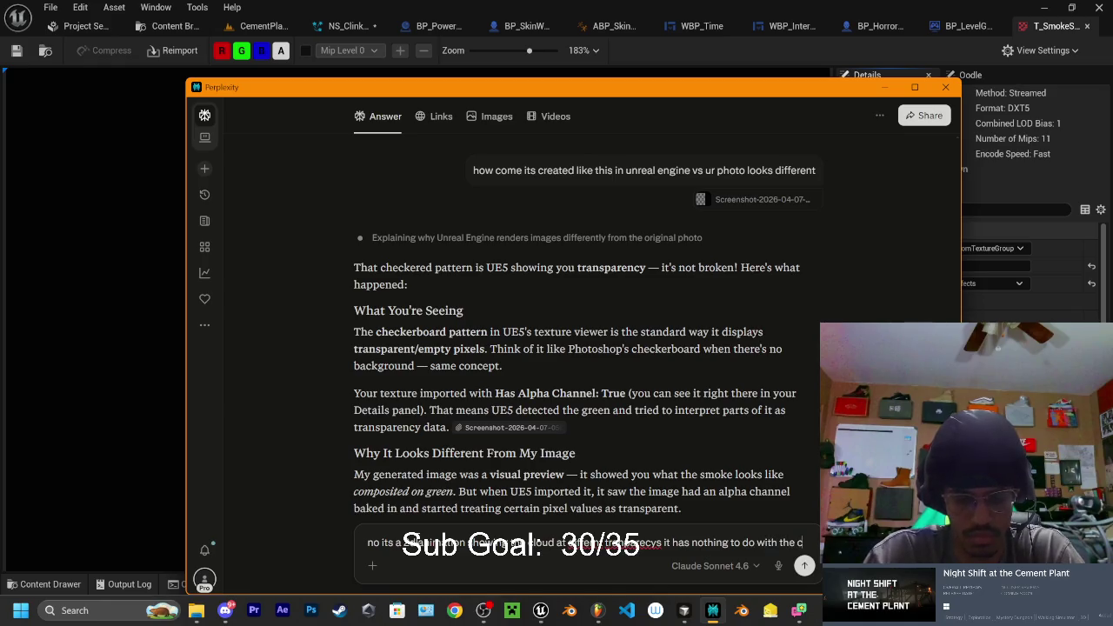
pyautogui.write('heckers')
pyautogui.press('Return')
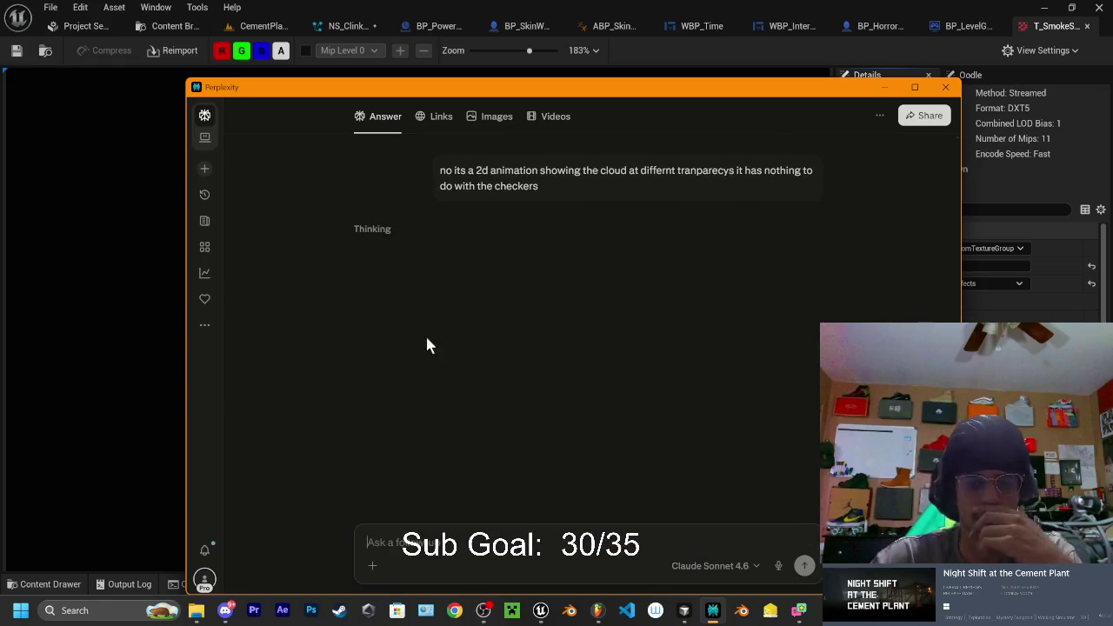
# Read through the sprite-sheet reply and begin typing another follow-up
pyautogui.scroll(3, 496, 265)
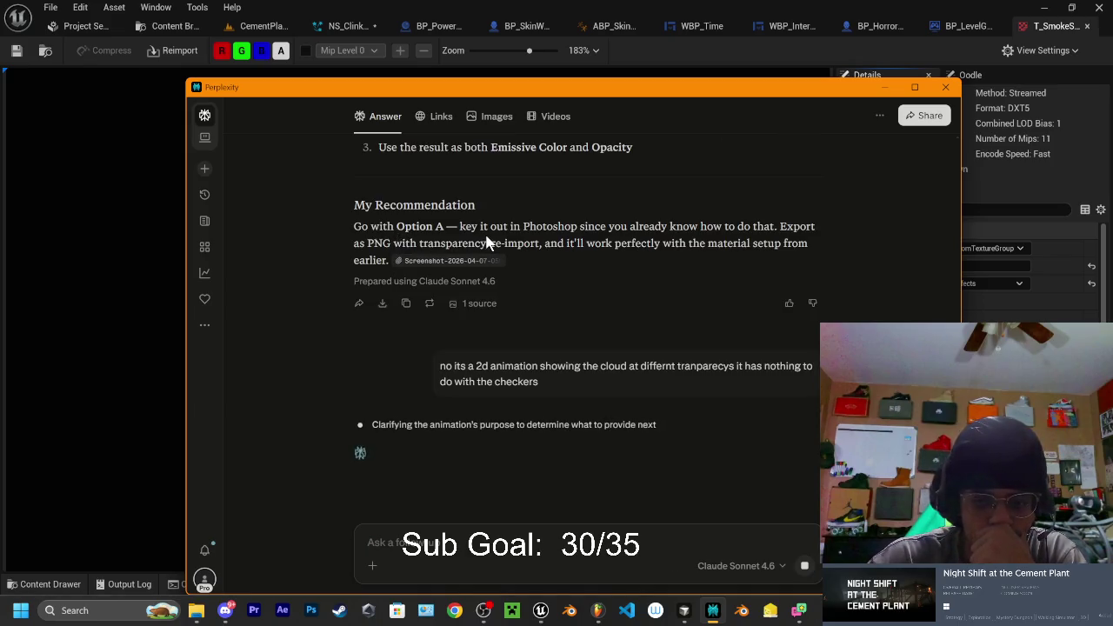
pyautogui.scroll(3, 484, 240)
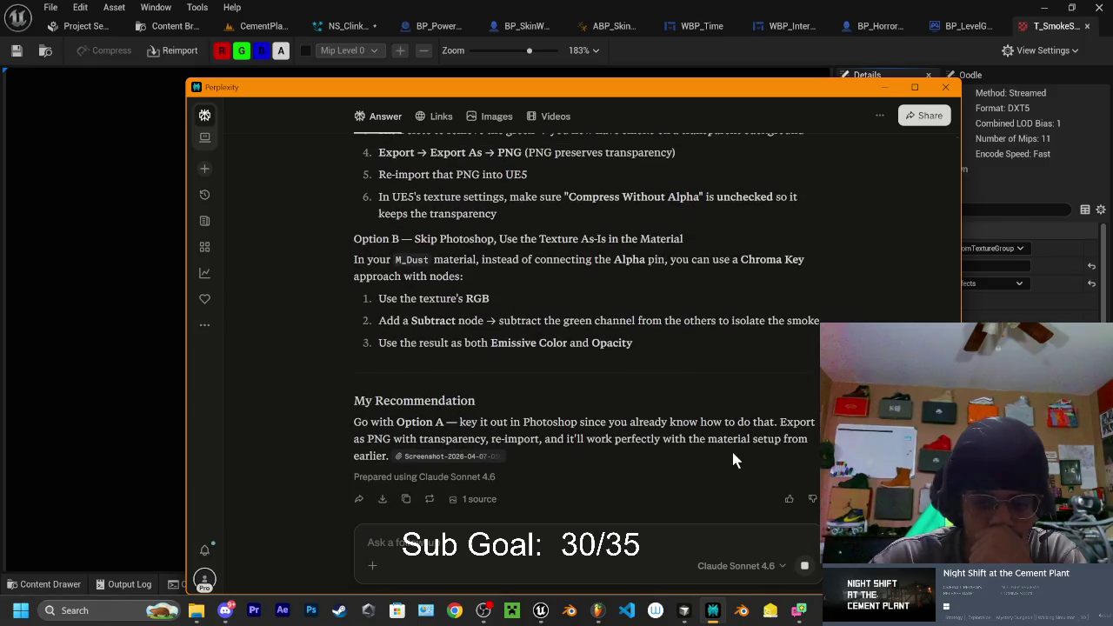
pyautogui.scroll(-5, 661, 443)
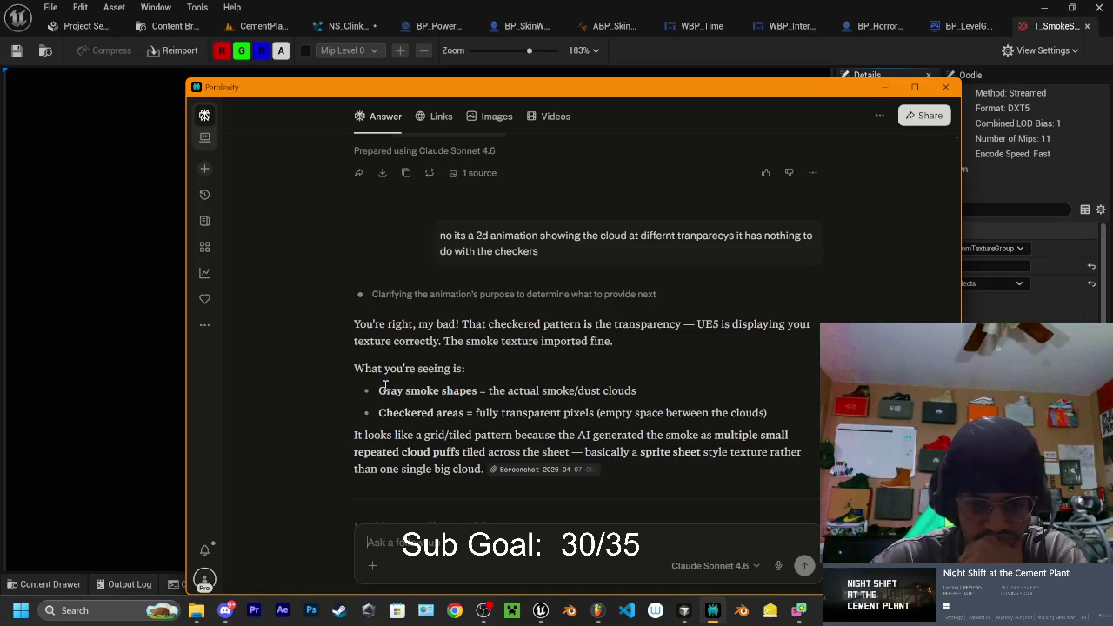
pyautogui.scroll(-2, 470, 369)
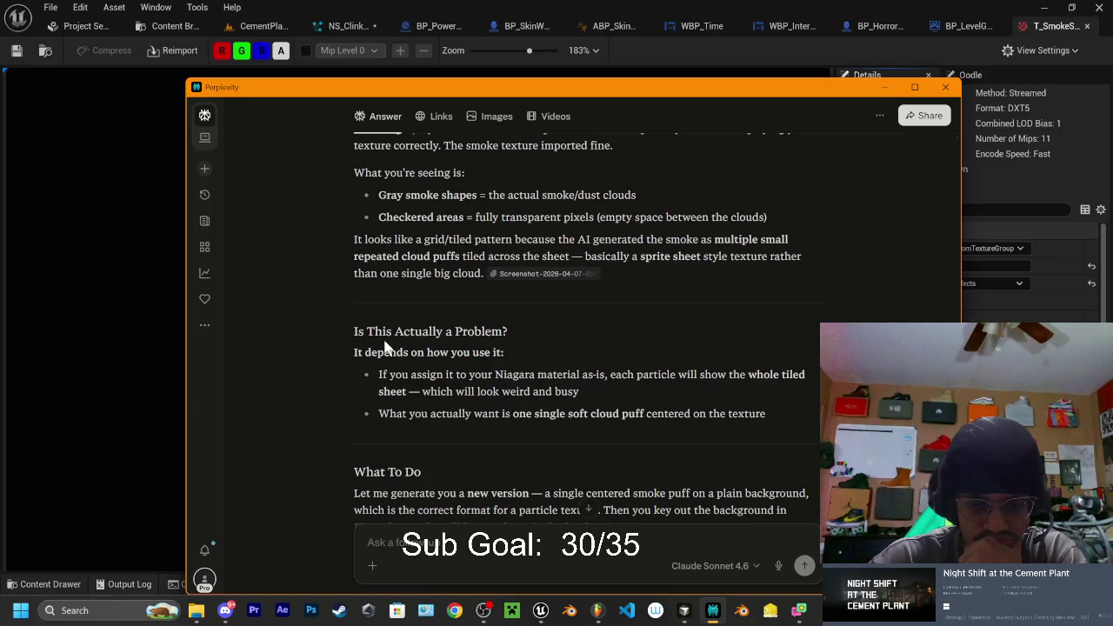
pyautogui.scroll(-1, 458, 487)
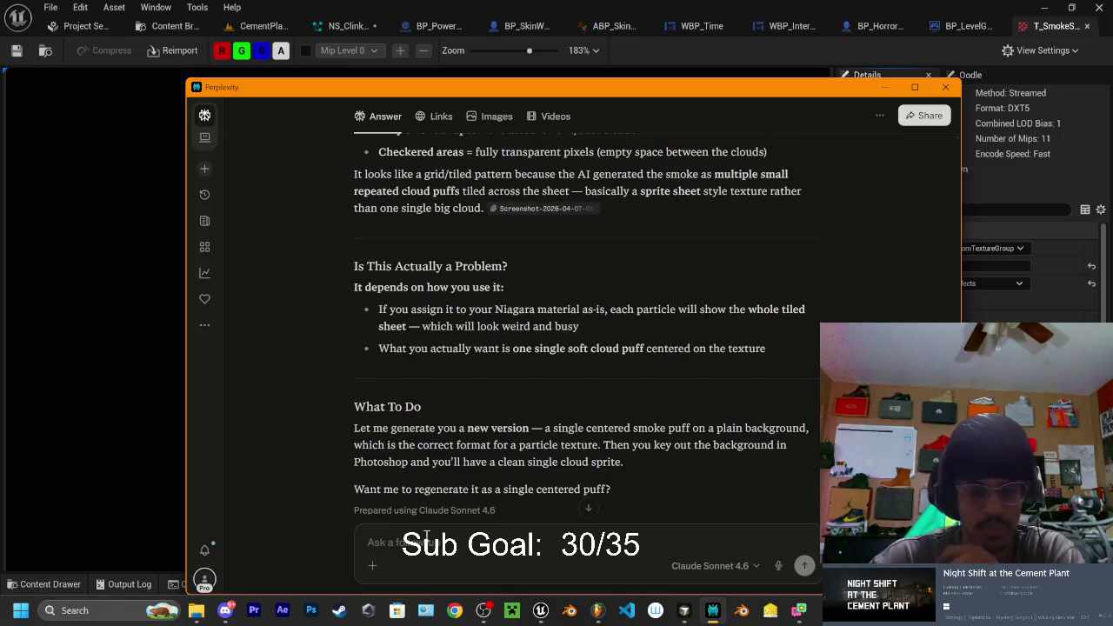
pyautogui.write('this is unreal engines defaul')
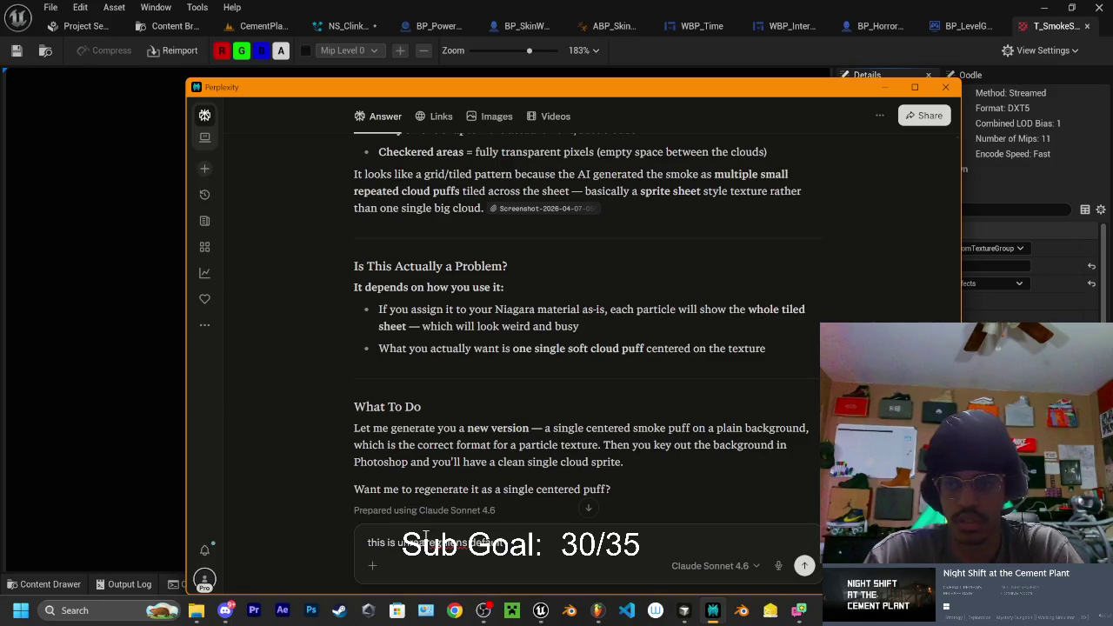
# Ask about Unreal's default T_Smoke texture and read the SubUV sprite sheet explanation
pyautogui.write('t')
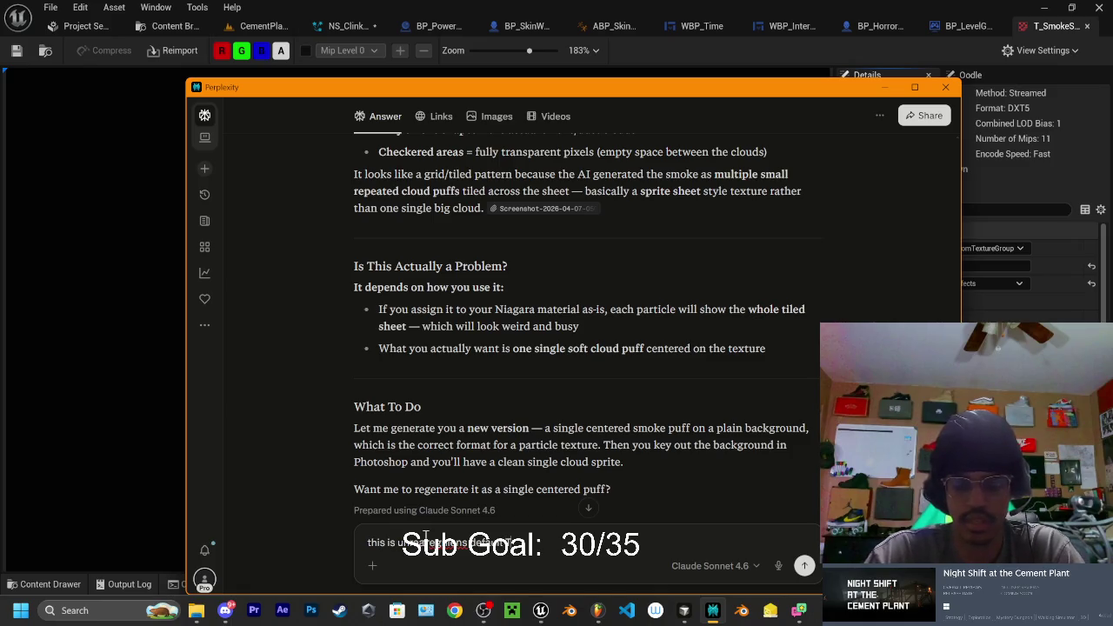
pyautogui.write(' thing im')
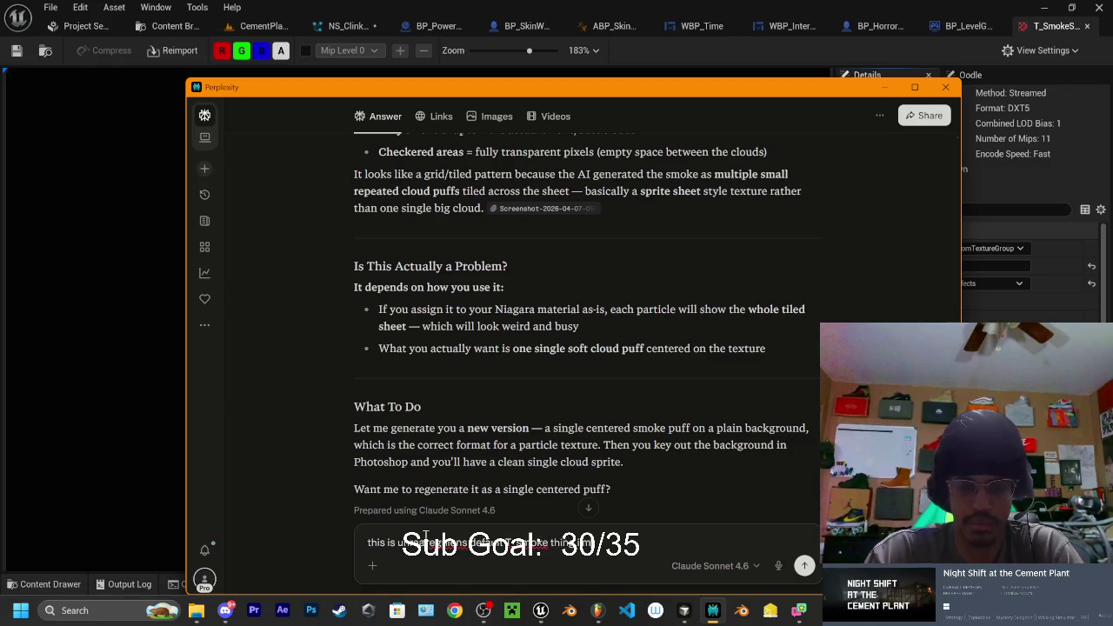
pyautogui.write(' asking about it')
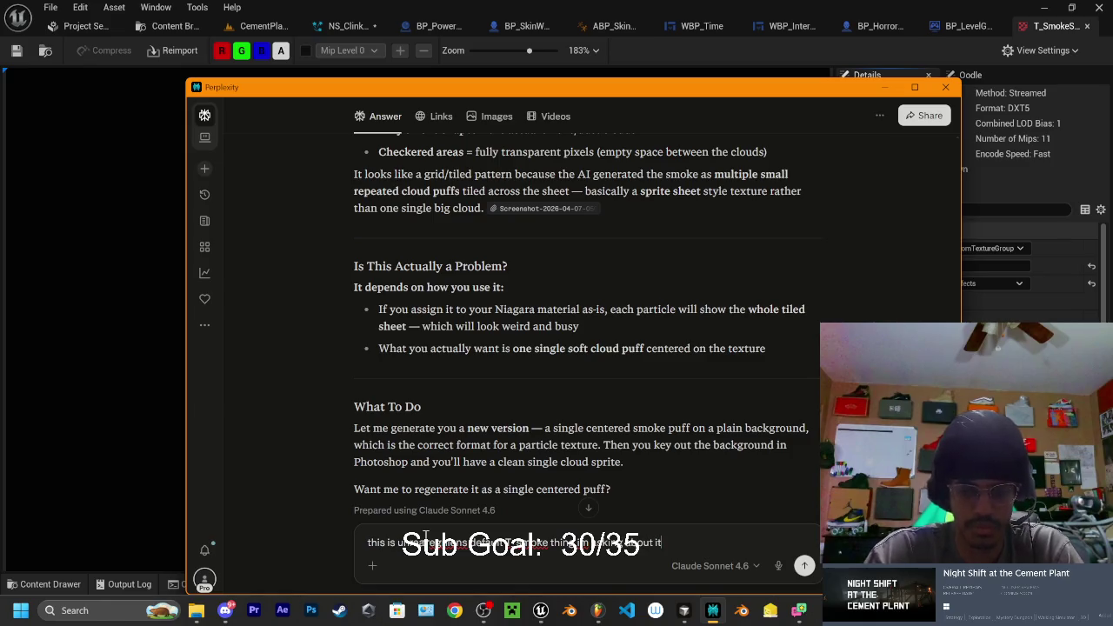
pyautogui.press('Return')
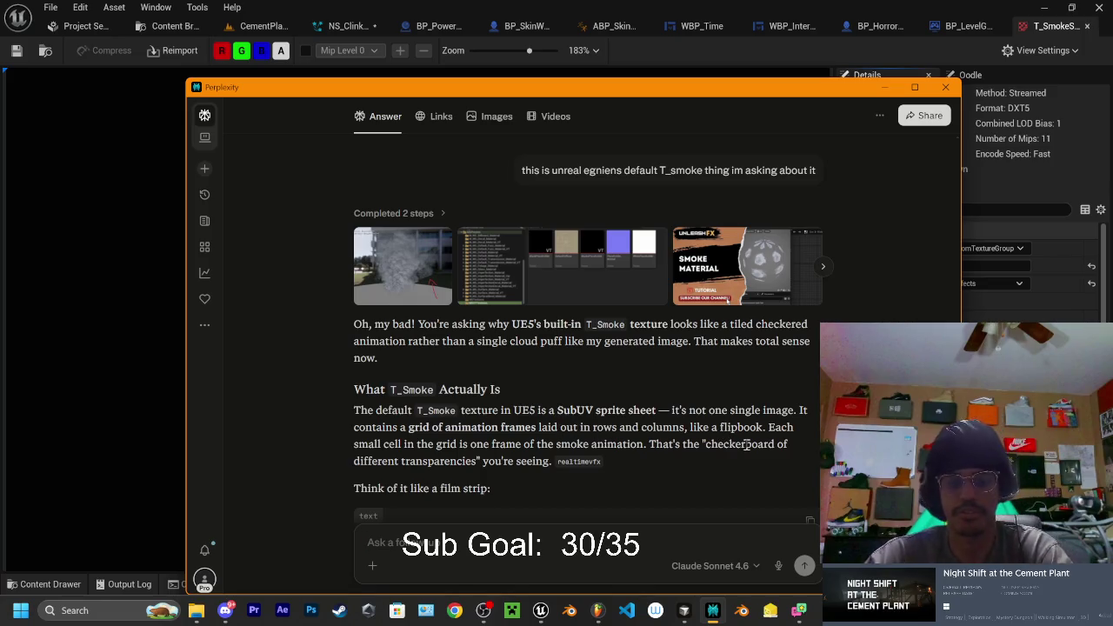
pyautogui.scroll(-1, 419, 396)
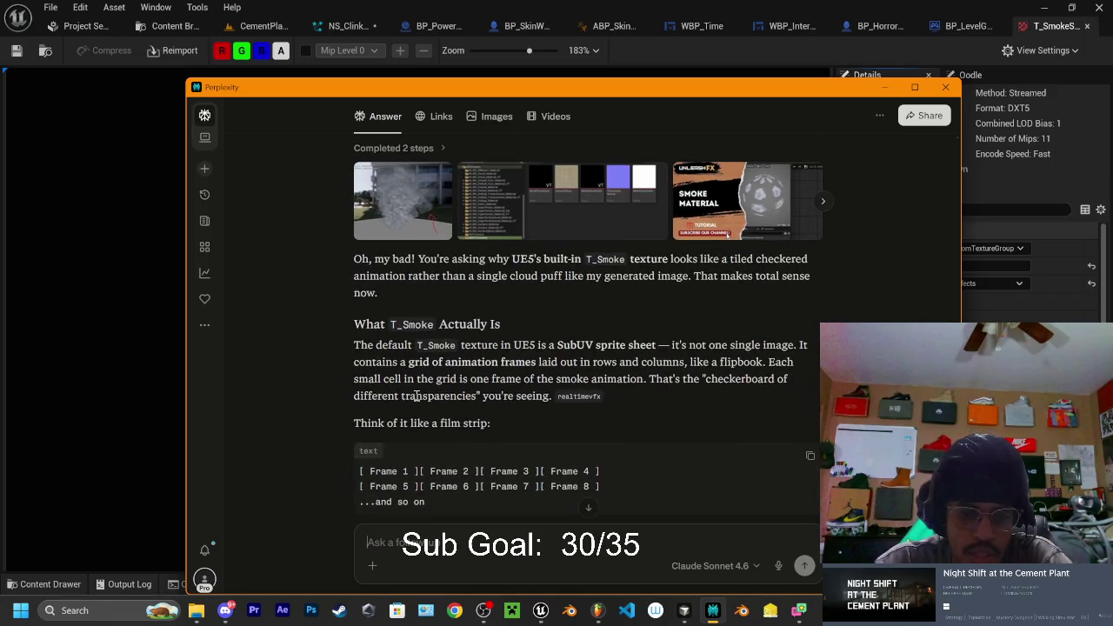
pyautogui.scroll(-2, 417, 397)
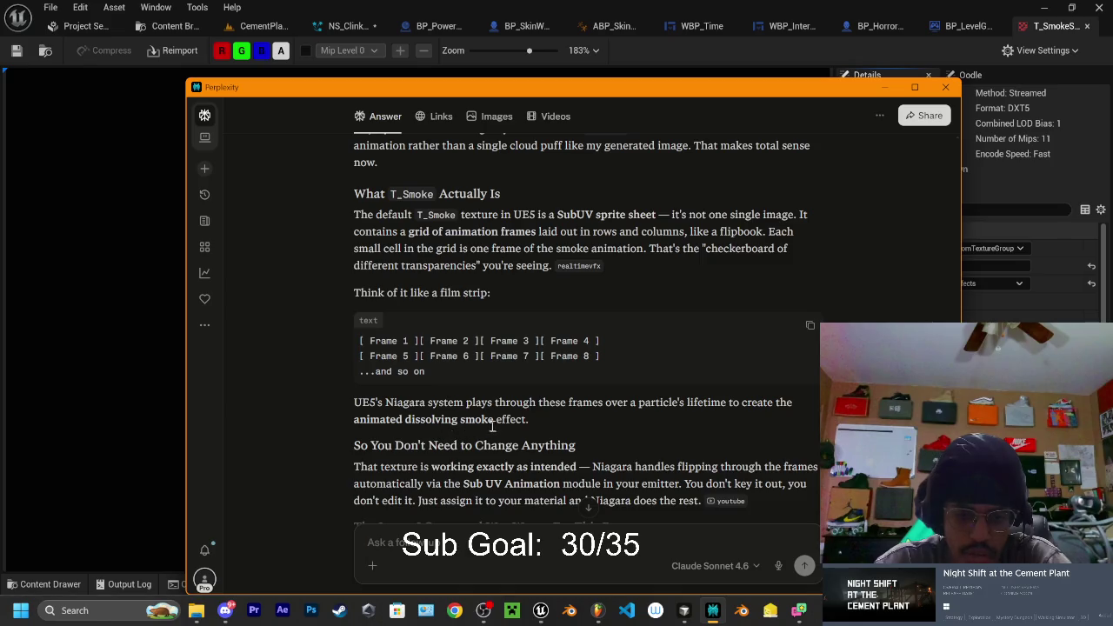
pyautogui.scroll(-1, 393, 401)
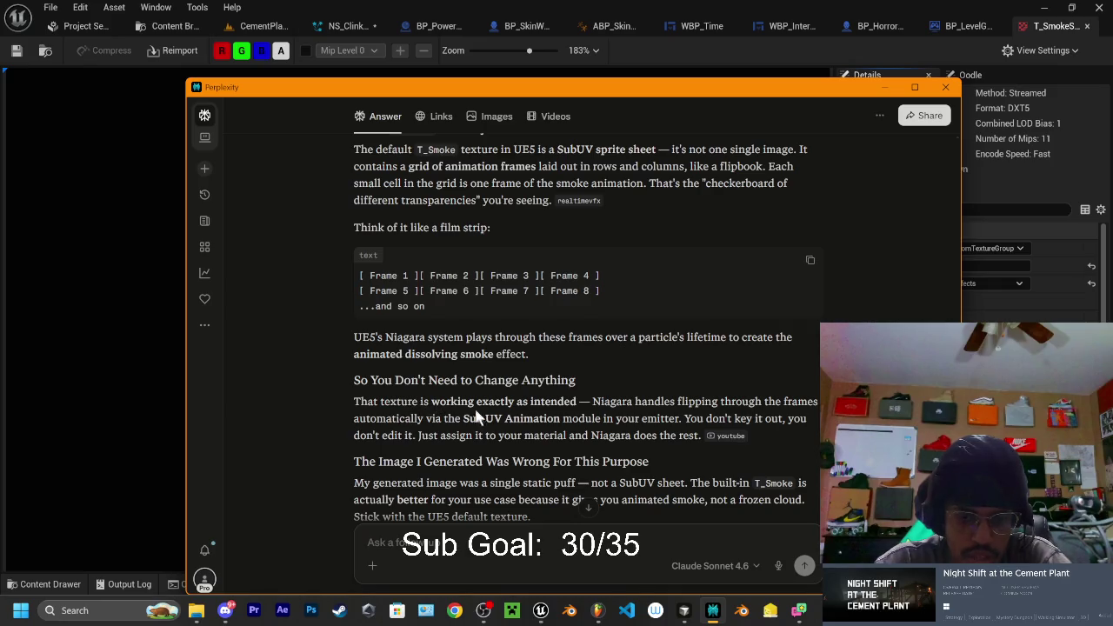
pyautogui.scroll(-3, 548, 417)
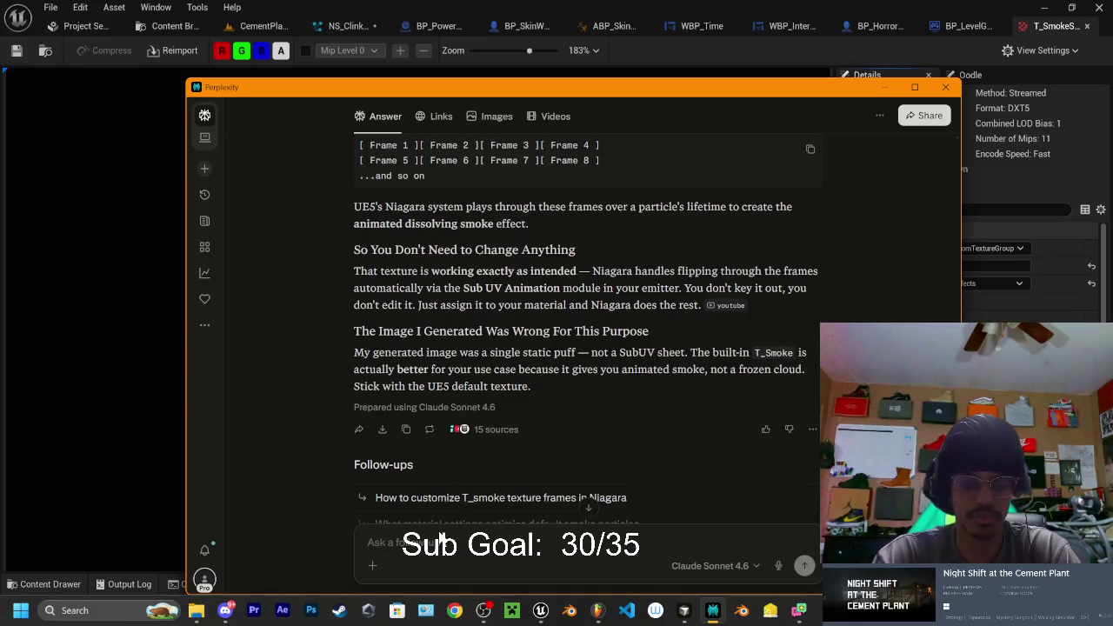
# Request a similar 4x4 smoke-puff sprite sheet and scroll to the generated image
pyautogui.write('cool so i need to ma')
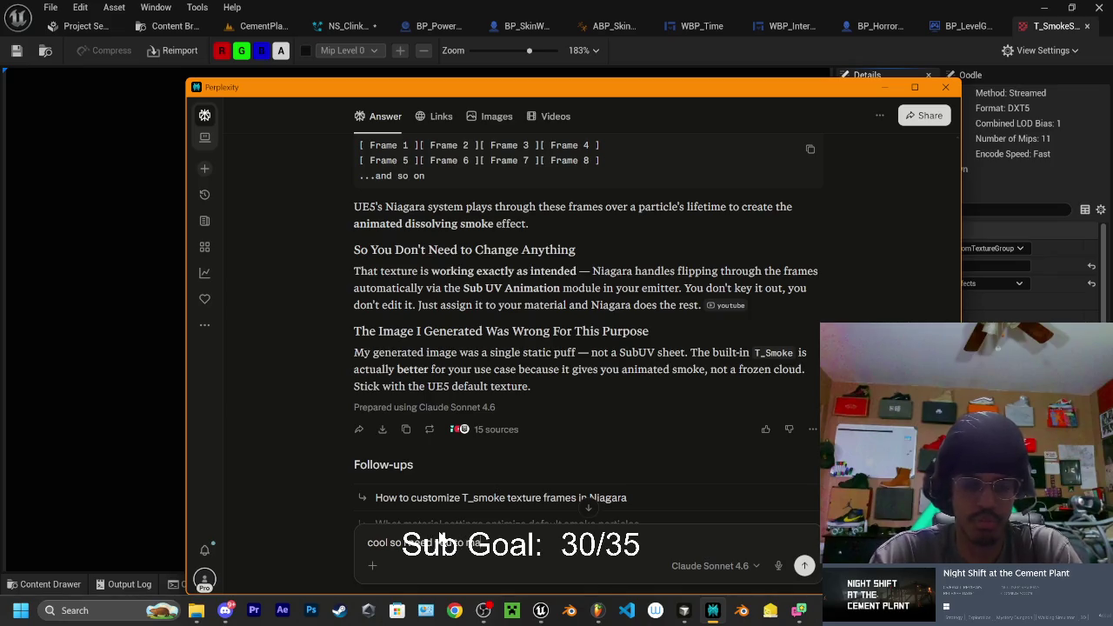
pyautogui.write('ke my own one')
pyautogui.write(' like tha')
pyautogui.write(' now please')
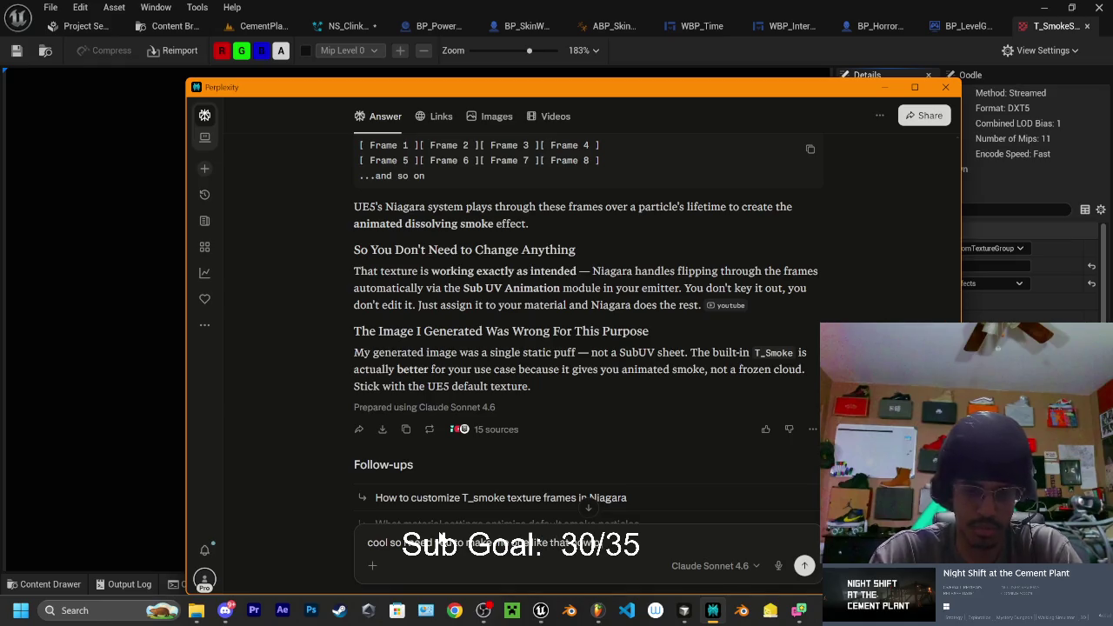
pyautogui.press('Return')
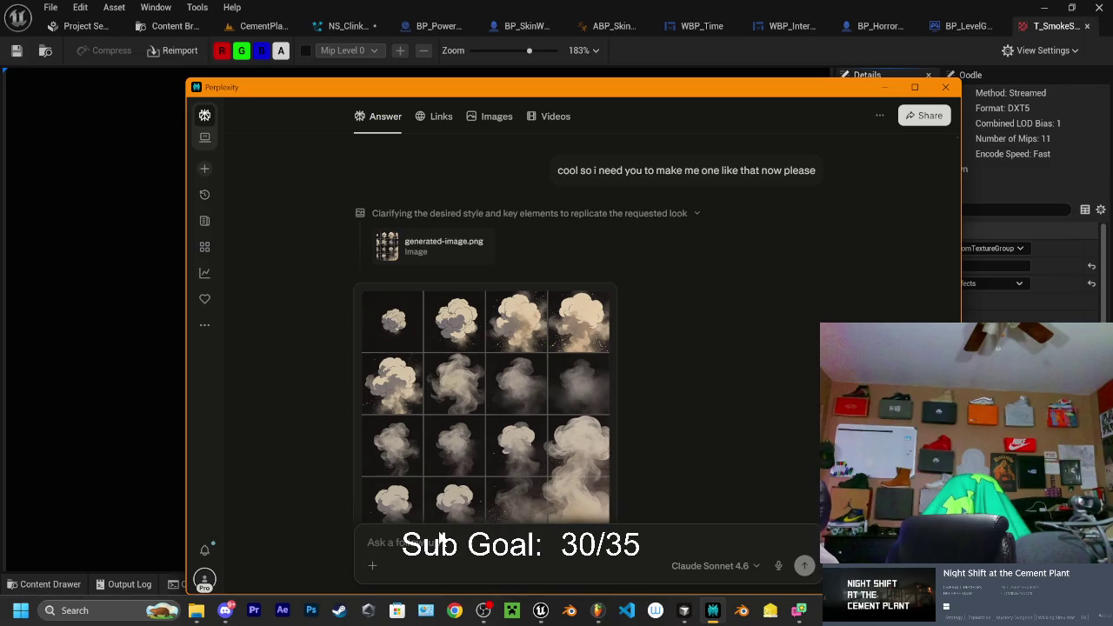
pyautogui.click(441, 539)
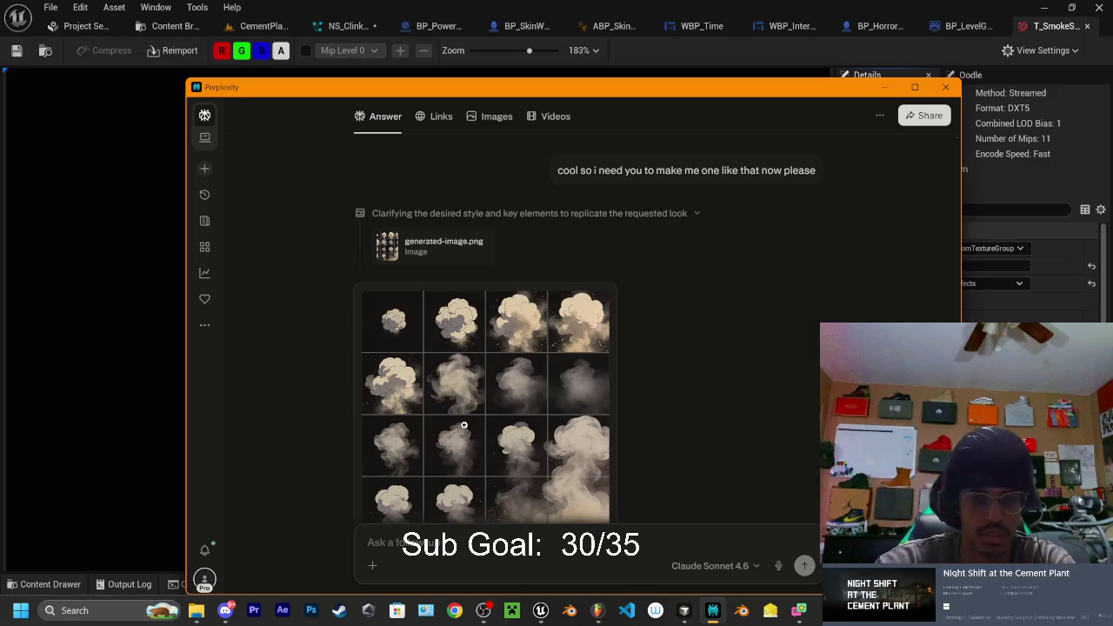
pyautogui.scroll(-2, 456, 444)
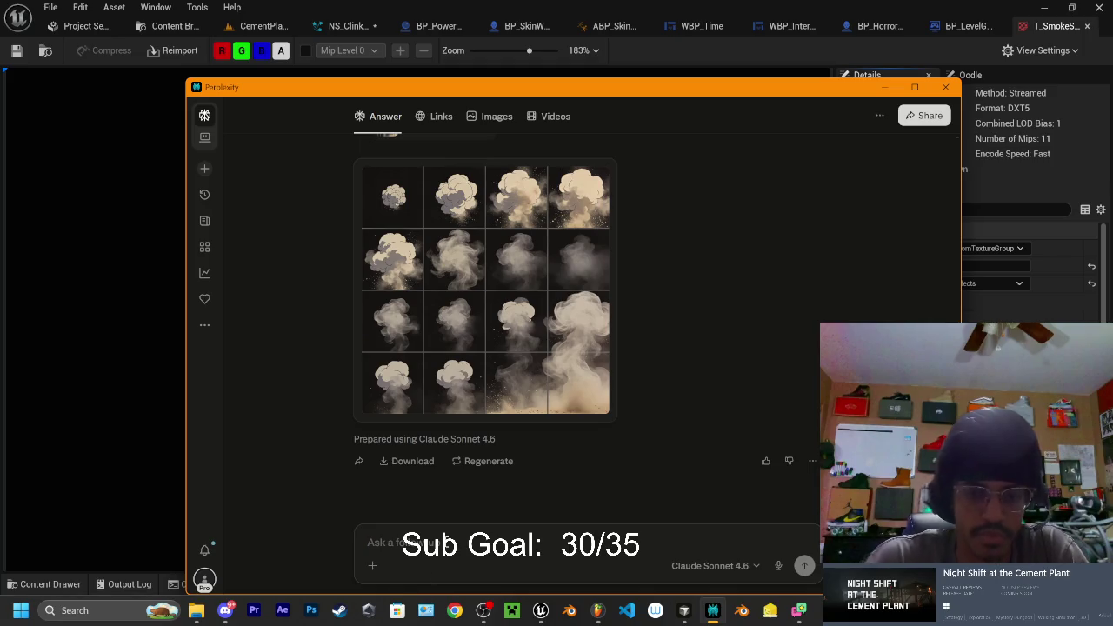
# Complain the generated sheet is unusable and read the advice to use T_Smoke_SubUV
pyautogui.write('u')
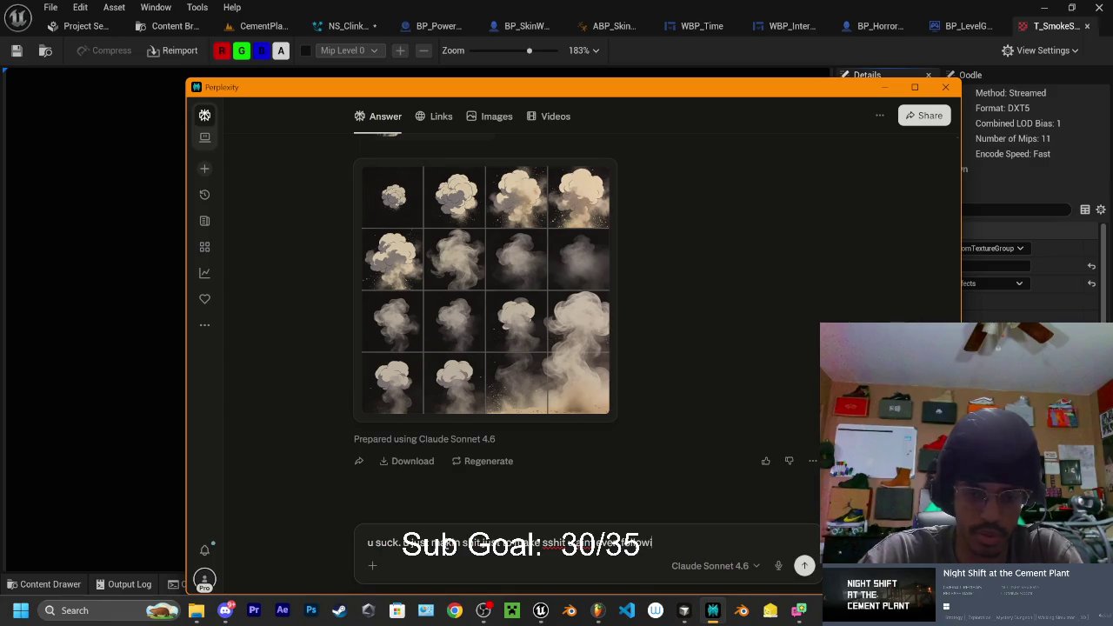
pyautogui.write('ng the promt')
pyautogui.press('Return')
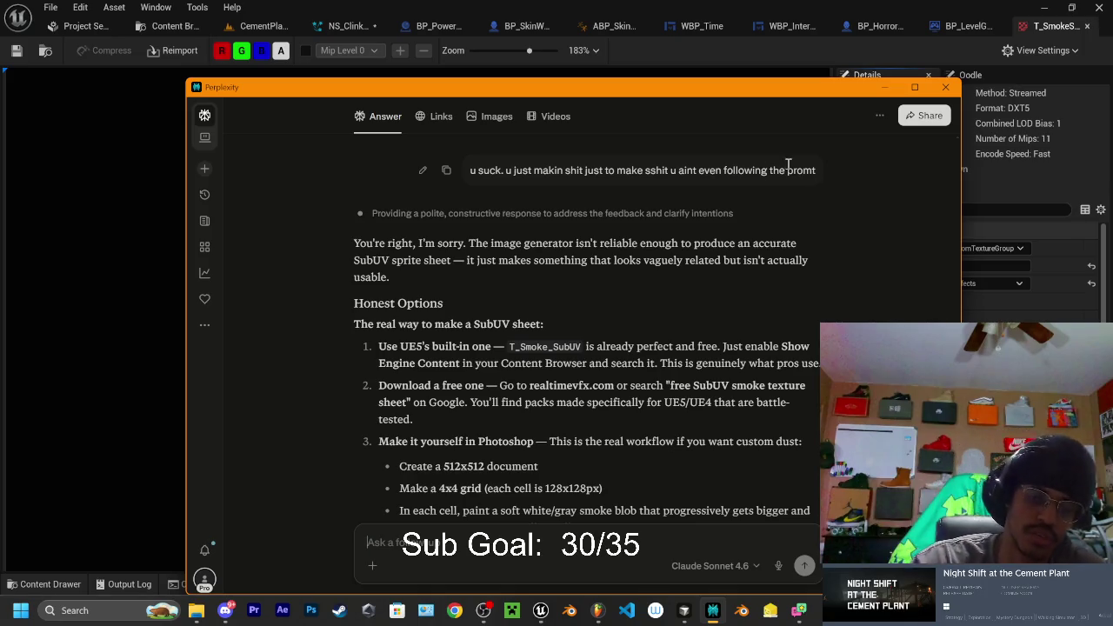
pyautogui.scroll(-5, 543, 259)
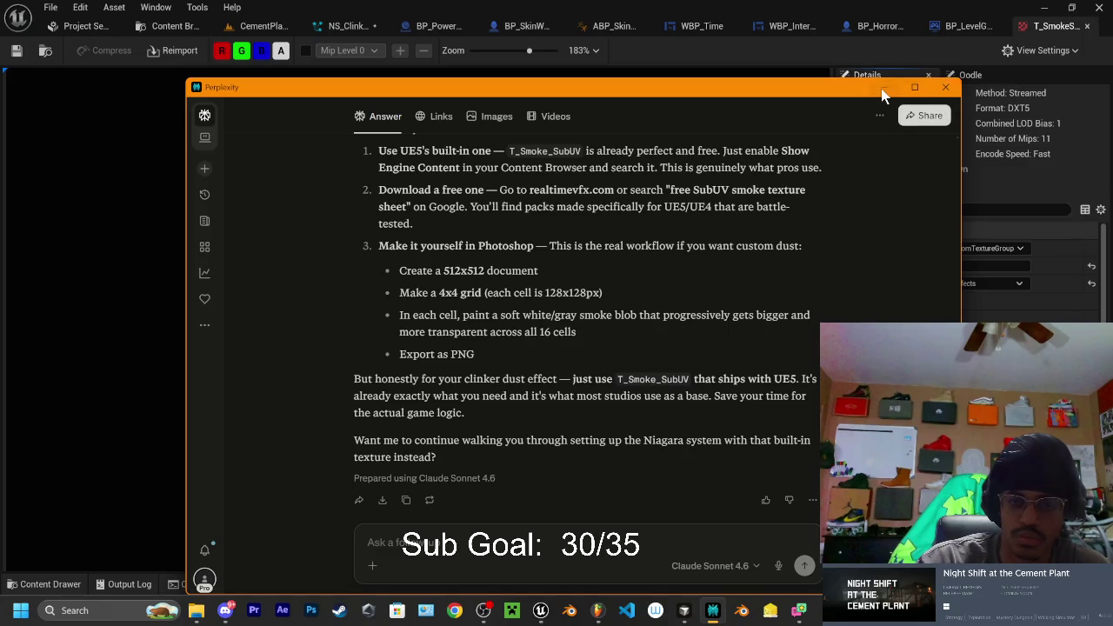
# In CementPlant, clear the t_smoke search and open NS_ClinkerSmoke from the VFX folder
pyautogui.click(883, 89)
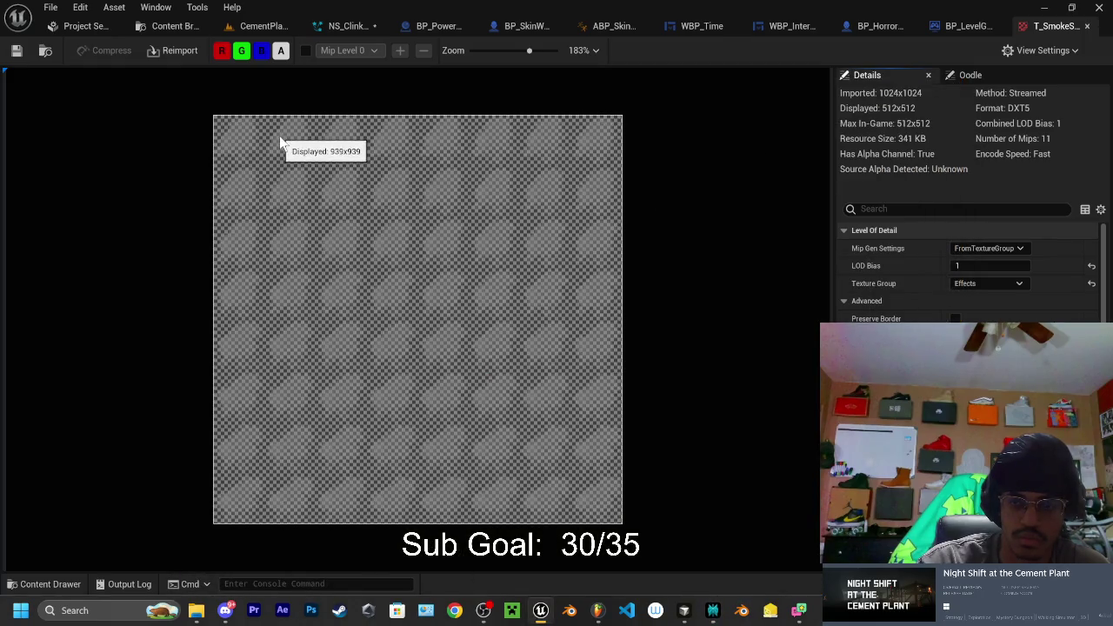
pyautogui.click(261, 25)
pyautogui.click(52, 584)
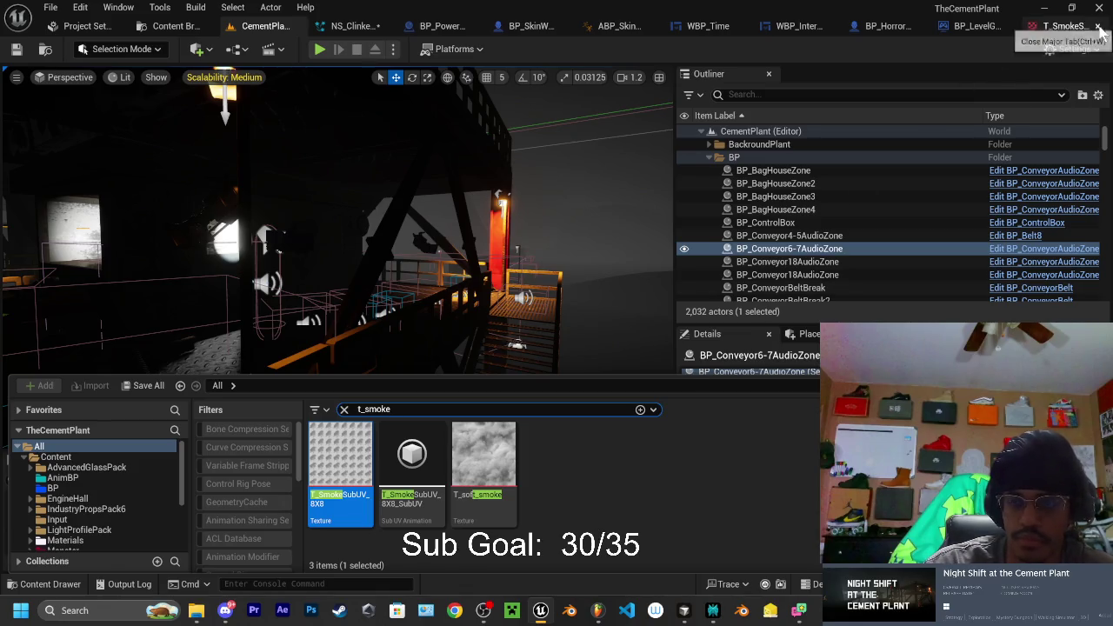
pyautogui.scroll(-5, 91, 496)
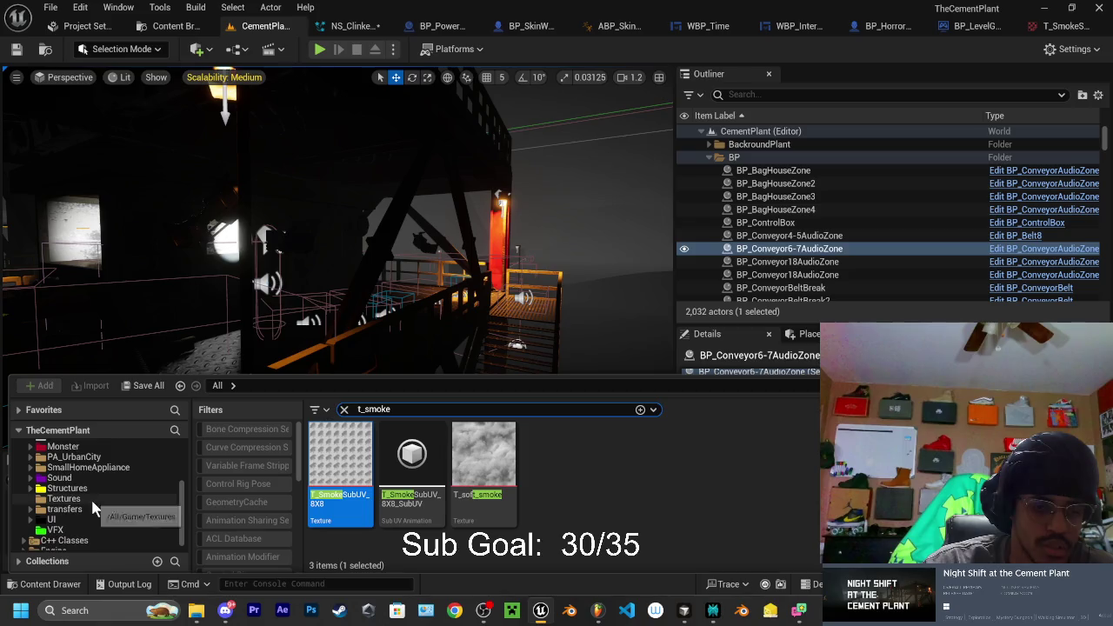
pyautogui.click(58, 525)
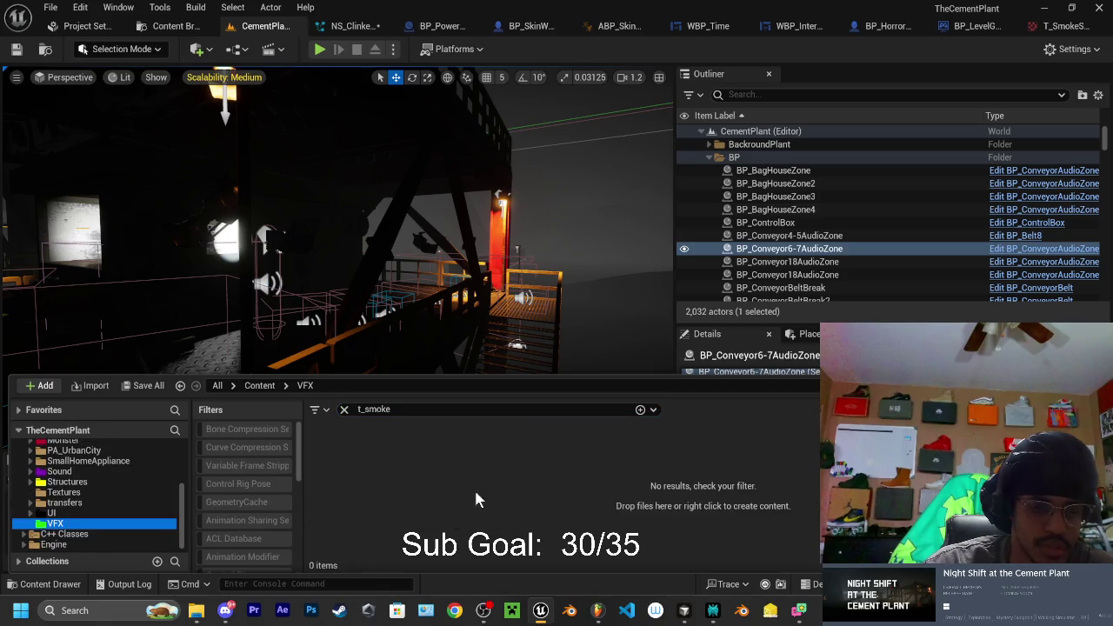
pyautogui.click(341, 410)
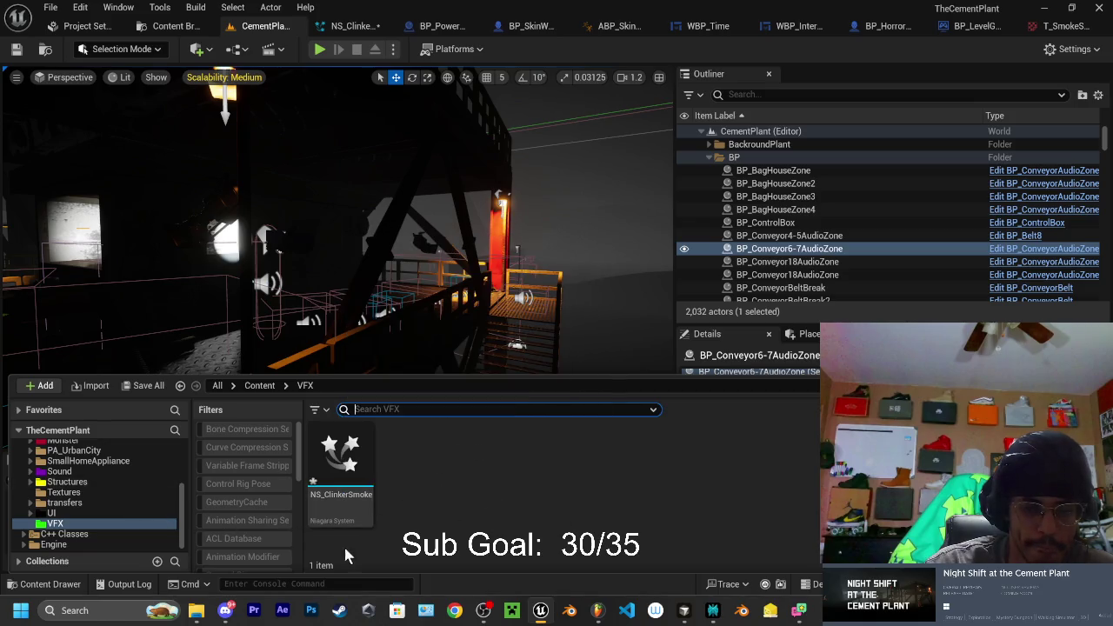
pyautogui.doubleClick(340, 469)
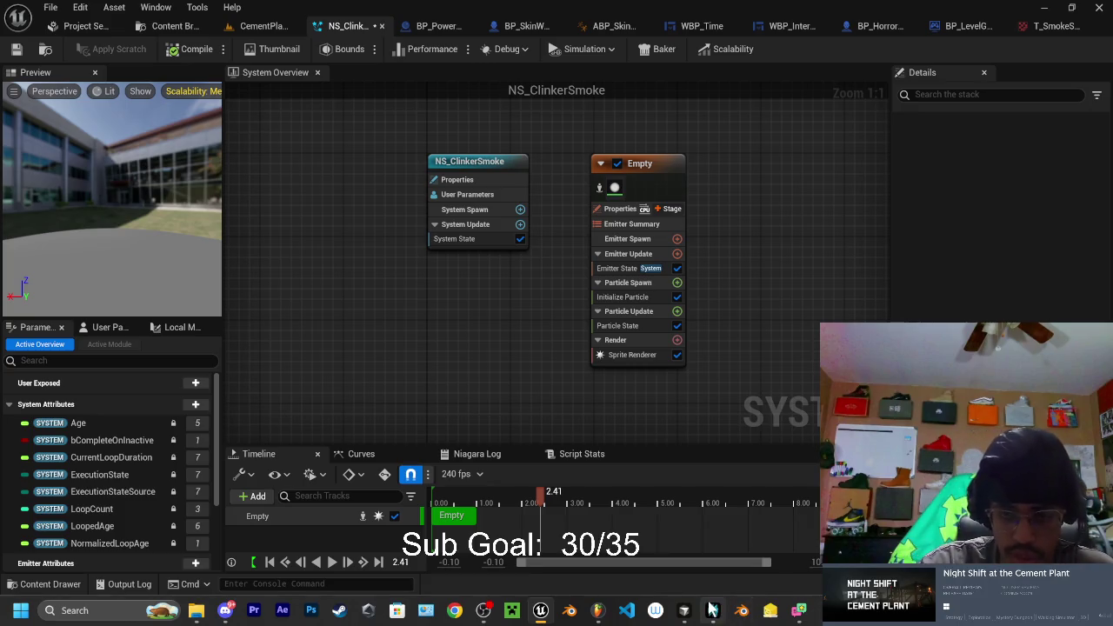
pyautogui.moveTo(712, 610)
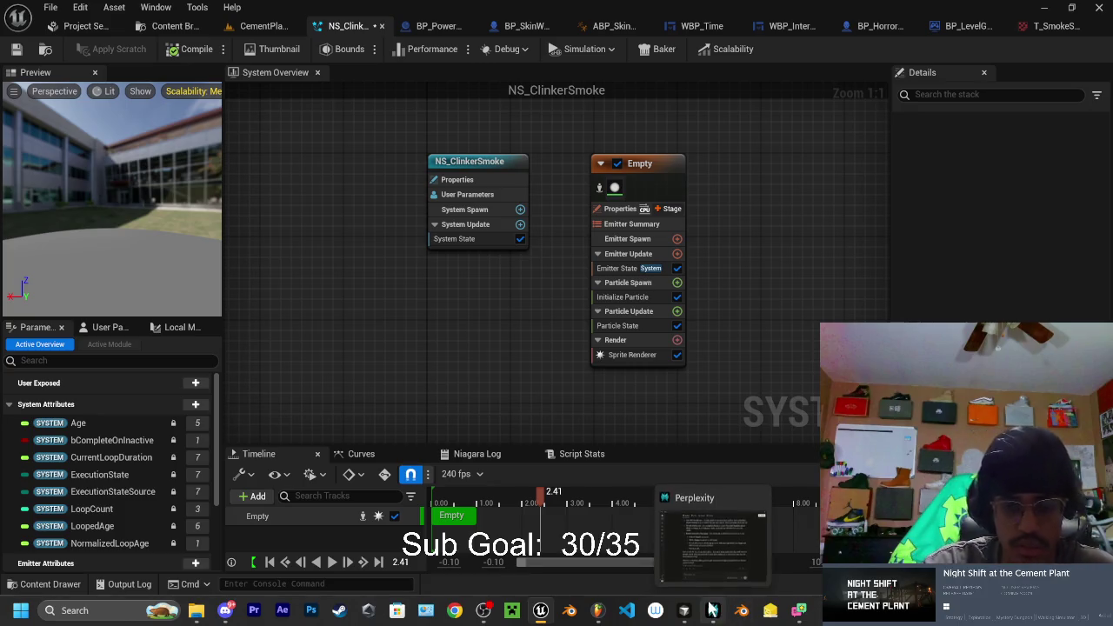
pyautogui.click(540, 610)
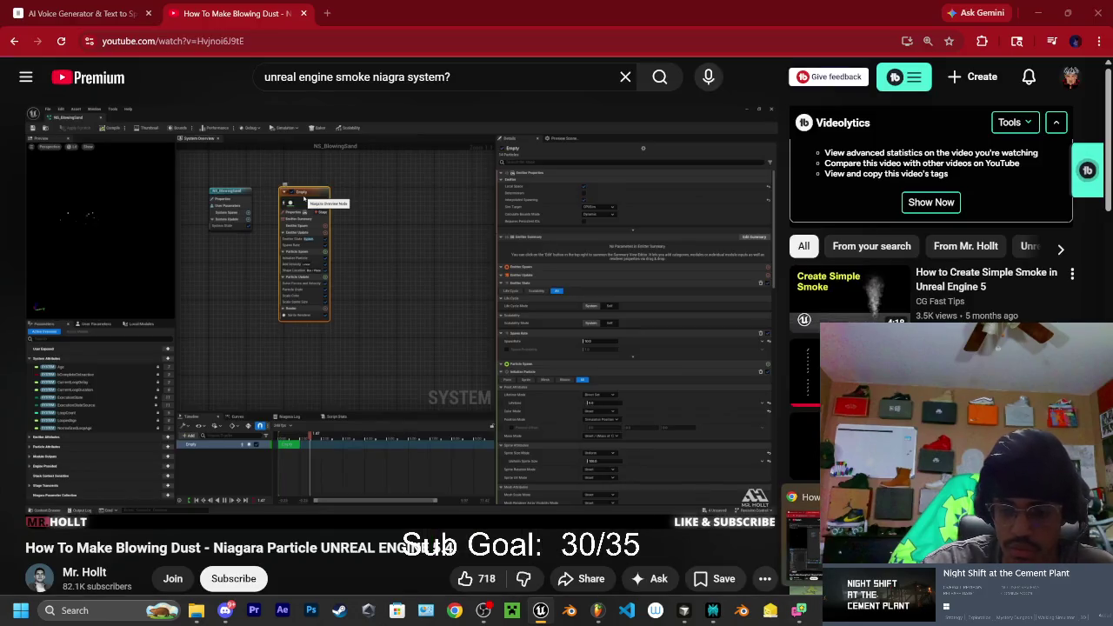
# Play the tutorial from 0:18 and skip ahead past the system creation steps
pyautogui.click(56, 489)
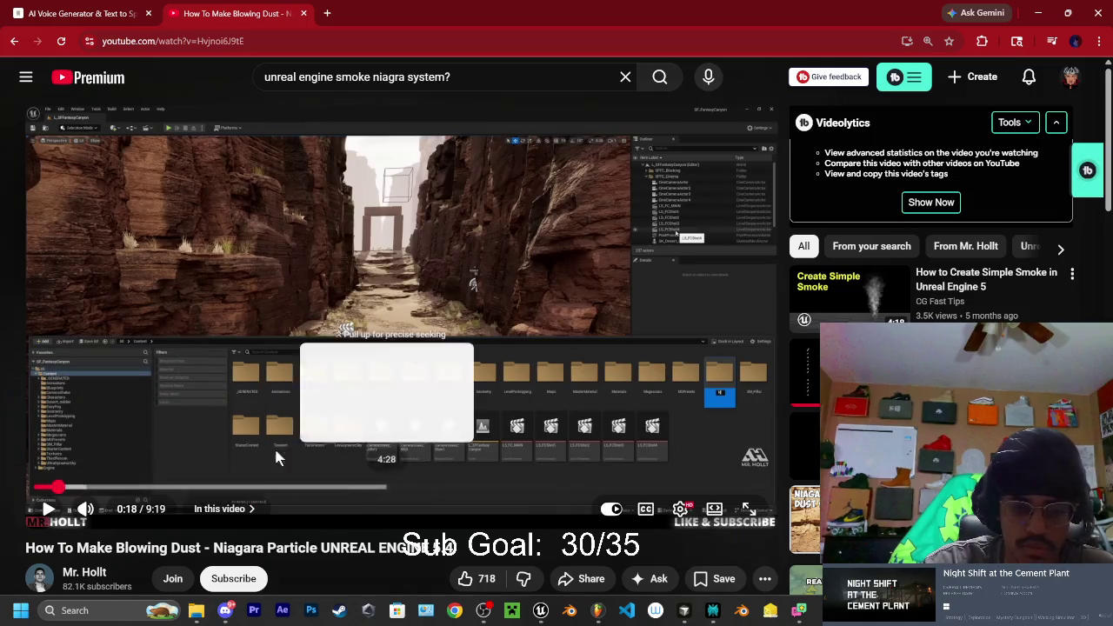
pyautogui.moveTo(87, 512)
pyautogui.press('space')
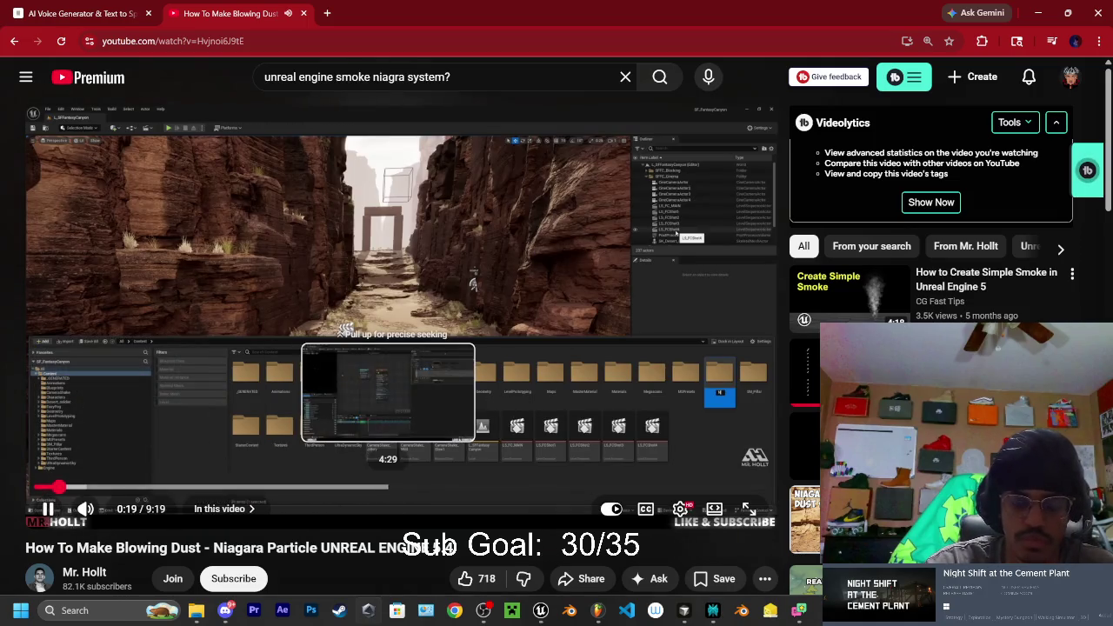
pyautogui.press('Right')
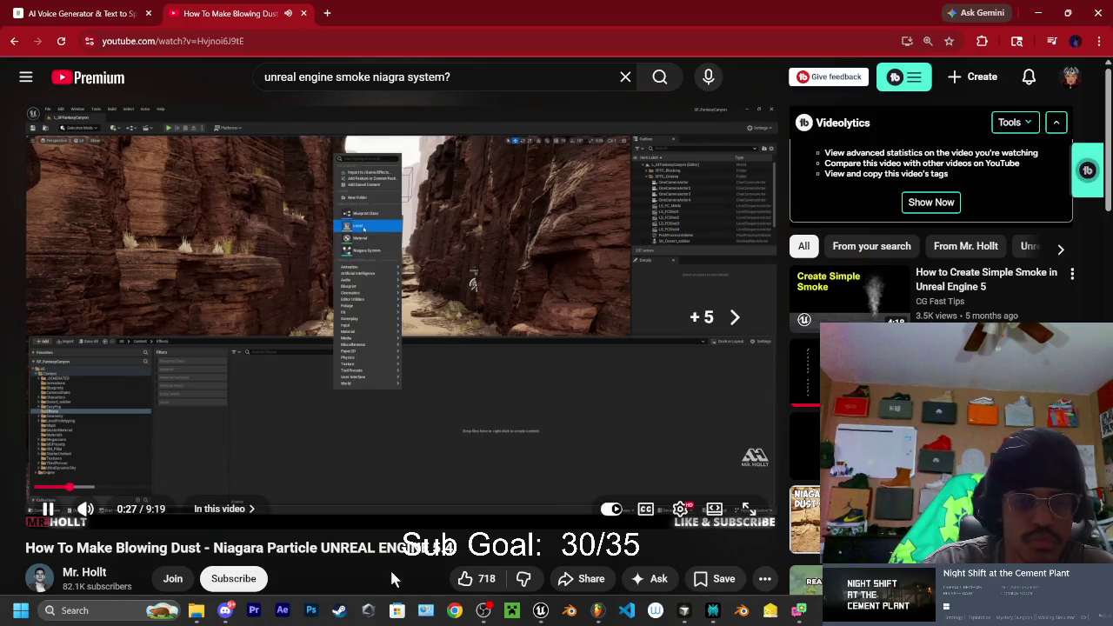
pyautogui.press('Right')
pyautogui.press('Right')
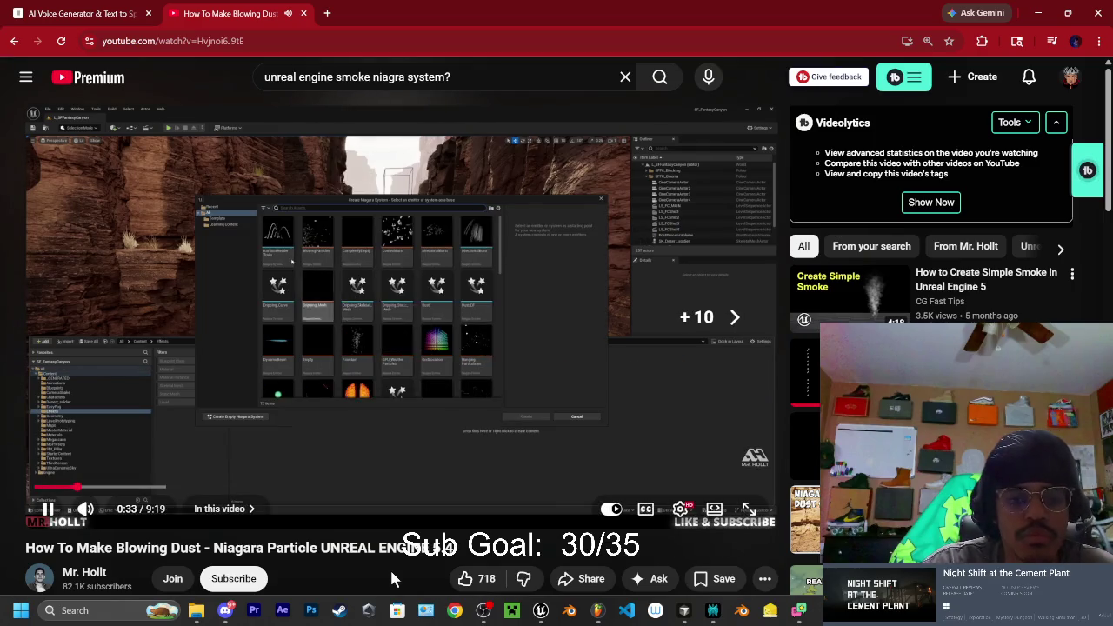
pyautogui.press('Right')
pyautogui.press('Right')
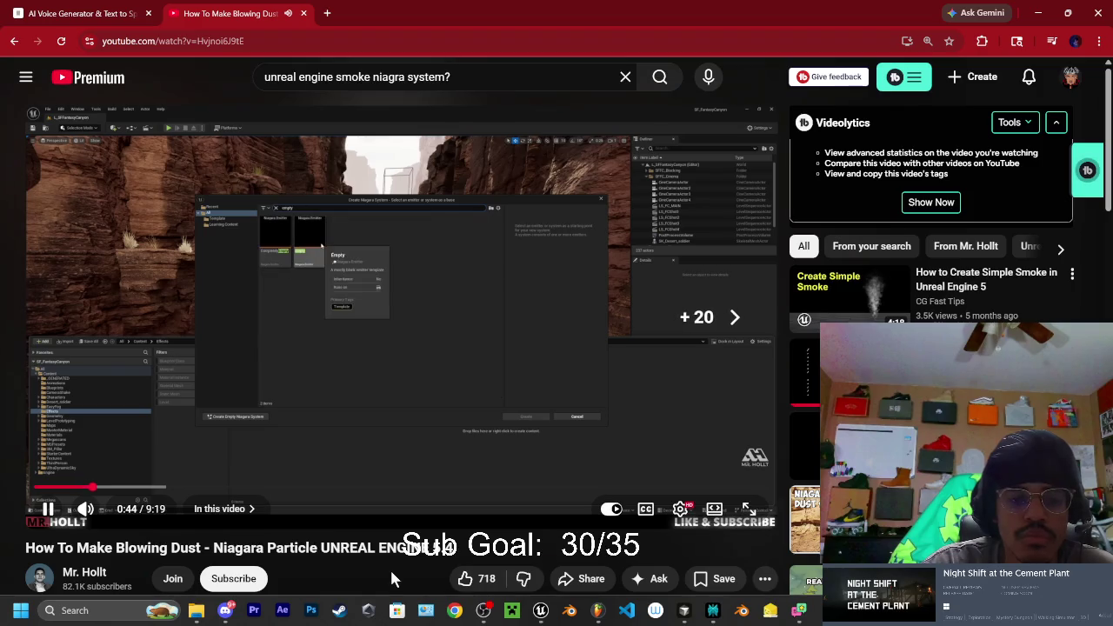
pyautogui.press('Right')
pyautogui.press('Right')
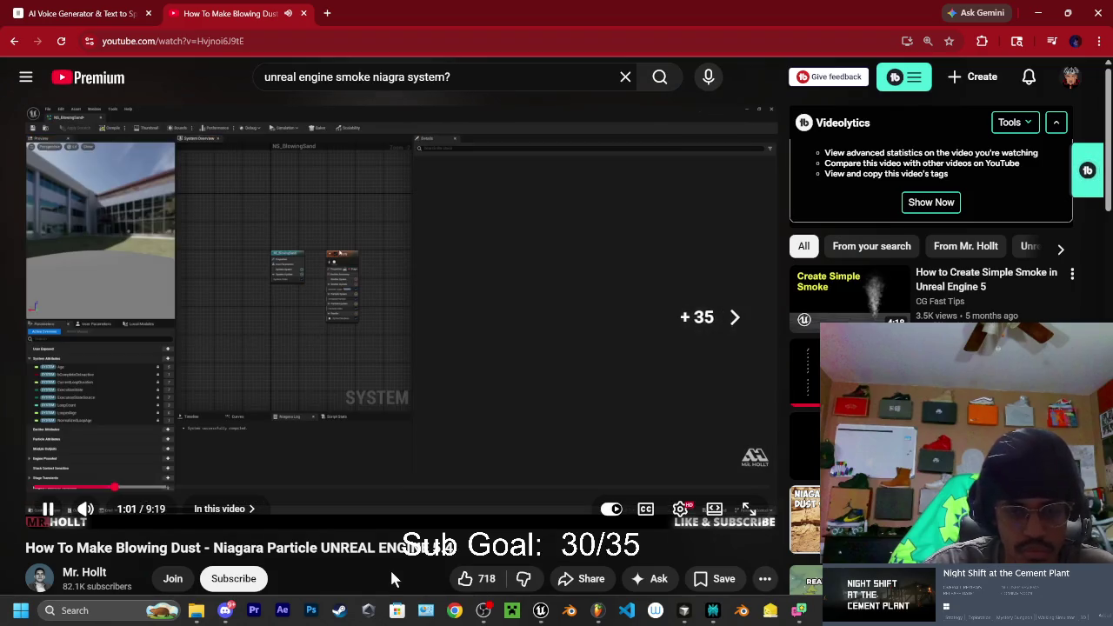
pyautogui.press('Right')
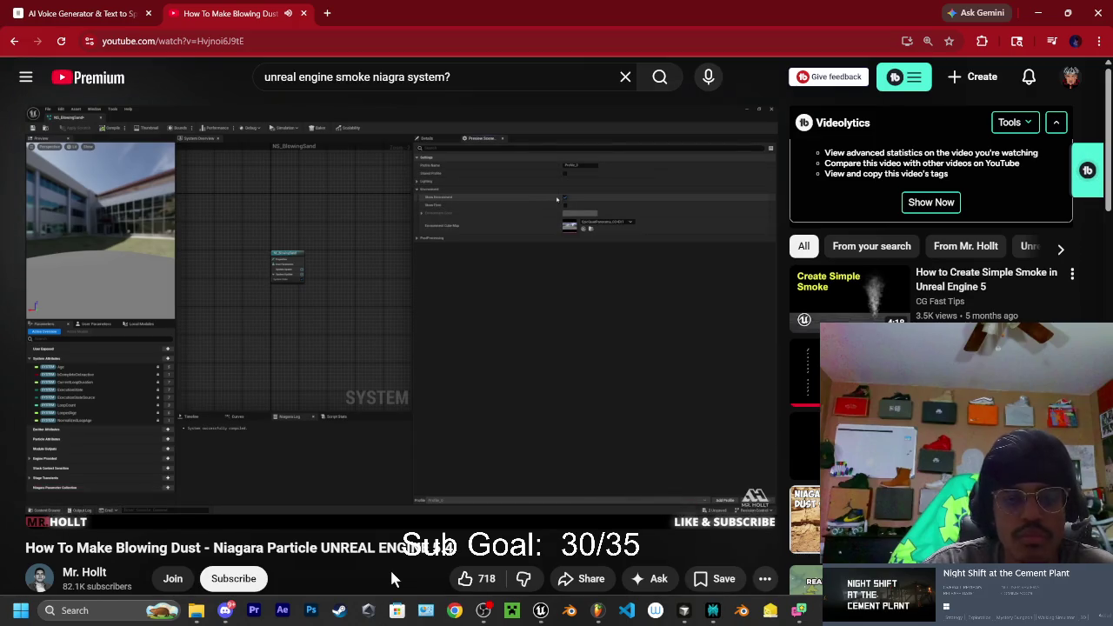
# Rewind and pause the tutorial at 1:10 on the preview scene settings, then return to Unreal
pyautogui.click(478, 441)
pyautogui.press('Left')
pyautogui.press('space')
pyautogui.press('Left')
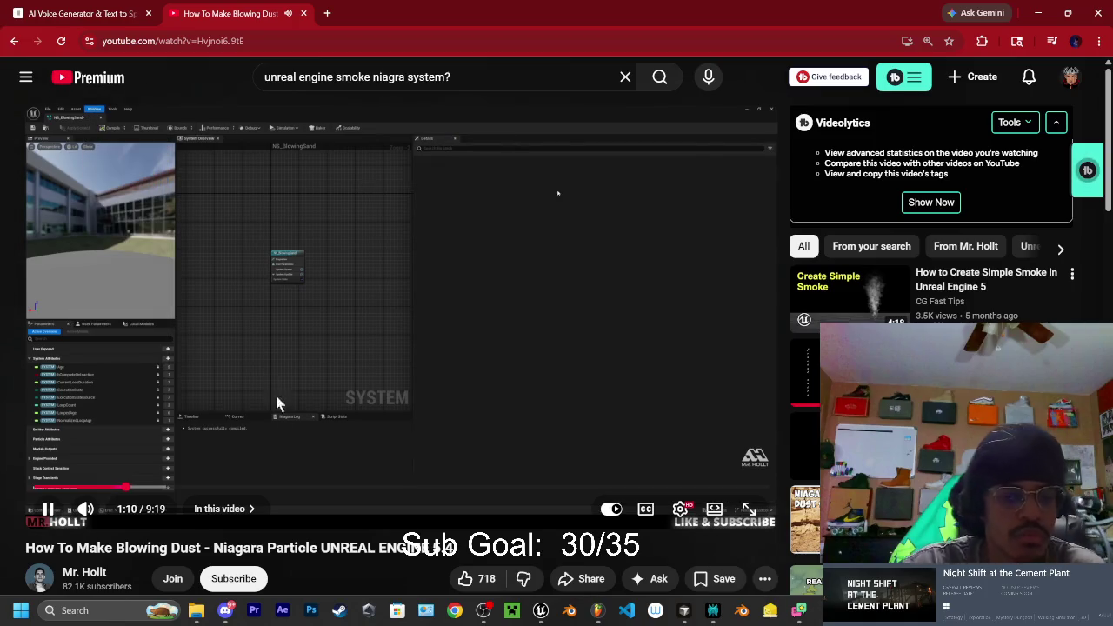
pyautogui.click(247, 387)
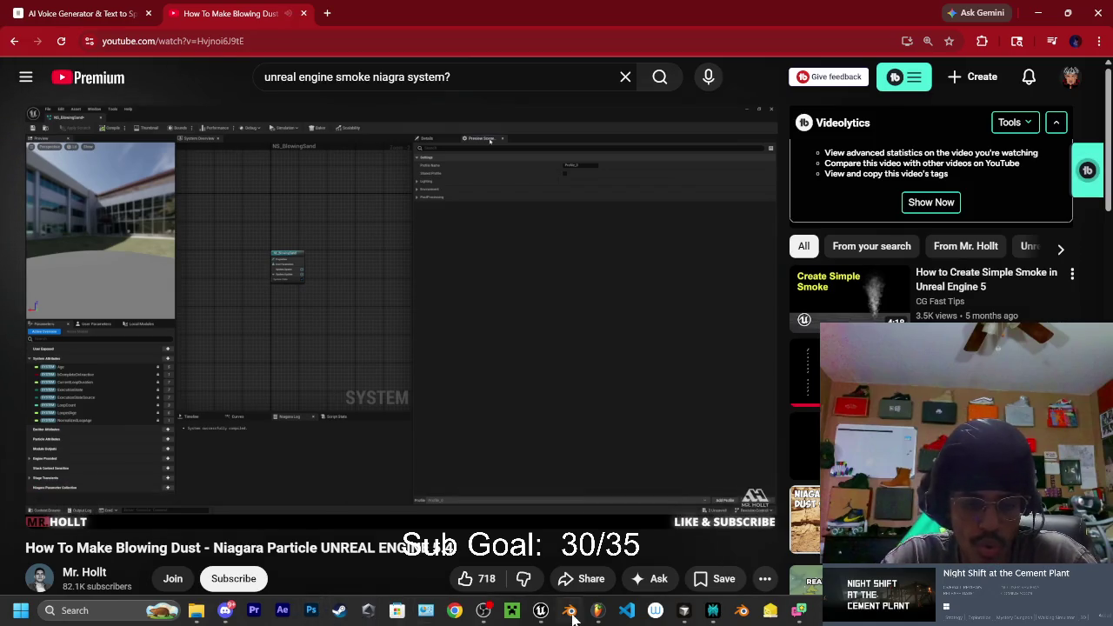
pyautogui.click(540, 610)
# Show Preview Scene Settings, turn off Use Sky Lighting, then return to the CementPlant level
pyautogui.click(158, 7)
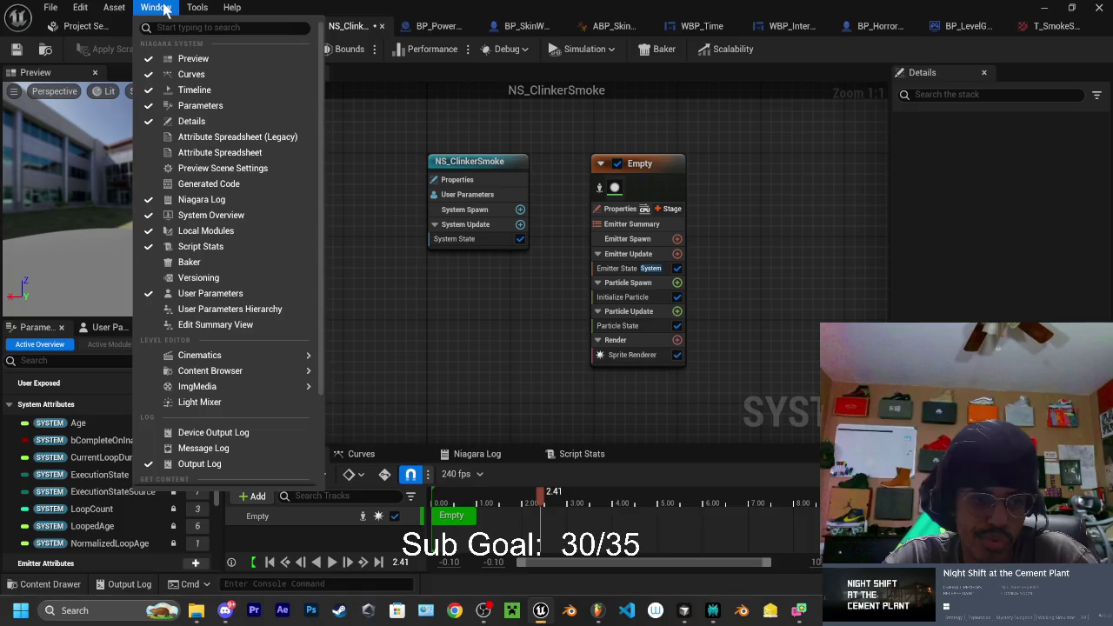
pyautogui.click(191, 168)
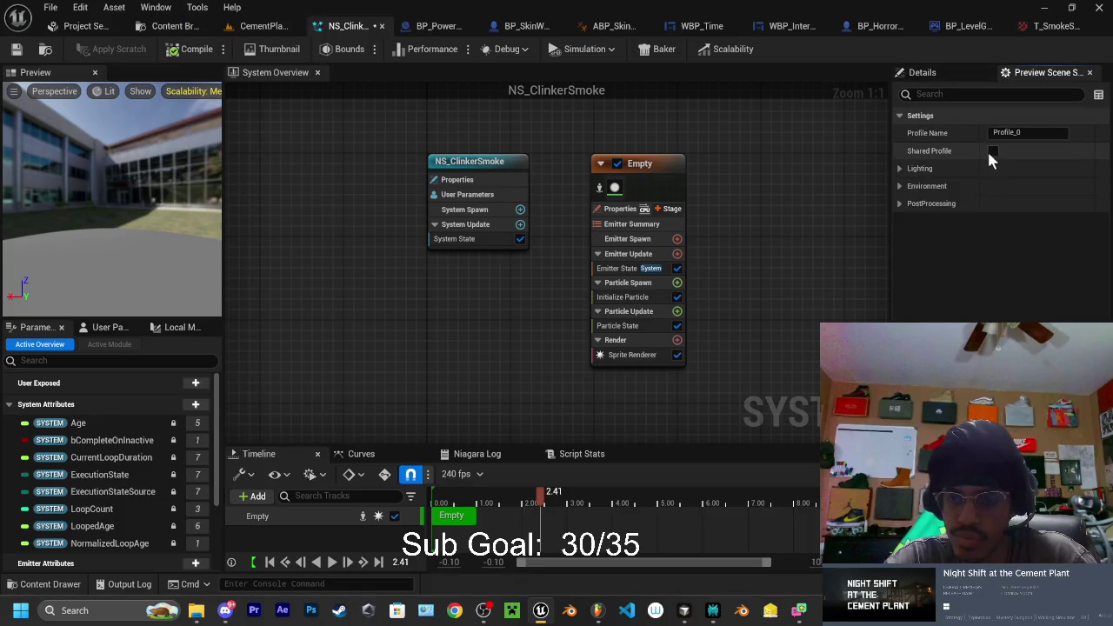
pyautogui.click(918, 169)
pyautogui.click(994, 187)
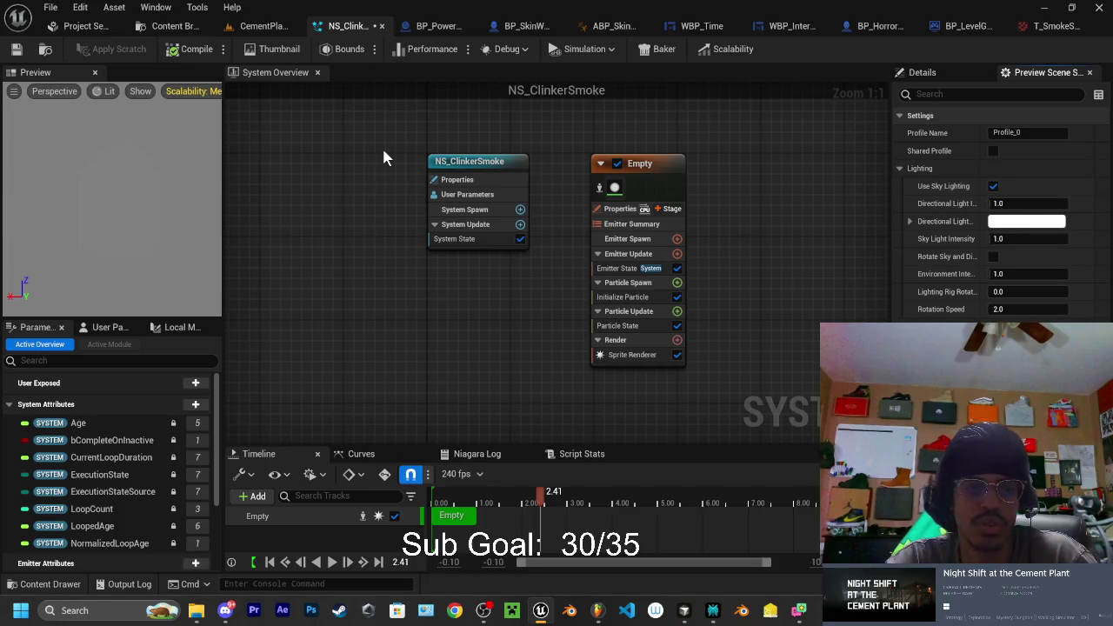
pyautogui.click(264, 26)
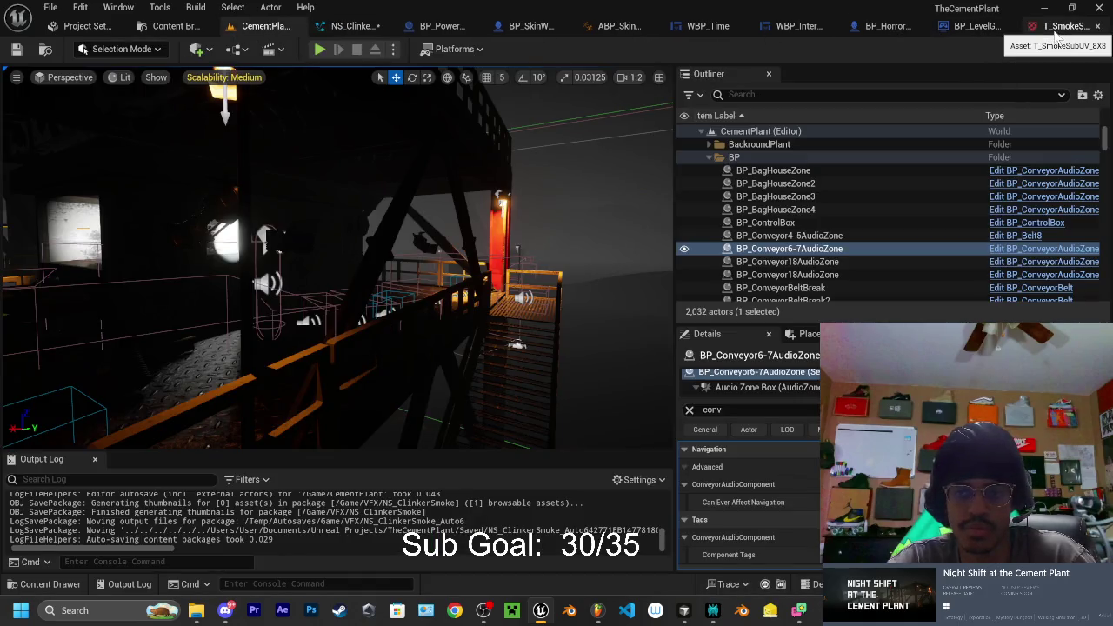
# Open the M_Door material instance from the Materials folder
pyautogui.click(58, 580)
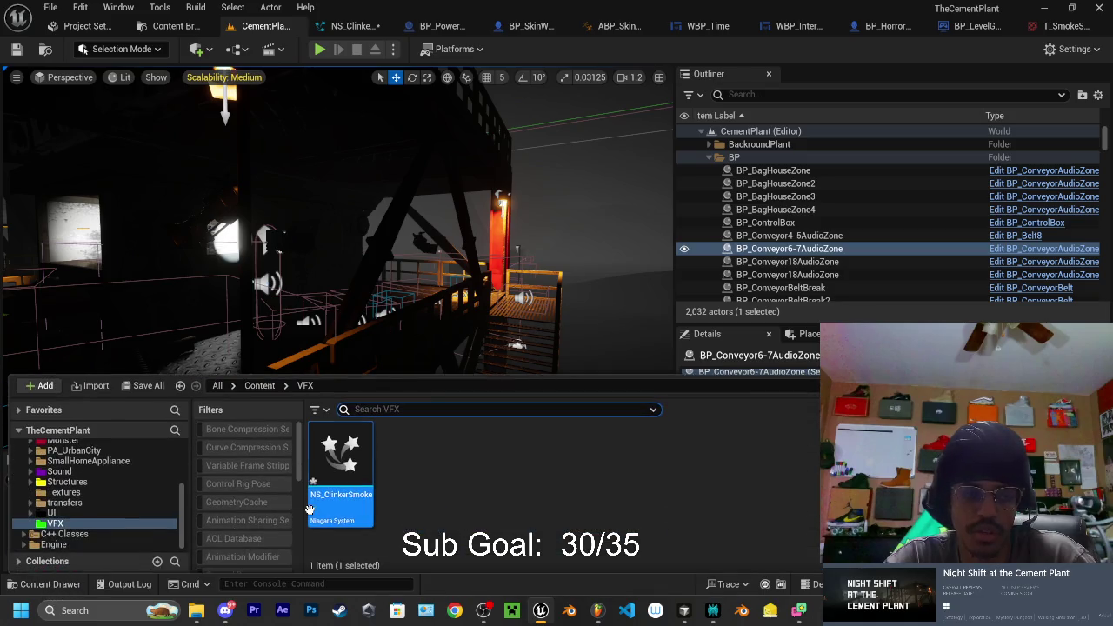
pyautogui.scroll(10, 87, 496)
pyautogui.scroll(-10, 102, 488)
pyautogui.click(66, 457)
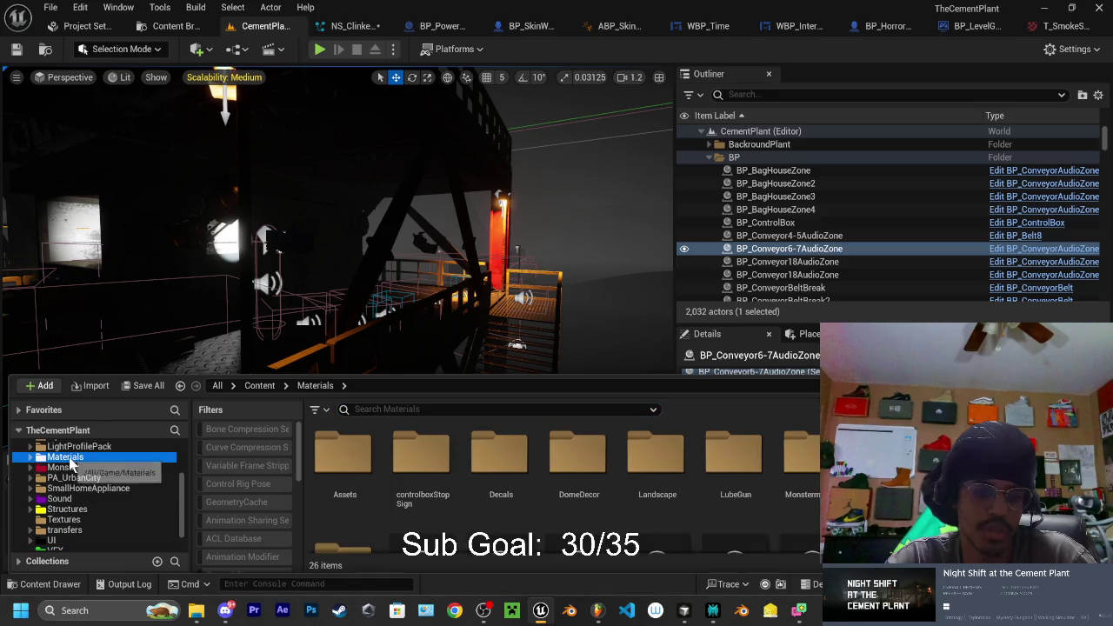
pyautogui.click(581, 510)
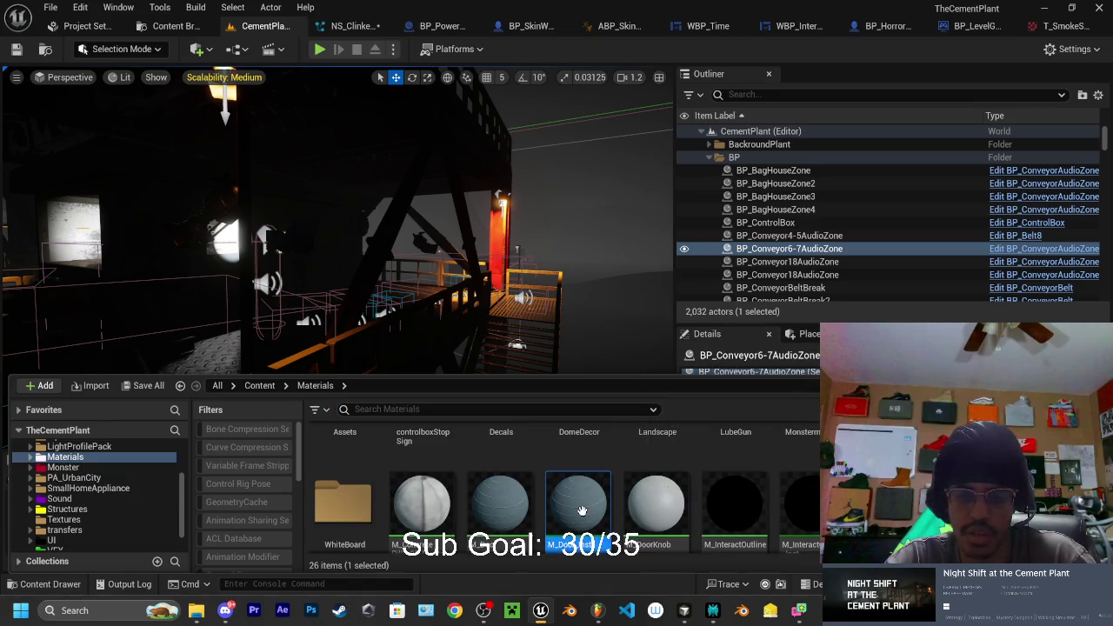
pyautogui.doubleClick(582, 519)
# Close the M_Door material instance tab and go back to NS_ClinkerSmoke
pyautogui.scroll(-5, 455, 356)
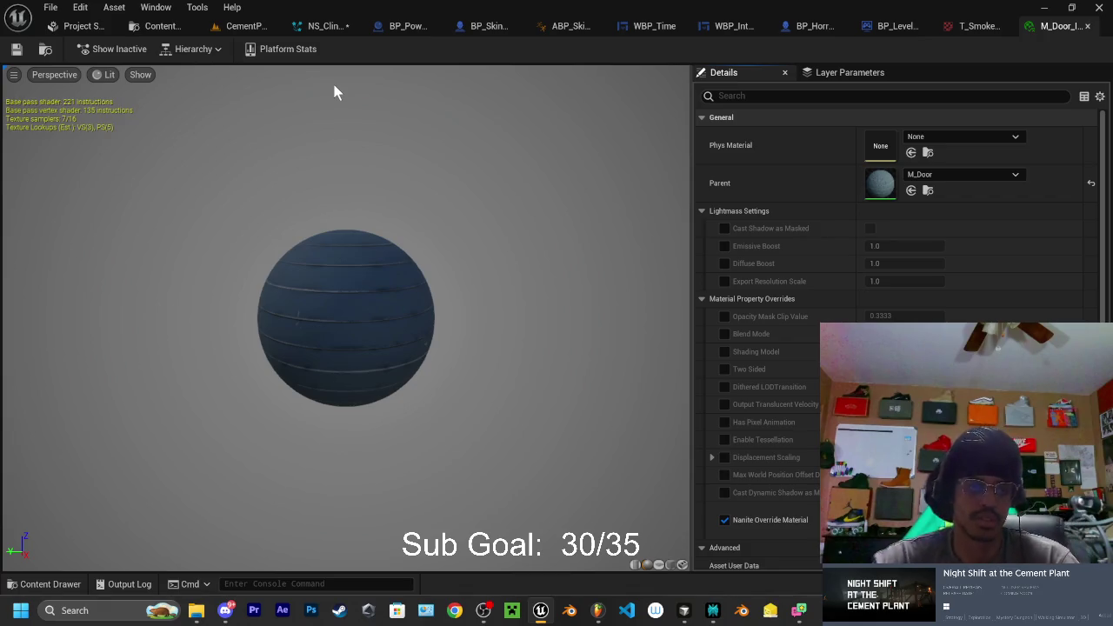
pyautogui.click(246, 26)
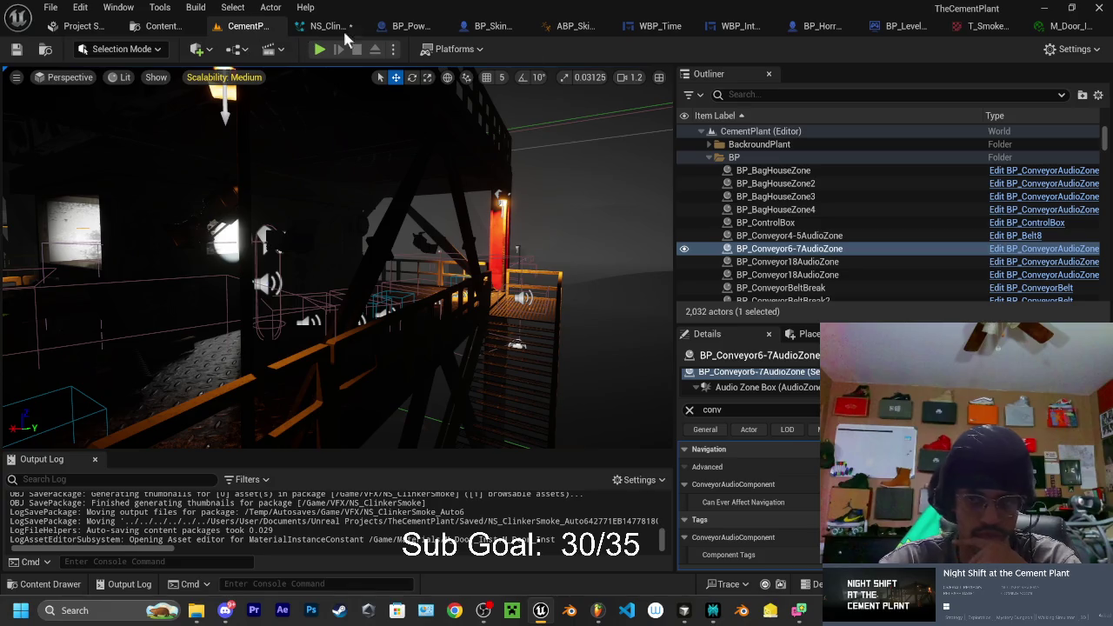
pyautogui.click(1060, 26)
pyautogui.click(1088, 27)
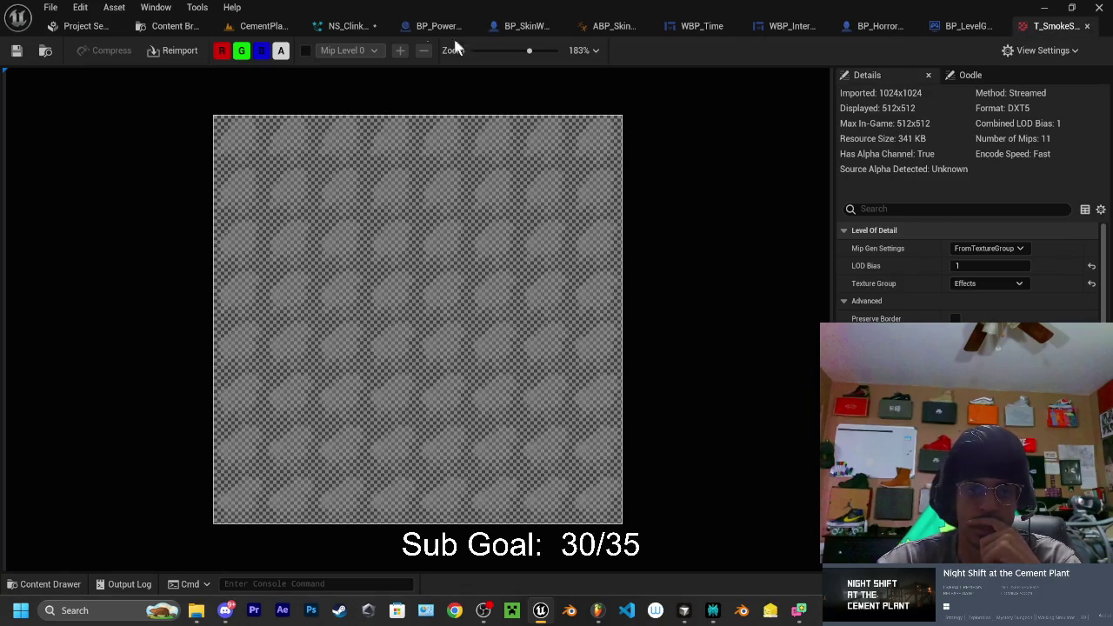
pyautogui.click(347, 28)
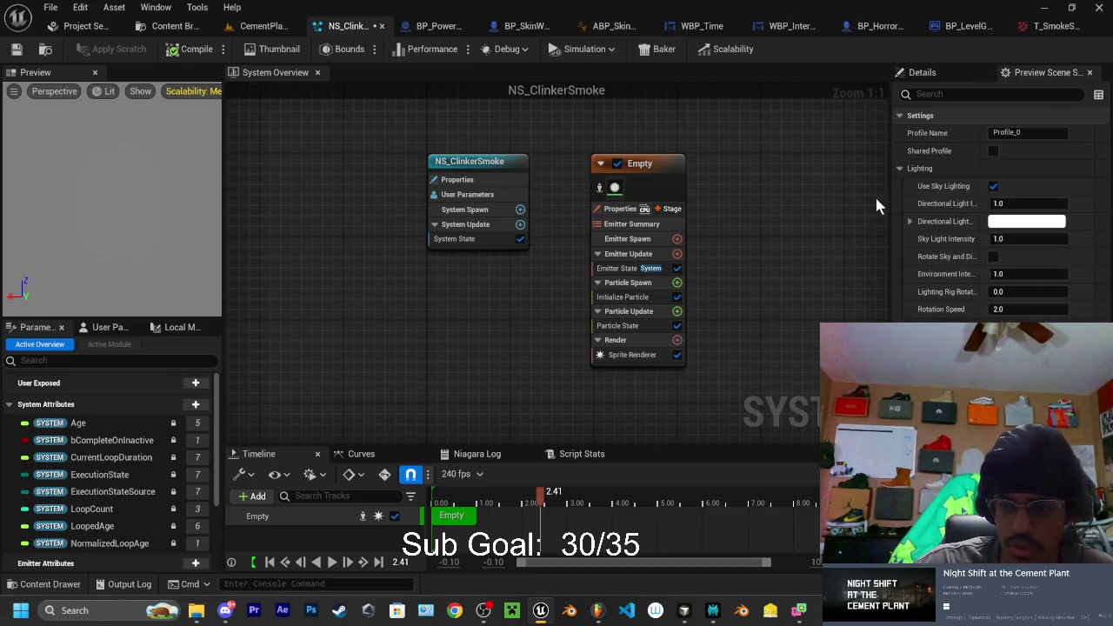
# Try a black directional light colour in the preview, then undo it back to white
pyautogui.click(1025, 221)
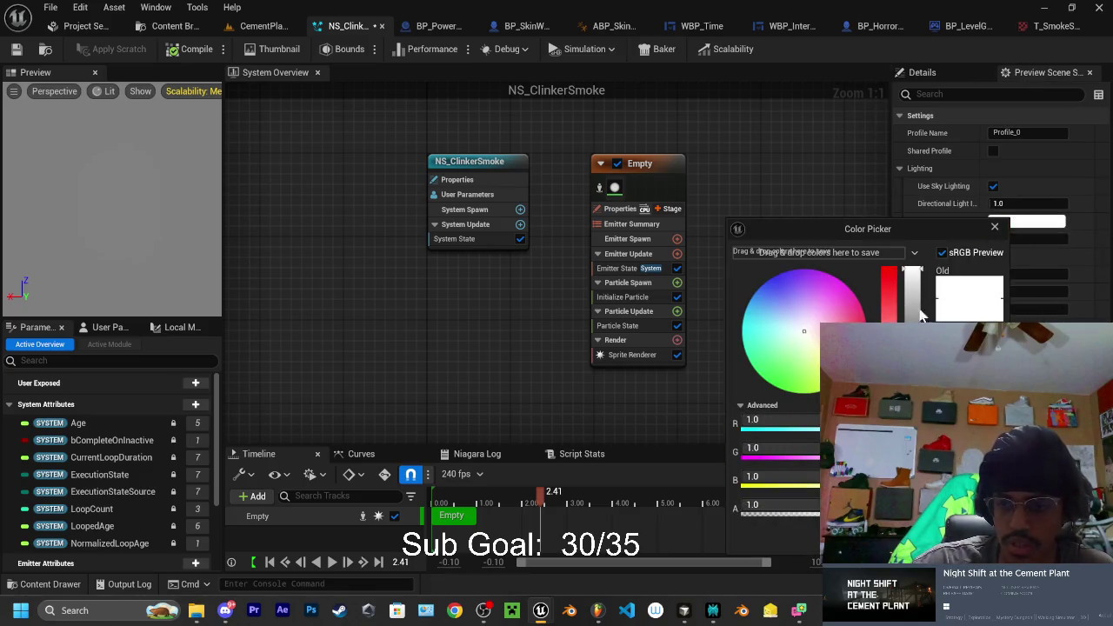
pyautogui.moveTo(911, 271); pyautogui.dragTo(911, 391)
pyautogui.press('Return')
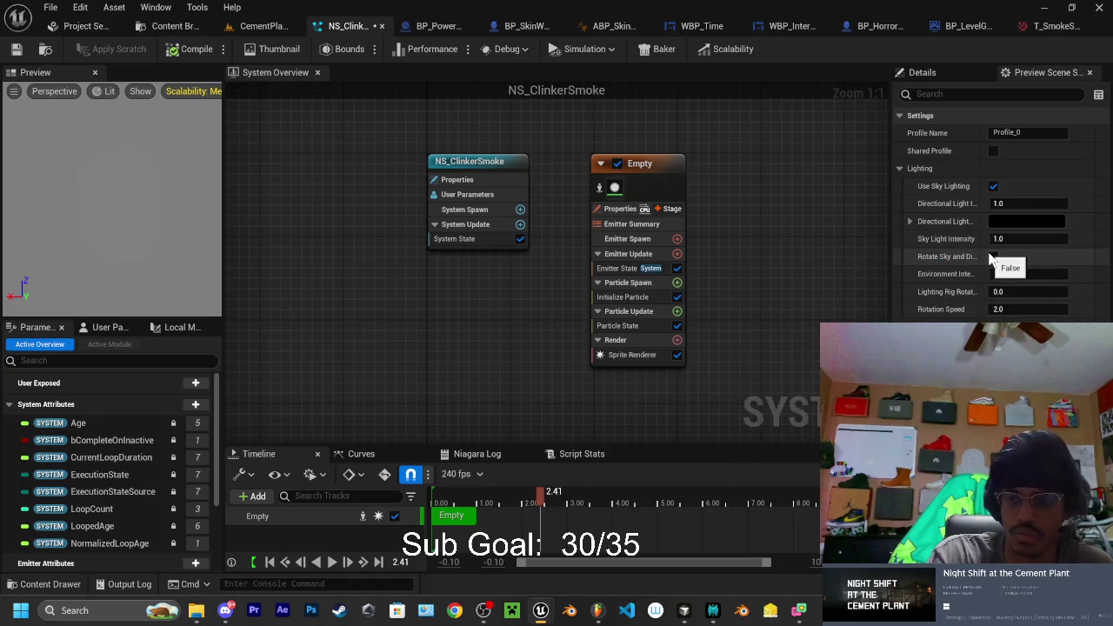
pyautogui.hotkey('ctrl', 'z')
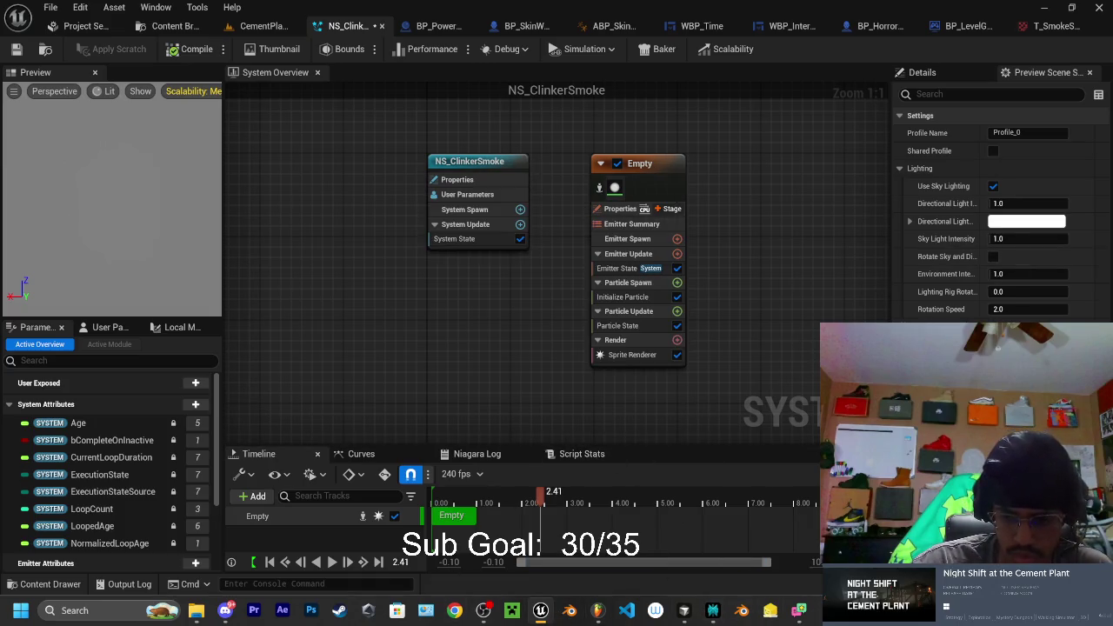
# Play a bit more of the tutorial, then return to the Niagara editor
pyautogui.hotkey('alt', 'Tab')
pyautogui.click(313, 304)
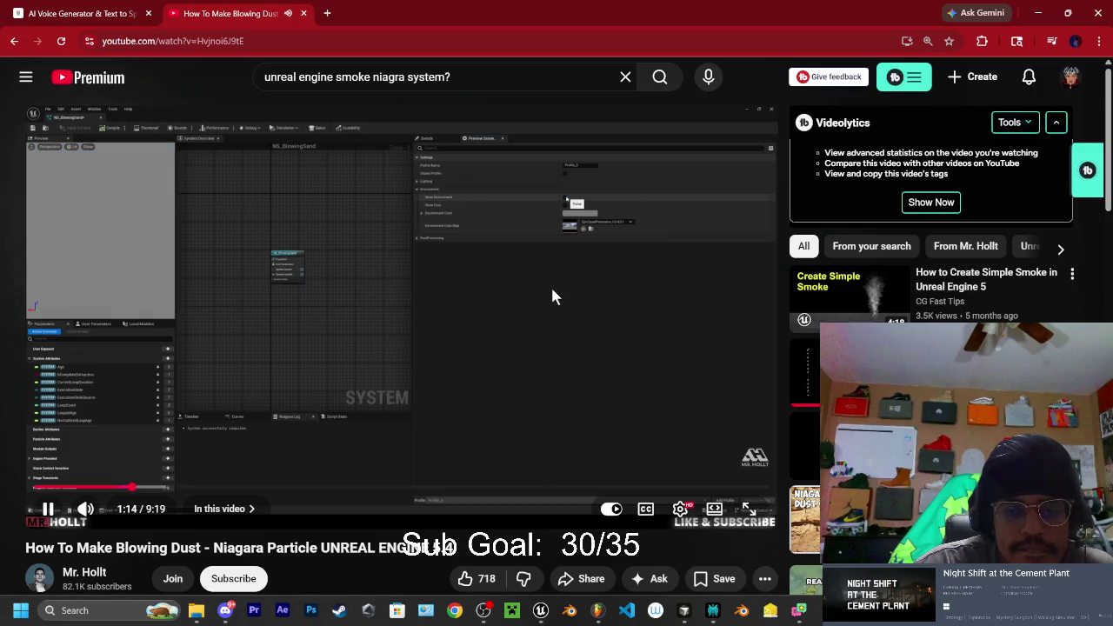
pyautogui.click(639, 402)
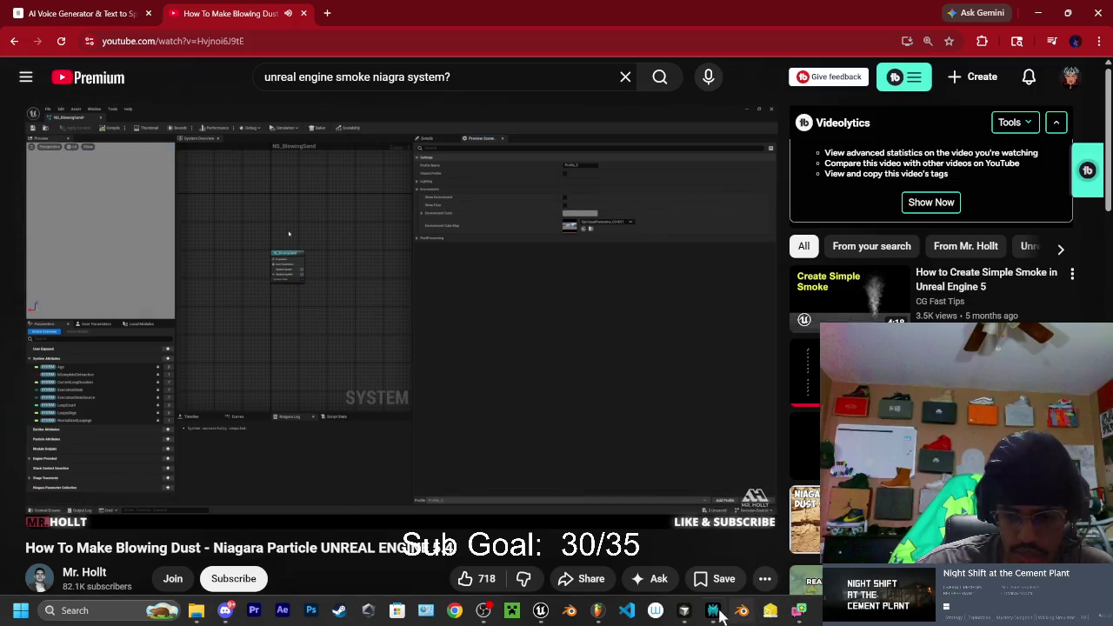
pyautogui.click(541, 611)
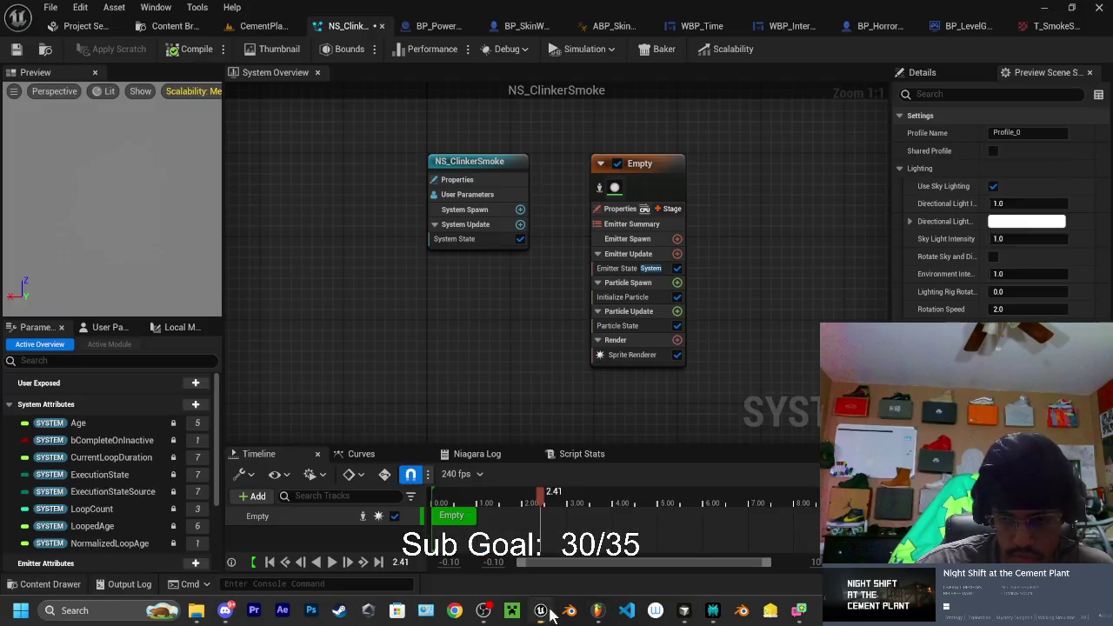
# Set the preview Environment Color to black, then resume the tutorial video
pyautogui.click(900, 168)
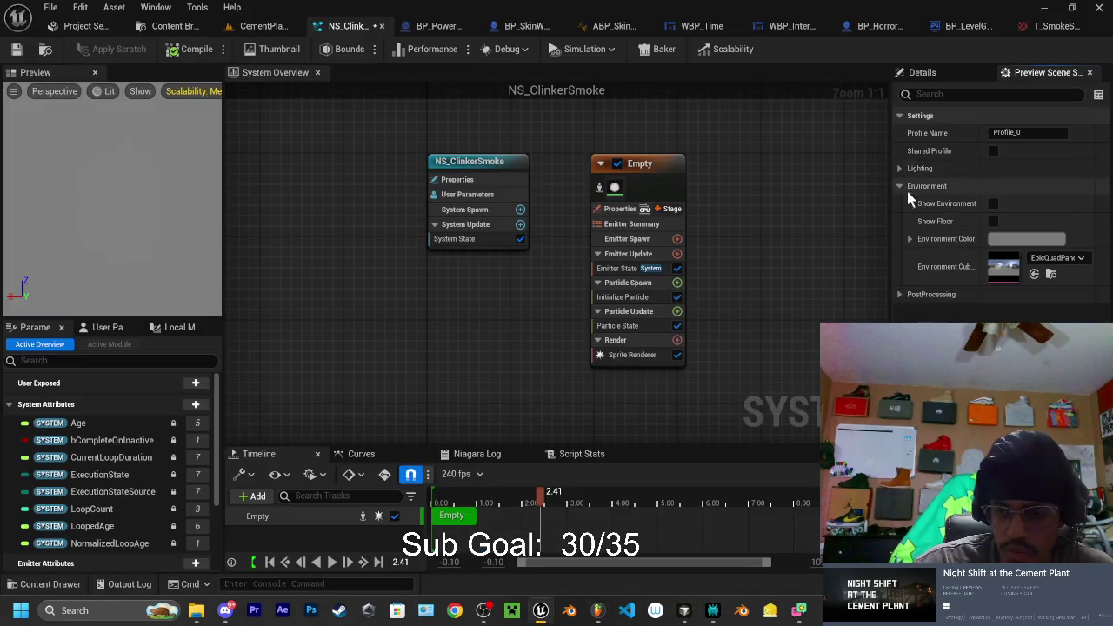
pyautogui.click(1024, 239)
pyautogui.moveTo(904, 304); pyautogui.dragTo(904, 422)
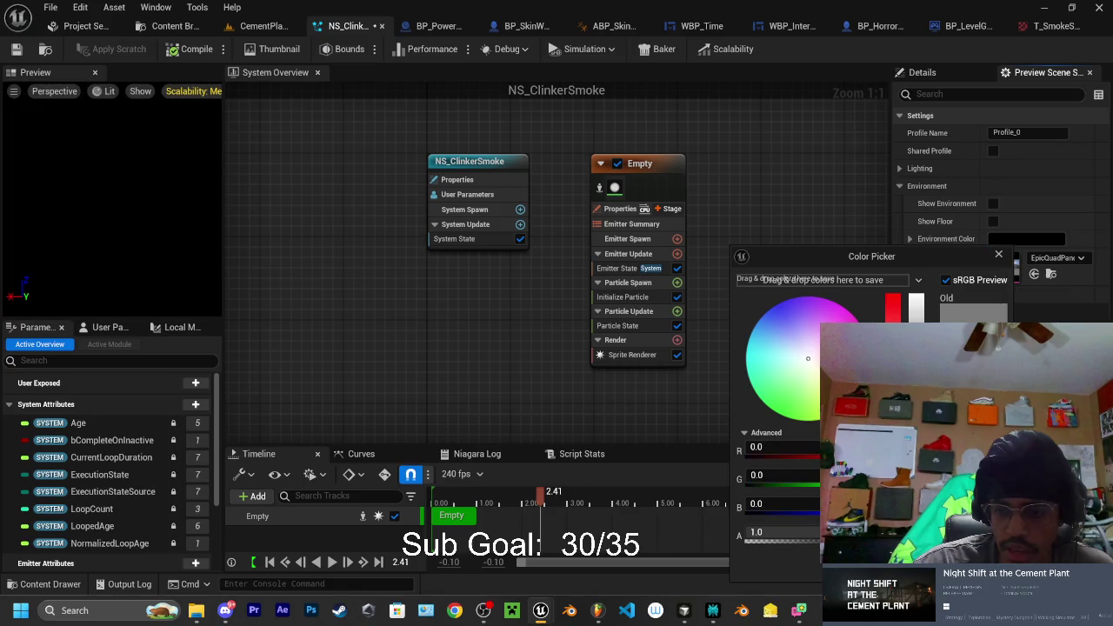
pyautogui.click(565, 430)
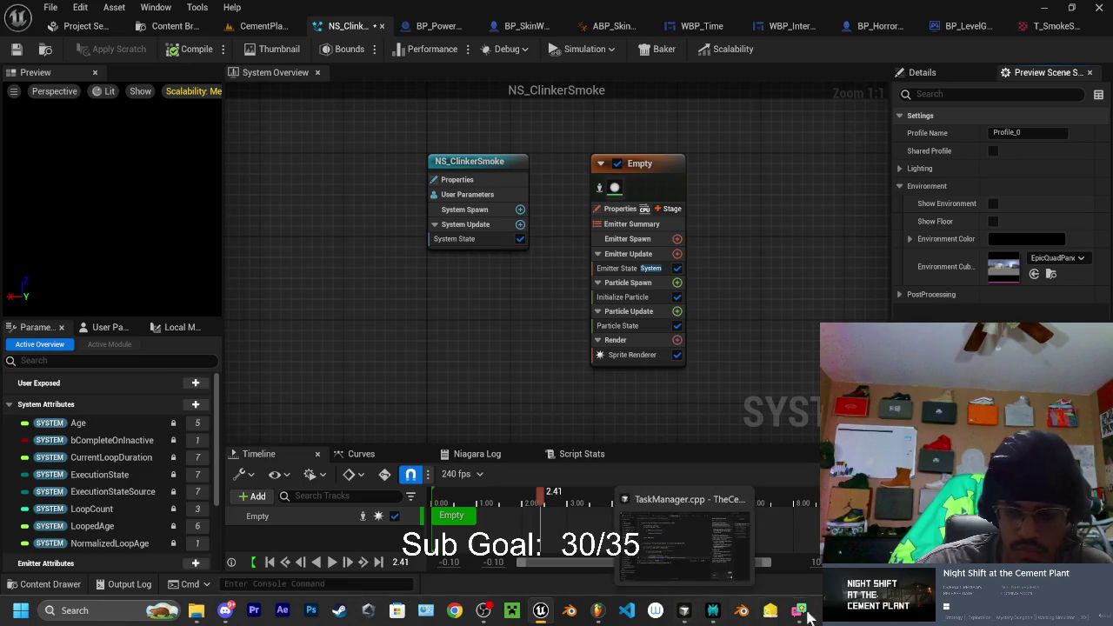
pyautogui.click(799, 530)
pyautogui.click(247, 210)
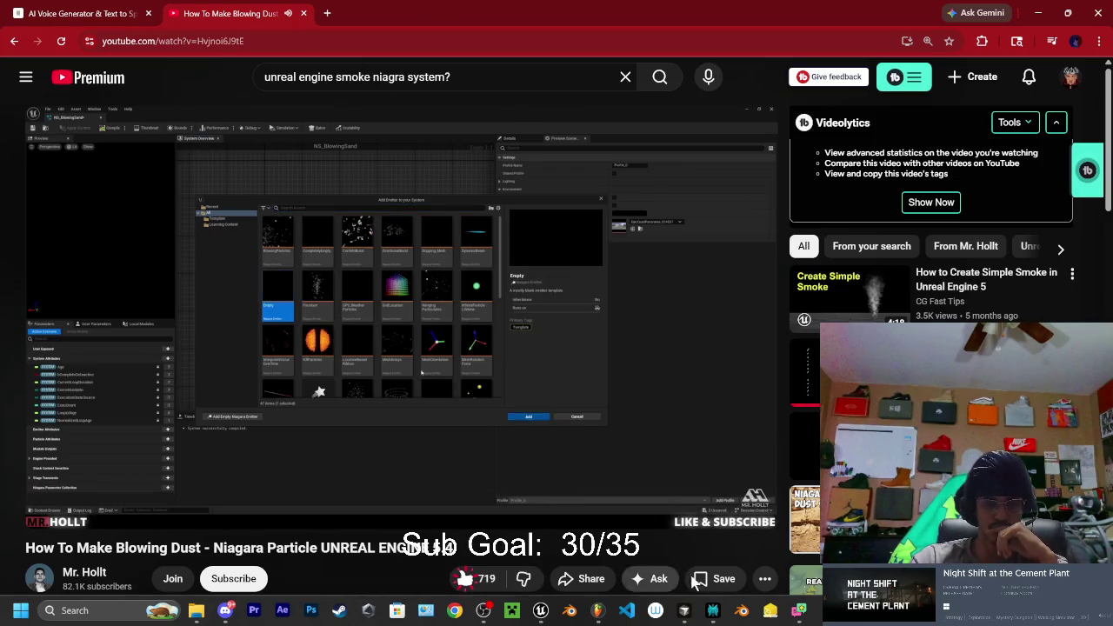
# Save the blowing-dust tutorial to the Game Dev playlist, pause it, and return to the Niagara editor
pyautogui.click(726, 579)
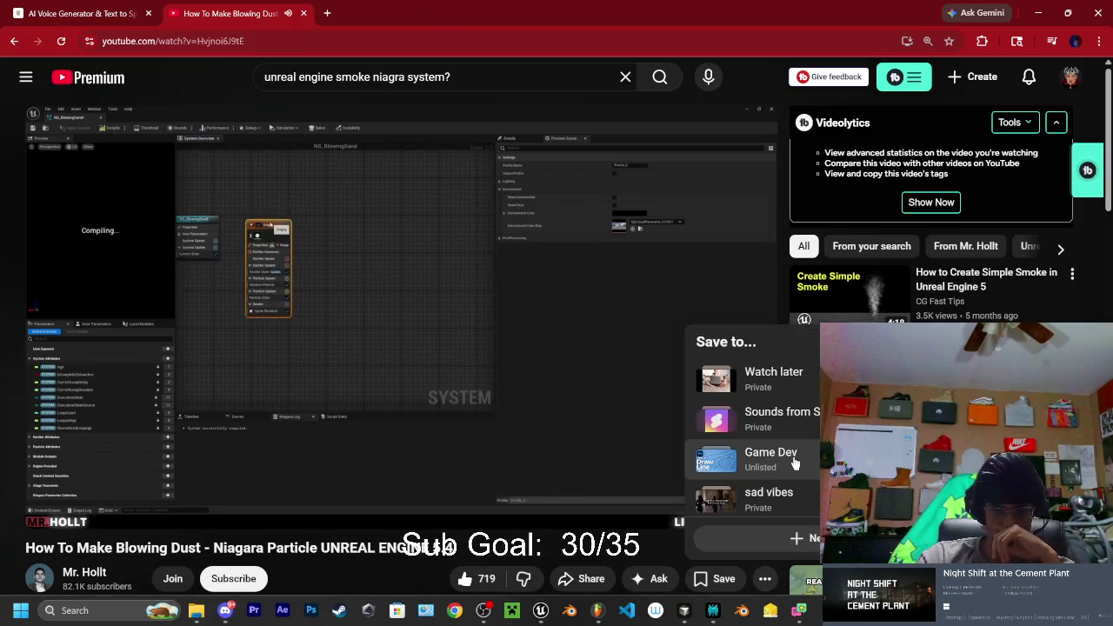
pyautogui.click(728, 457)
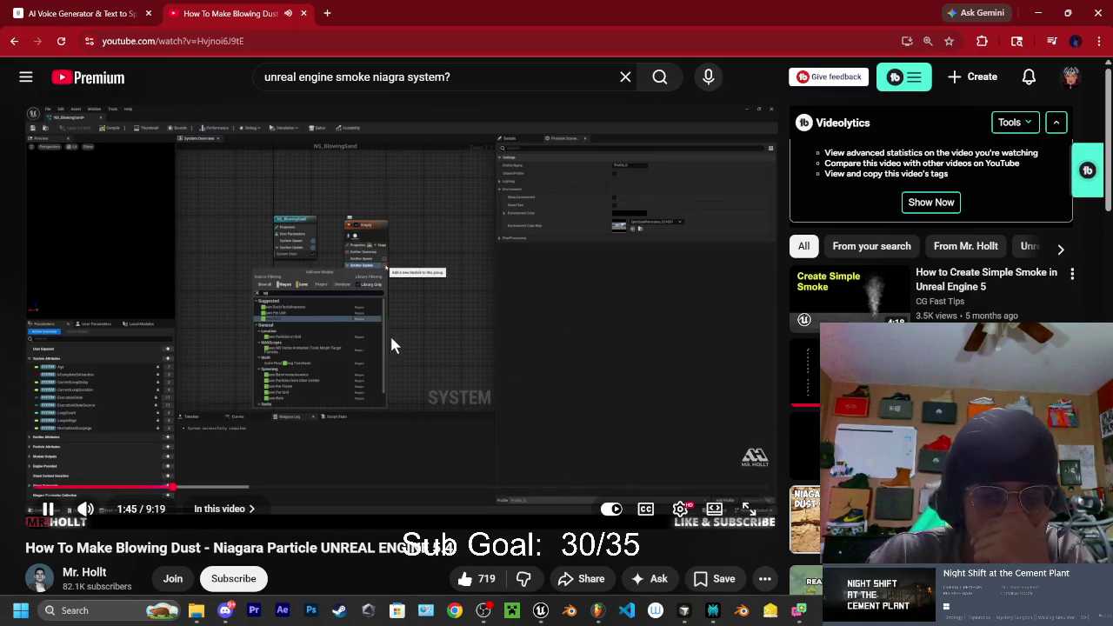
pyautogui.click(393, 344)
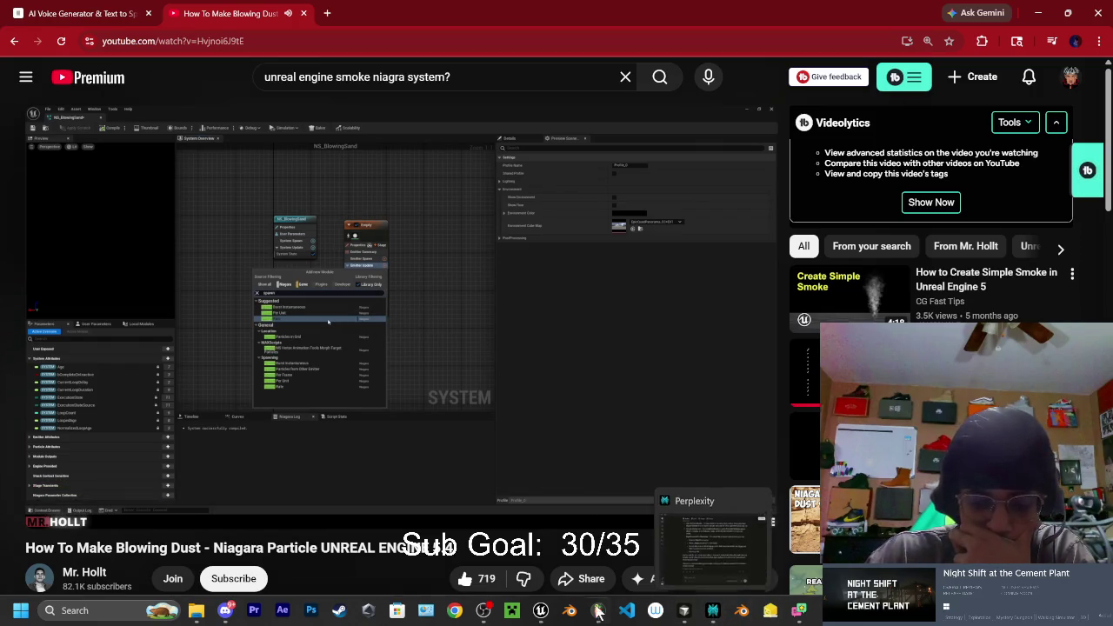
pyautogui.click(541, 611)
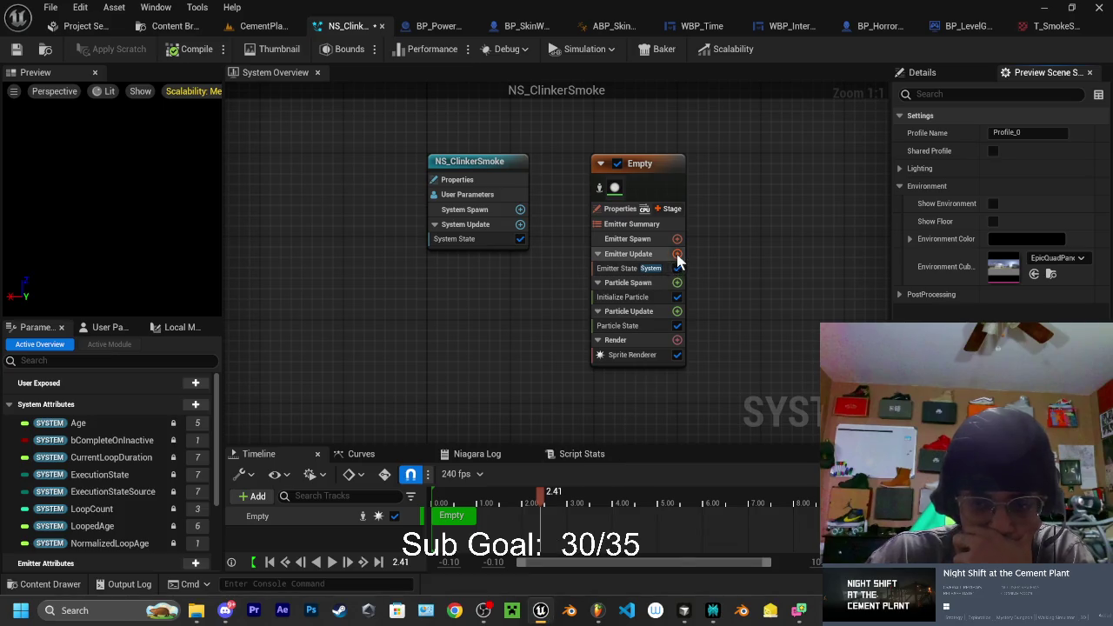
# Add a Spawn Rate module to the Emitter Update stage
pyautogui.click(678, 253)
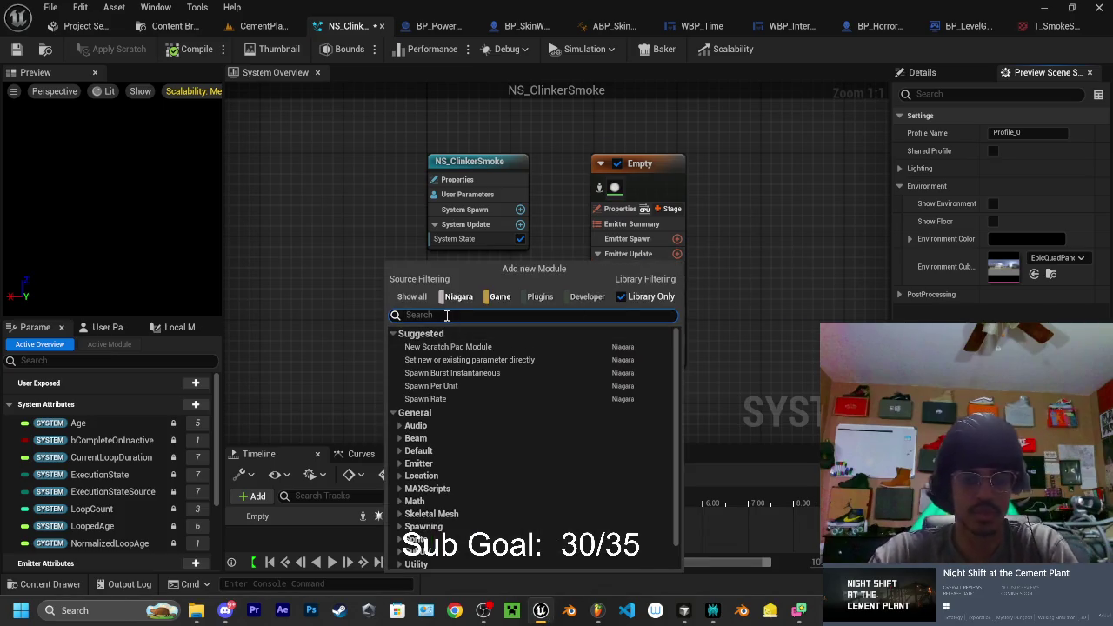
pyautogui.click(423, 399)
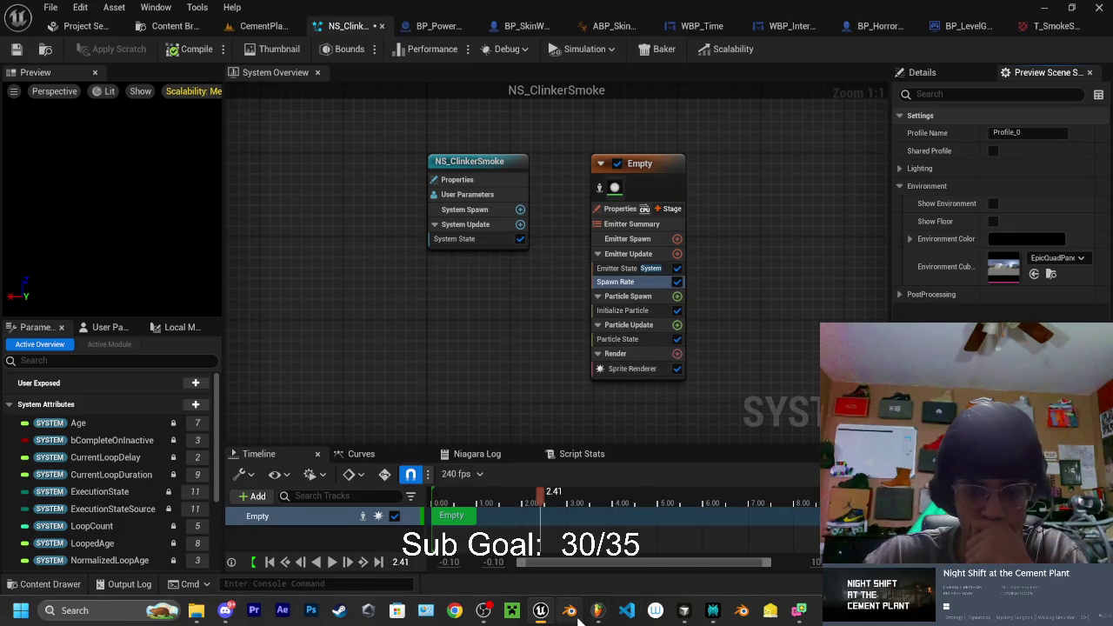
pyautogui.moveTo(686, 614)
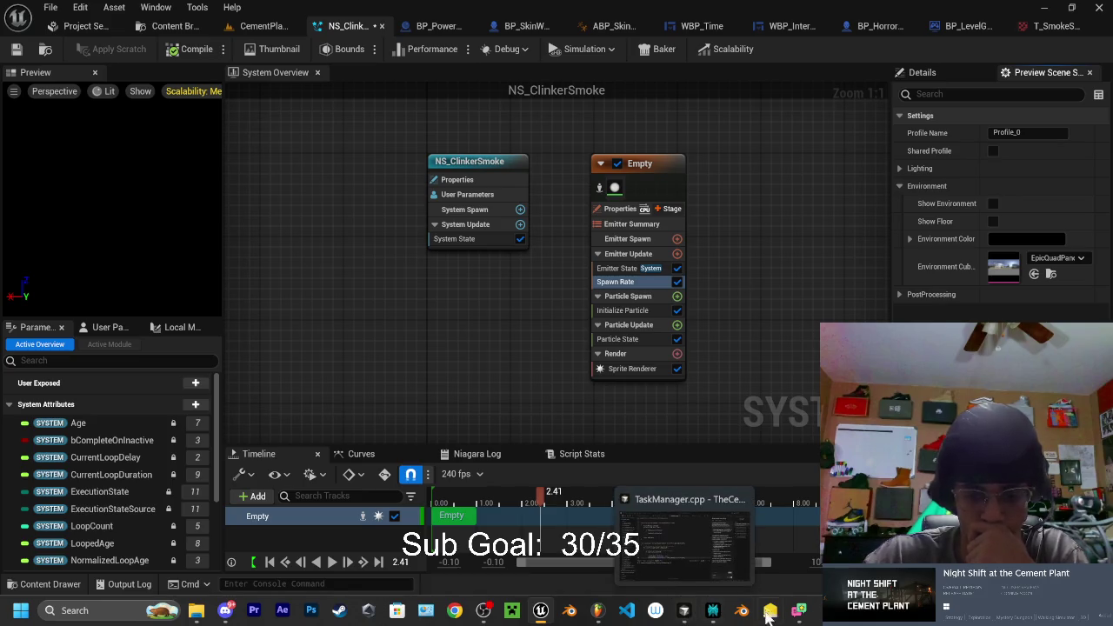
# Watch the tutorial's next part, then return to the Niagara editor
pyautogui.hotkey('alt', 'Tab')
pyautogui.click(531, 382)
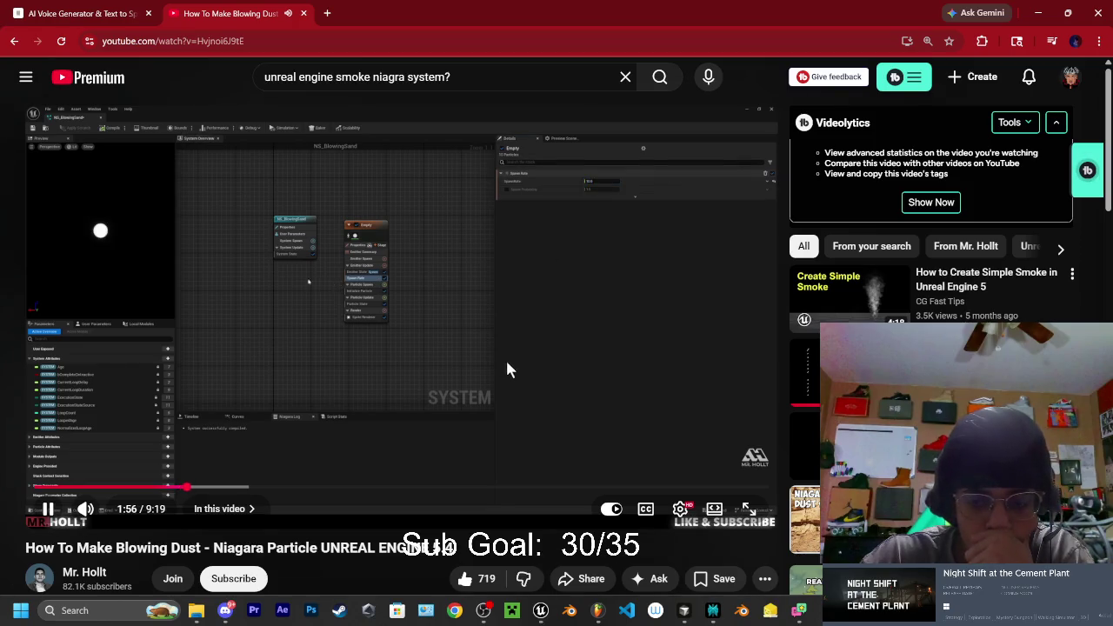
pyautogui.click(506, 364)
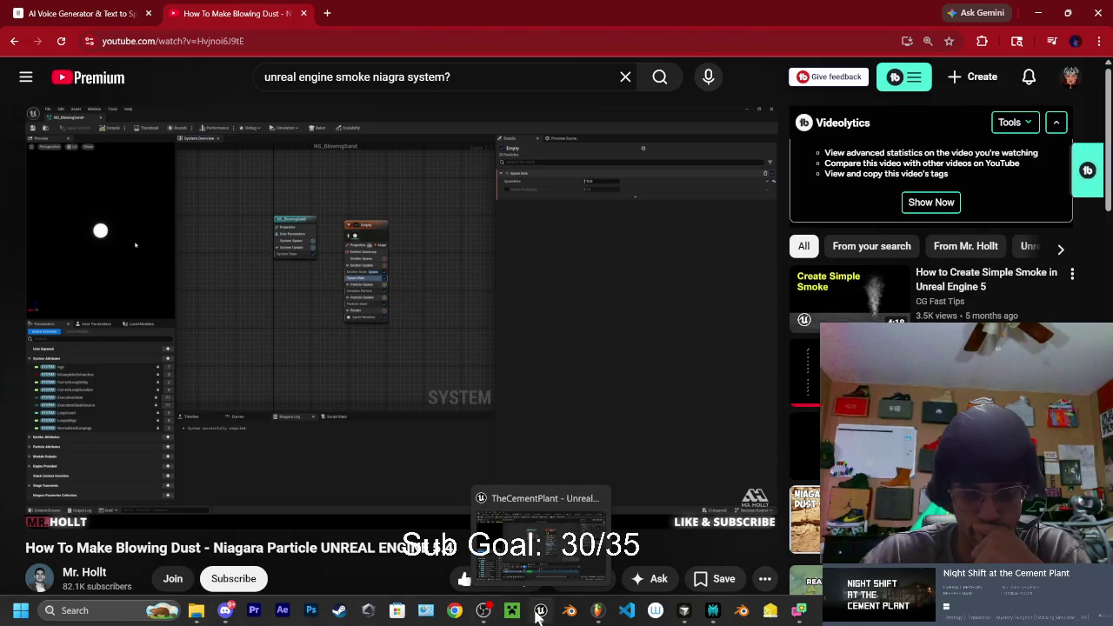
pyautogui.click(538, 612)
# Set the Spawn Rate module's SpawnRate to 10 particles per second
pyautogui.click(920, 73)
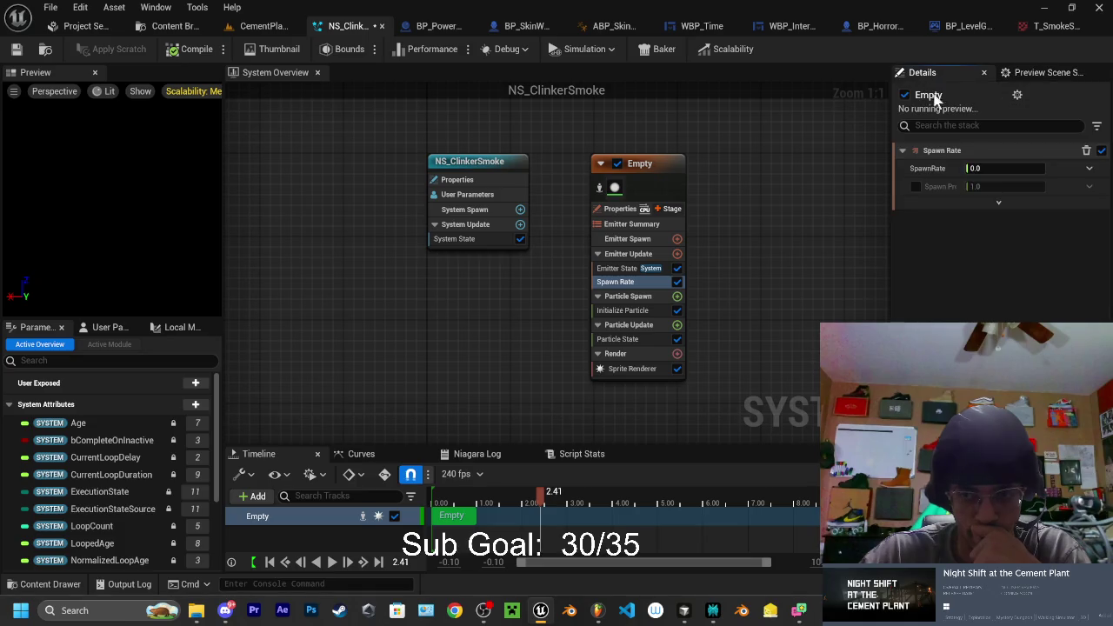
pyautogui.click(973, 168)
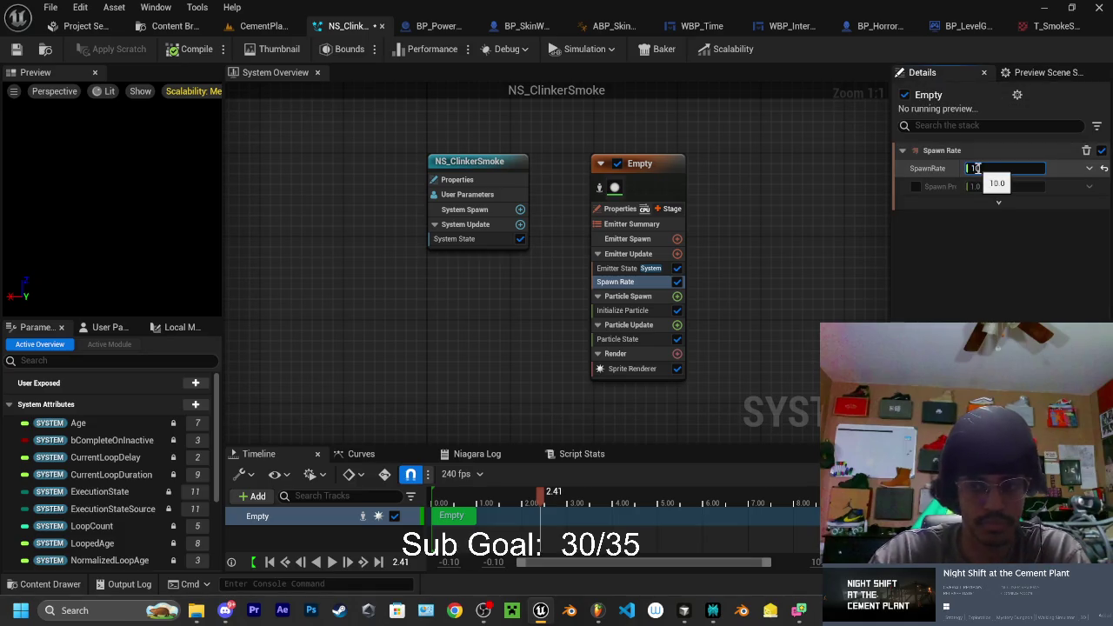
pyautogui.write('10')
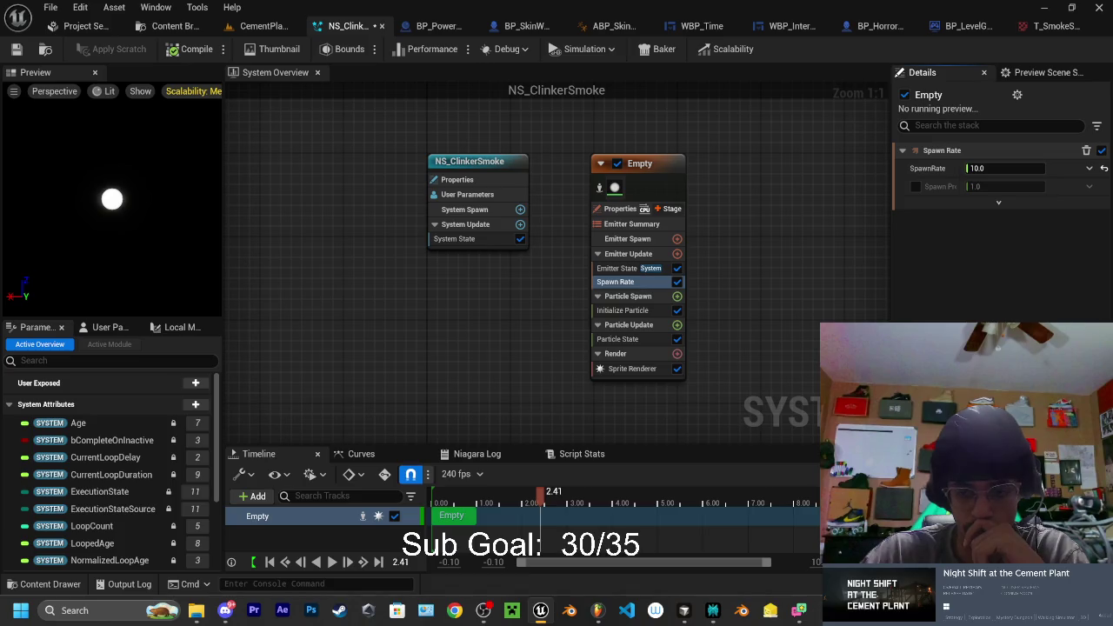
pyautogui.hotkey('ctrl', 's')
pyautogui.click(661, 450)
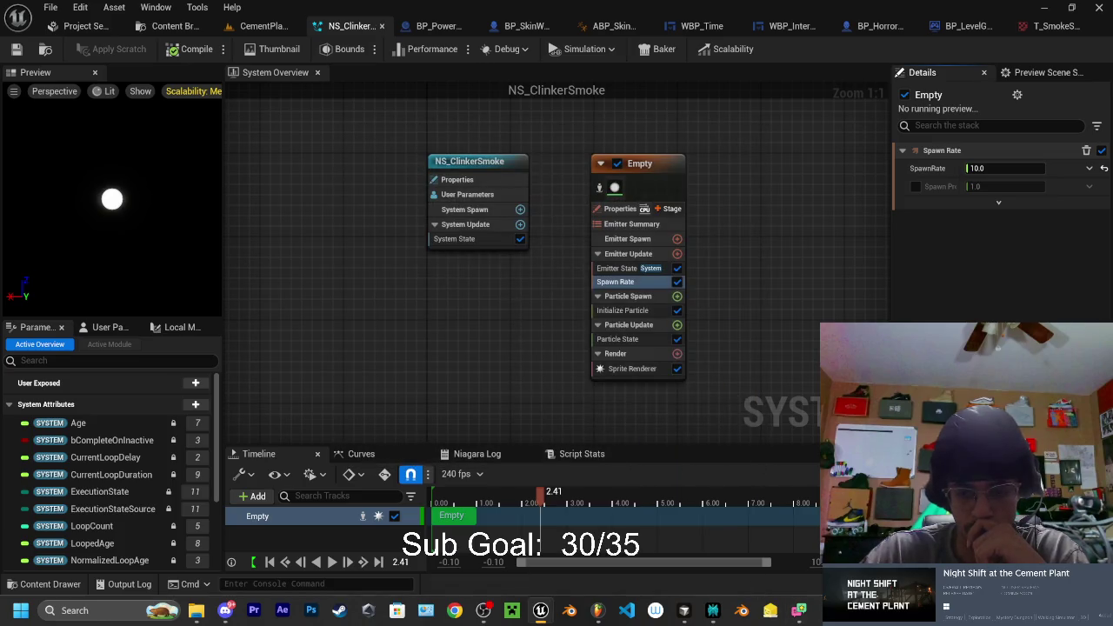
pyautogui.hotkey('alt', 'Tab')
pyautogui.click(588, 342)
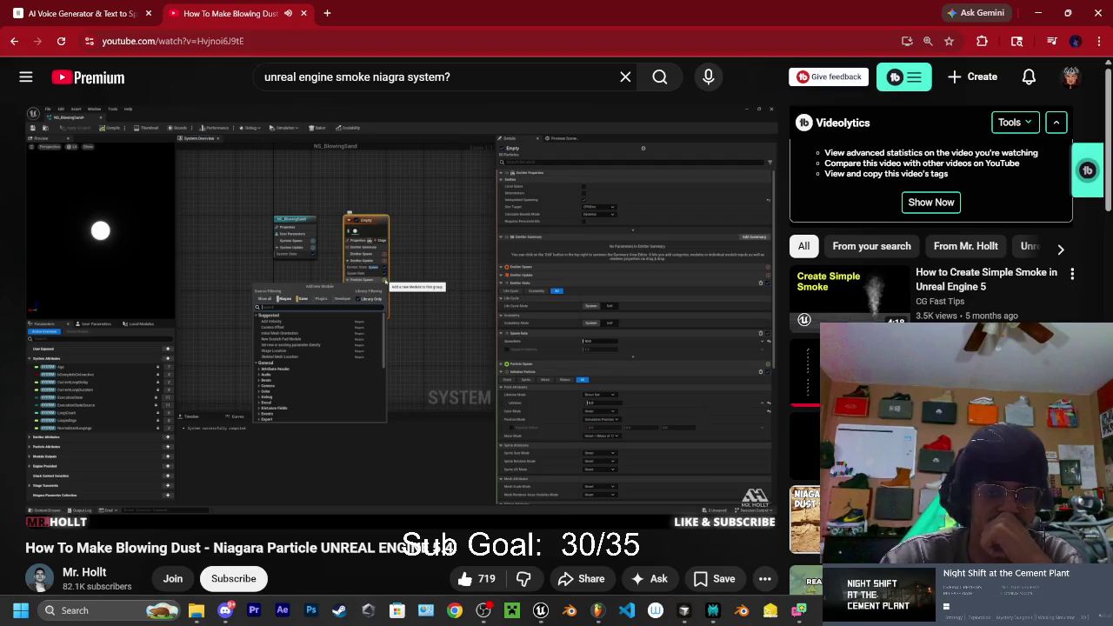
pyautogui.moveTo(373, 362)
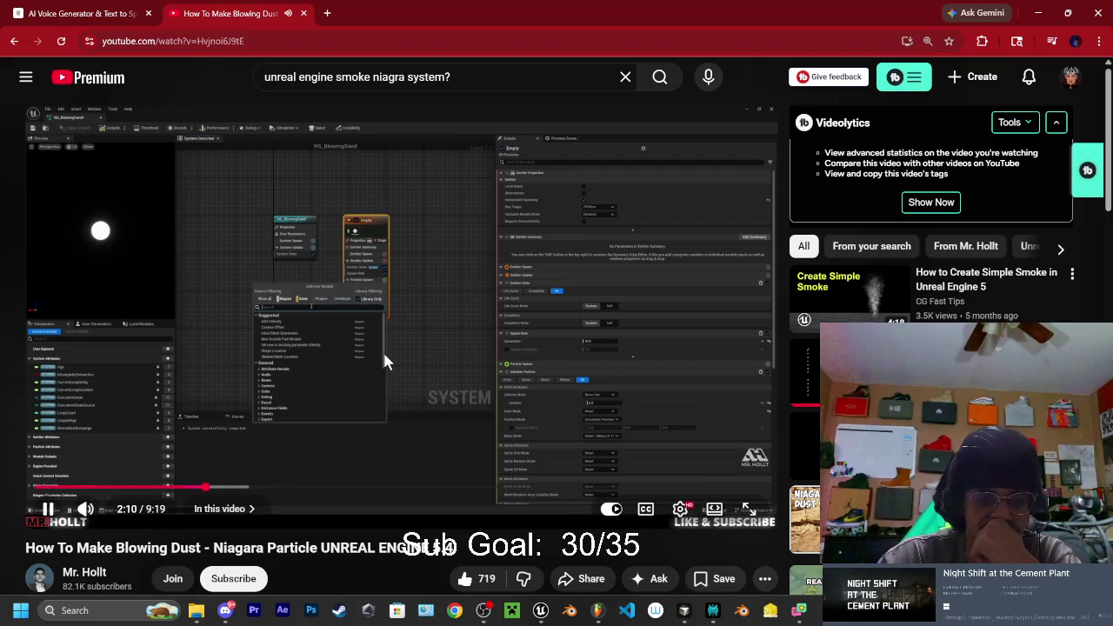
pyautogui.click(376, 352)
pyautogui.click(683, 611)
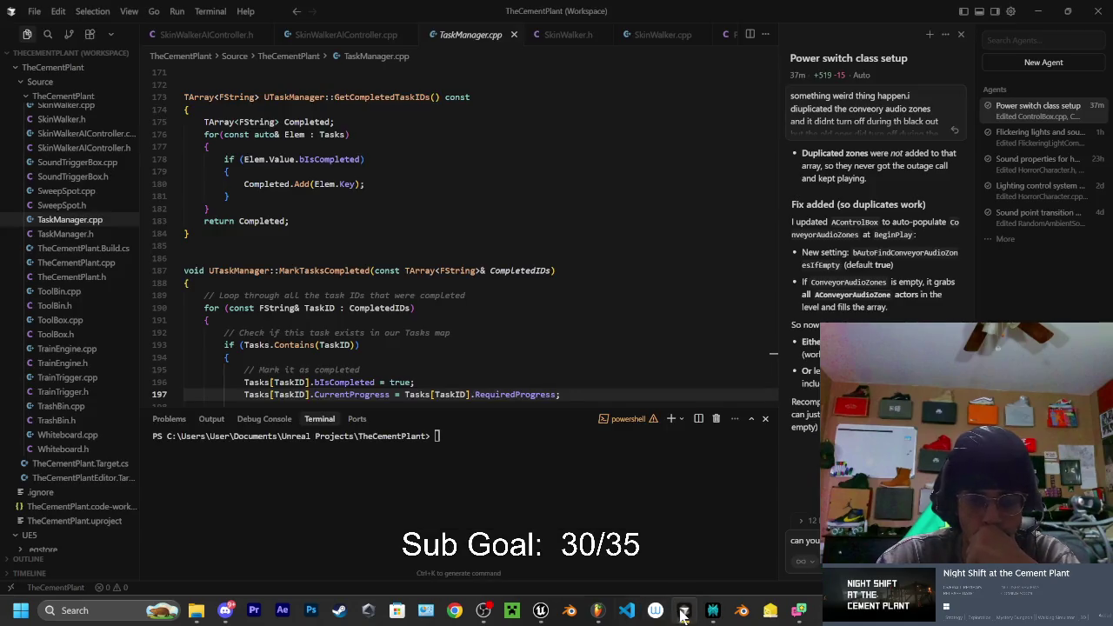
pyautogui.click(684, 612)
pyautogui.click(540, 611)
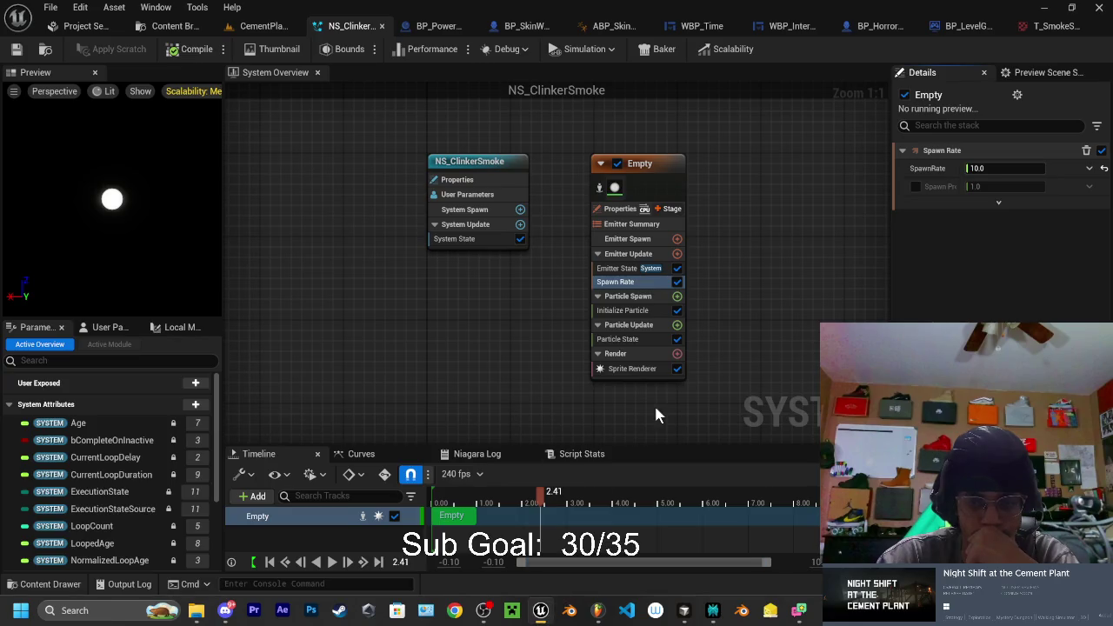
# Add an Add Velocity module to Particle Spawn with velocity 0, 0, 50
pyautogui.click(677, 296)
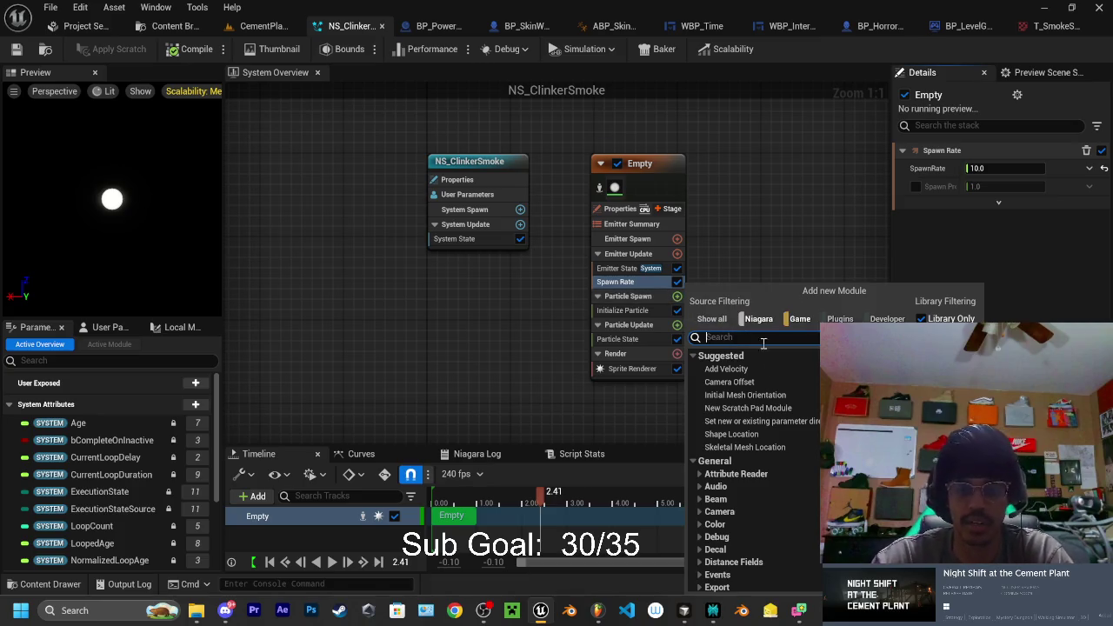
pyautogui.click(760, 365)
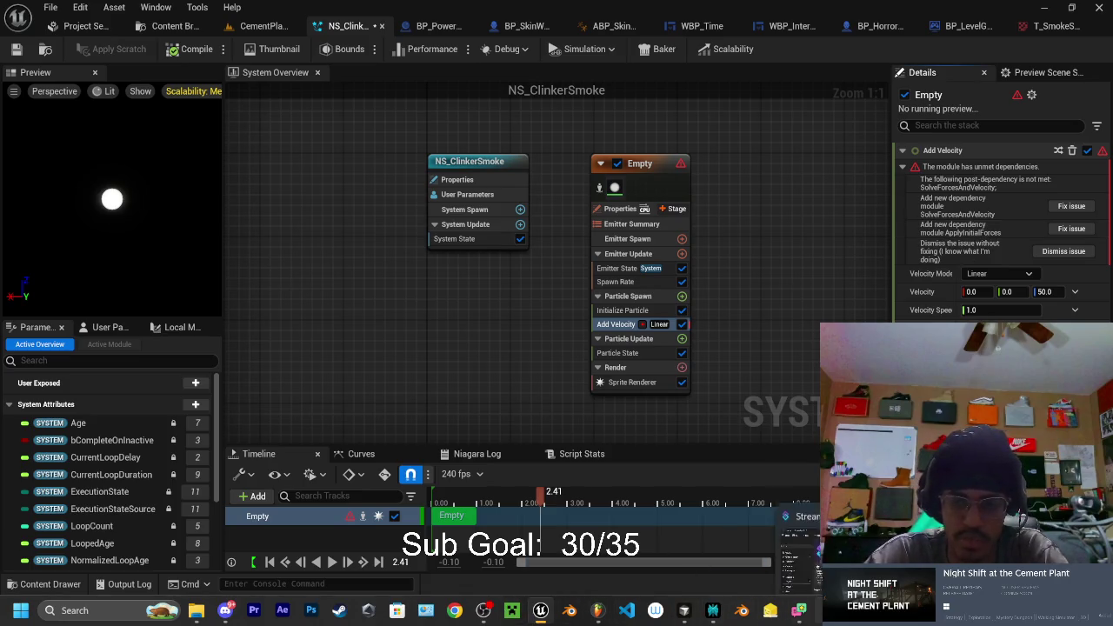
pyautogui.click(684, 610)
pyautogui.click(684, 610)
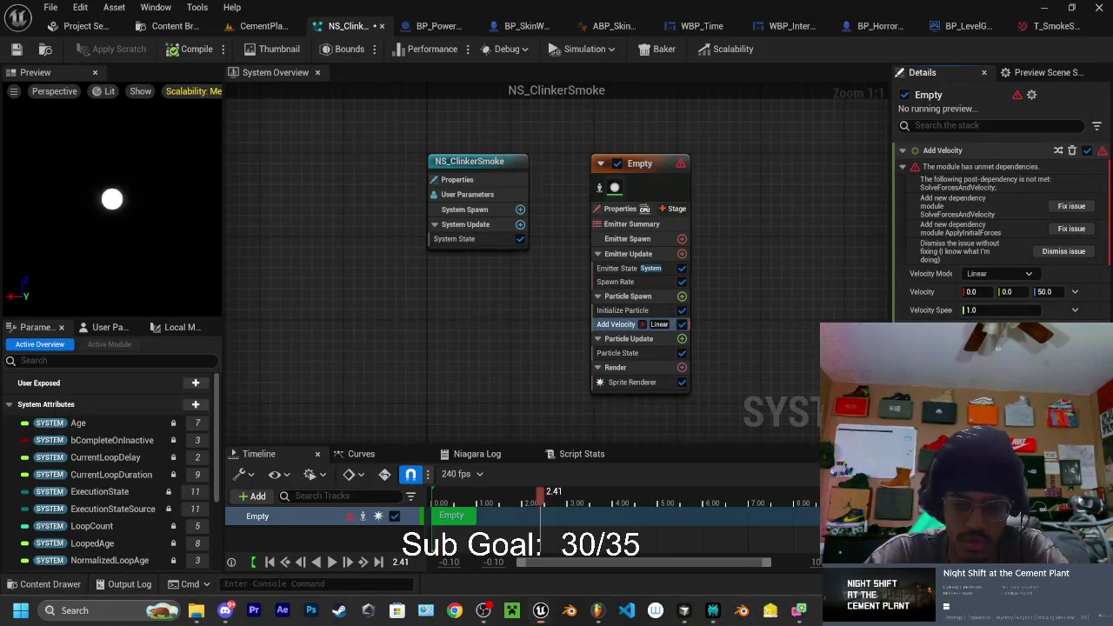
# Follow the tutorial's next part, then fix the missing Solve Forces and Velocity dependency
pyautogui.hotkey('alt', 'Tab')
pyautogui.click(619, 397)
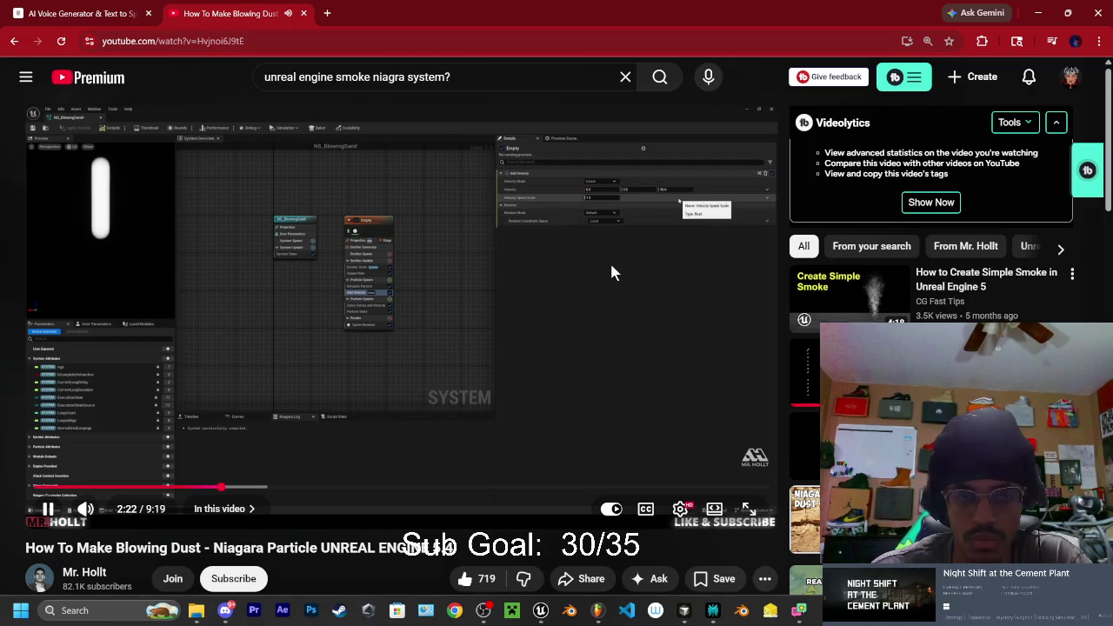
pyautogui.click(611, 272)
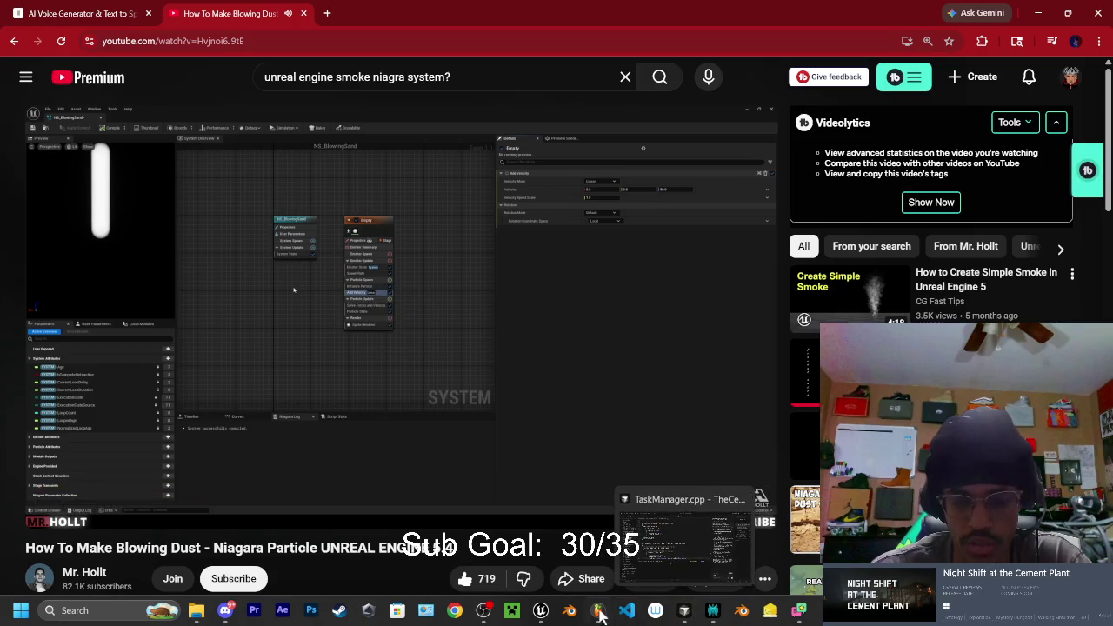
pyautogui.click(541, 612)
pyautogui.click(1058, 200)
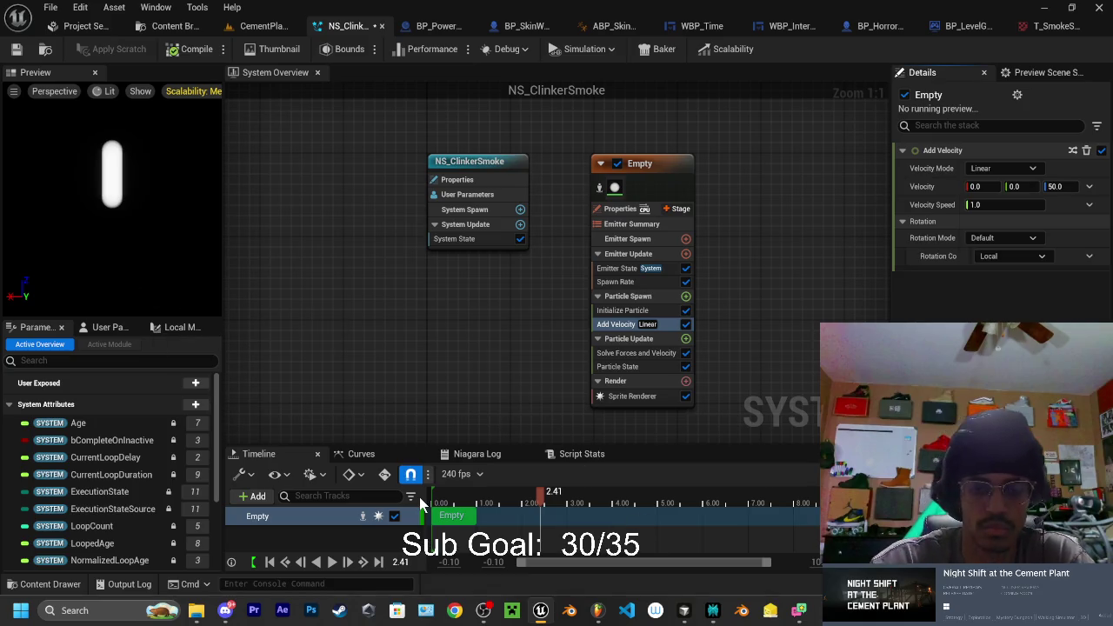
# Play and scrub the effect preview to check the rising particles, then switch to the tutorial
pyautogui.click(331, 562)
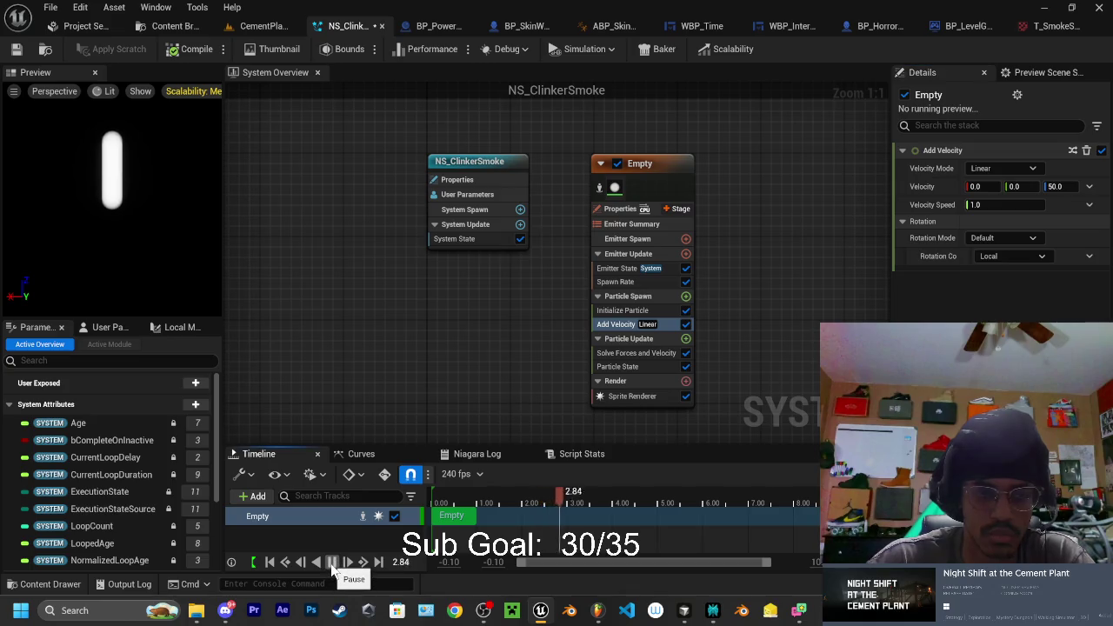
pyautogui.click(331, 562)
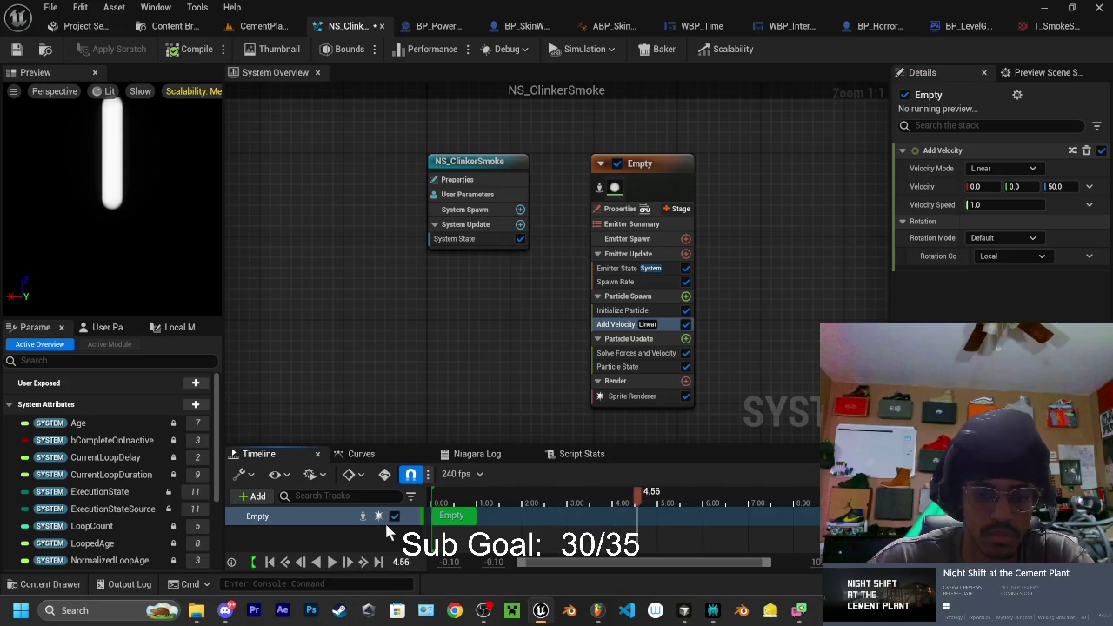
pyautogui.moveTo(485, 498); pyautogui.dragTo(502, 496)
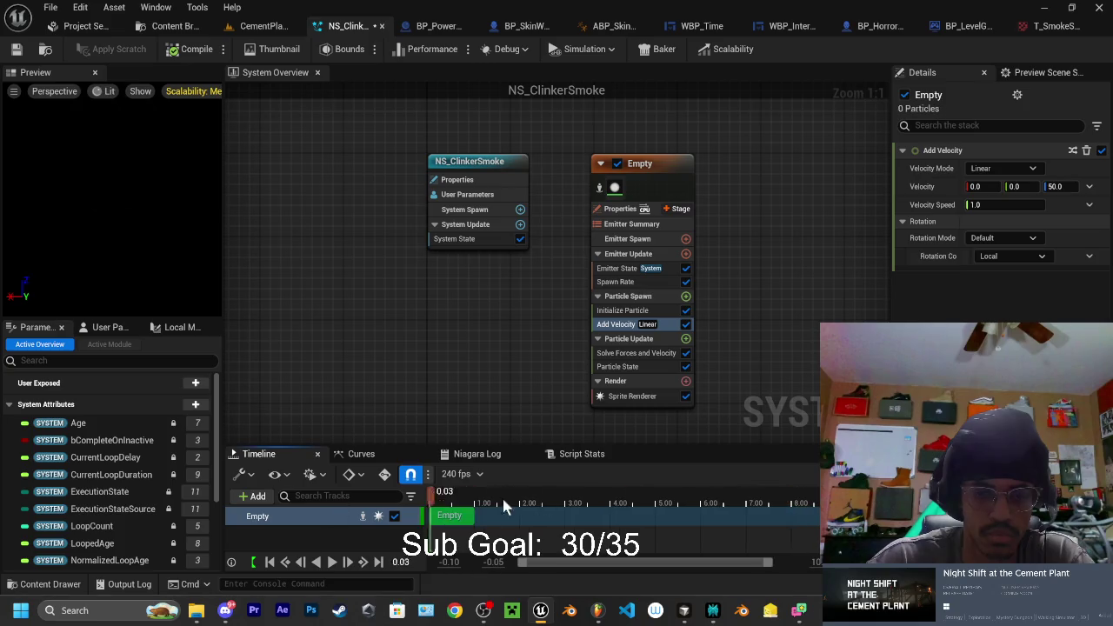
pyautogui.moveTo(835, 501); pyautogui.dragTo(721, 507)
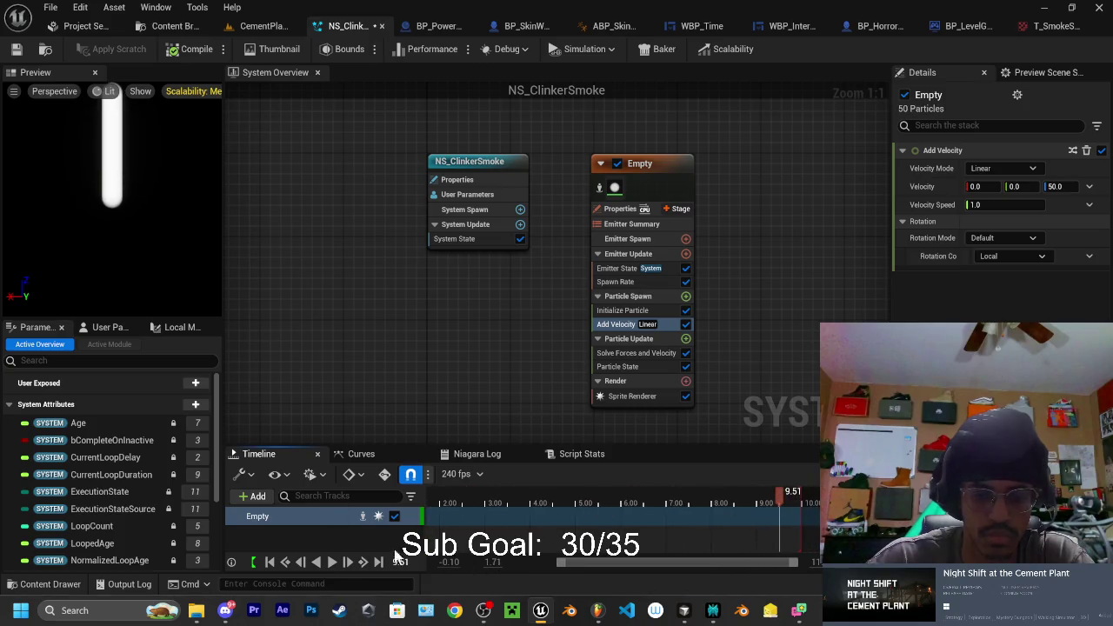
pyautogui.click(334, 563)
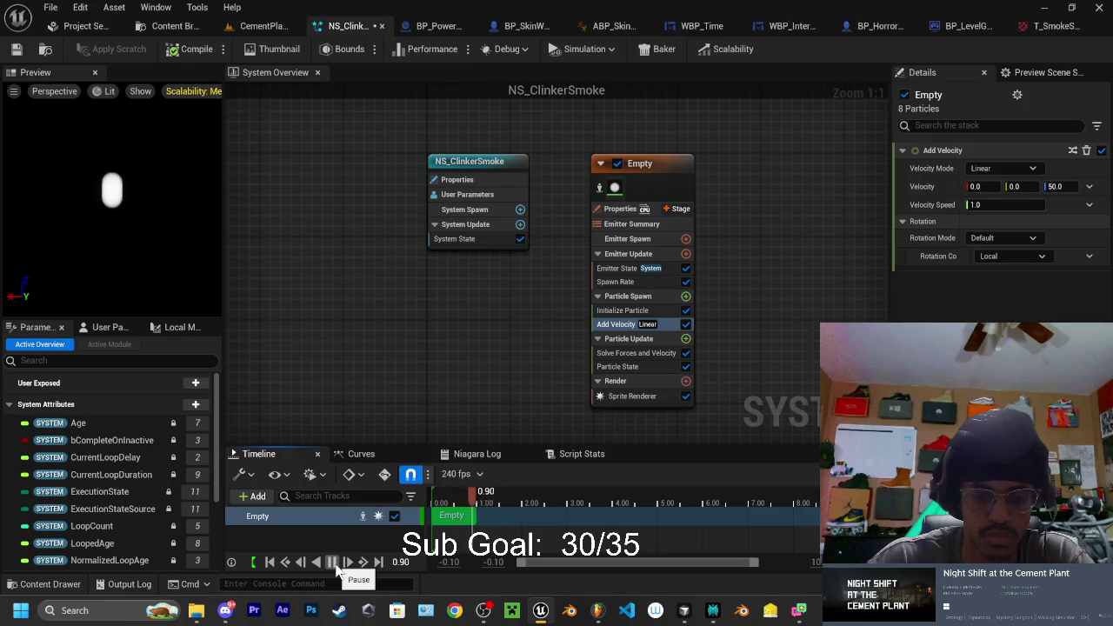
pyautogui.click(334, 563)
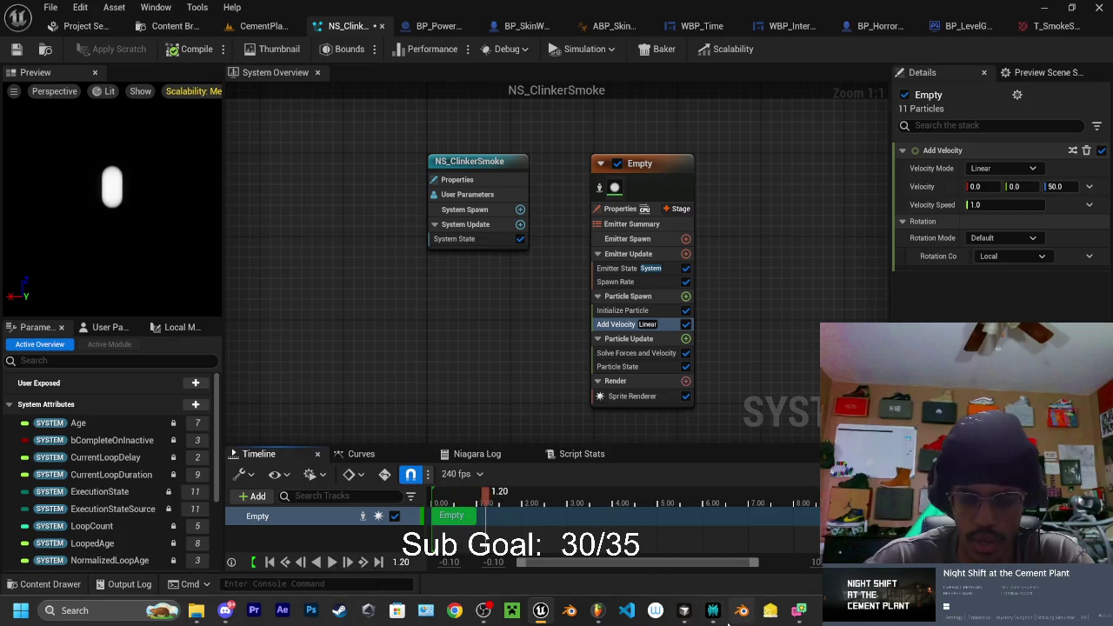
pyautogui.moveTo(798, 611)
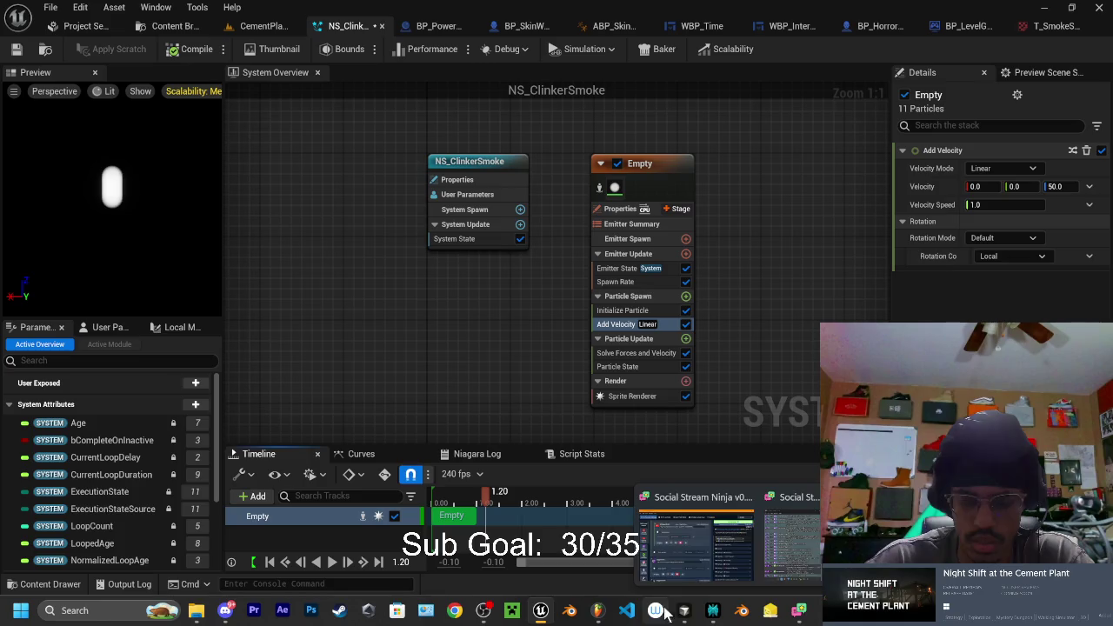
pyautogui.click(798, 537)
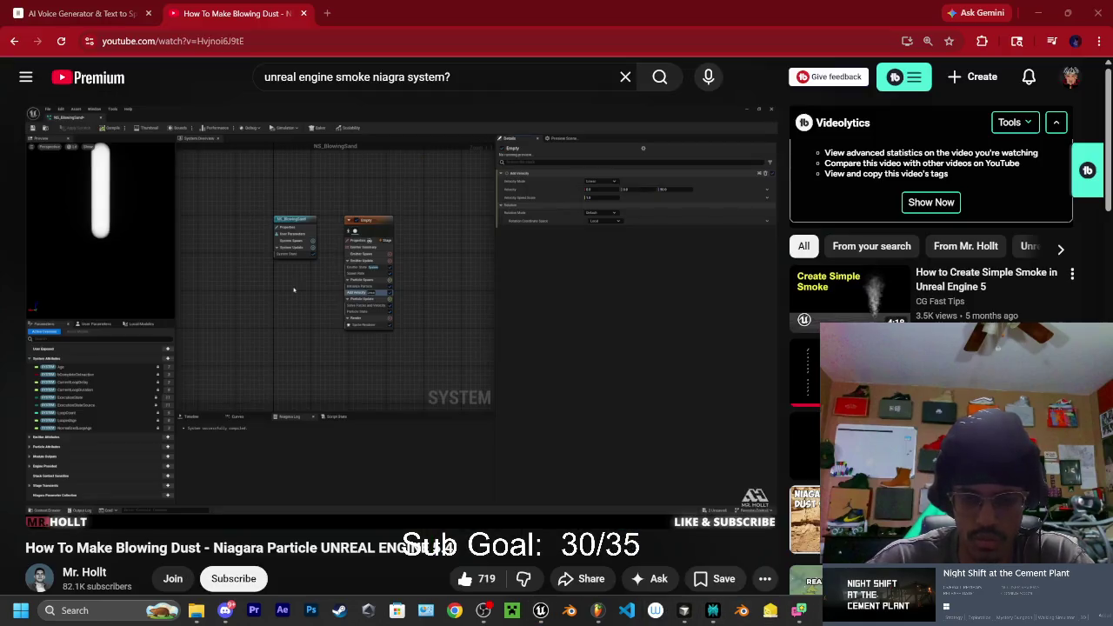
# Play the tutorial until 2:52 at its module search, then return to Unreal Engine
pyautogui.click(453, 350)
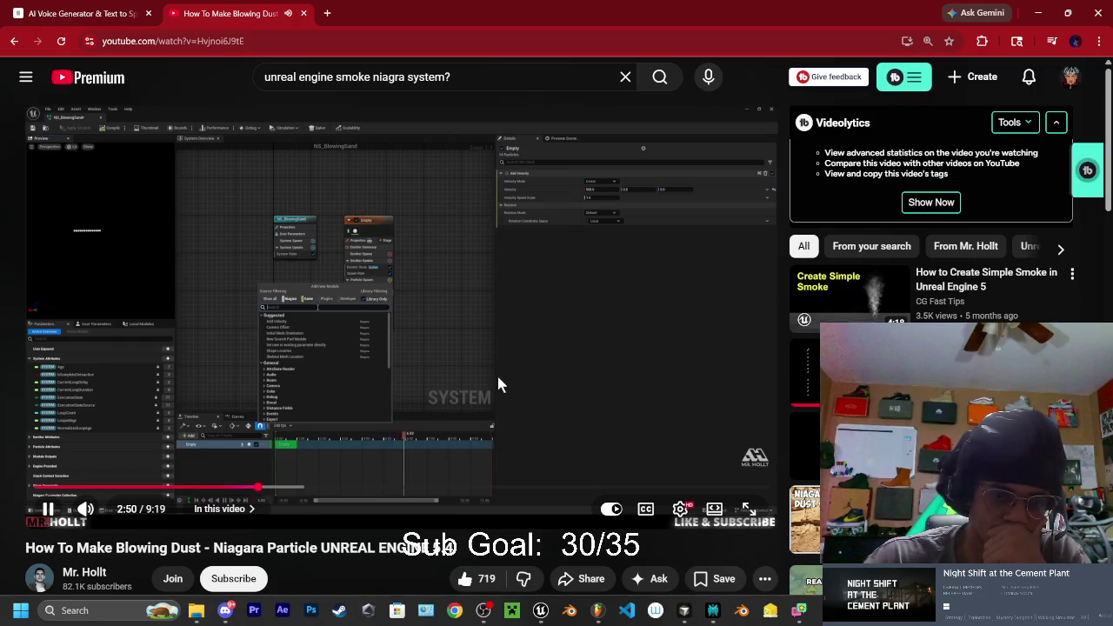
pyautogui.click(500, 382)
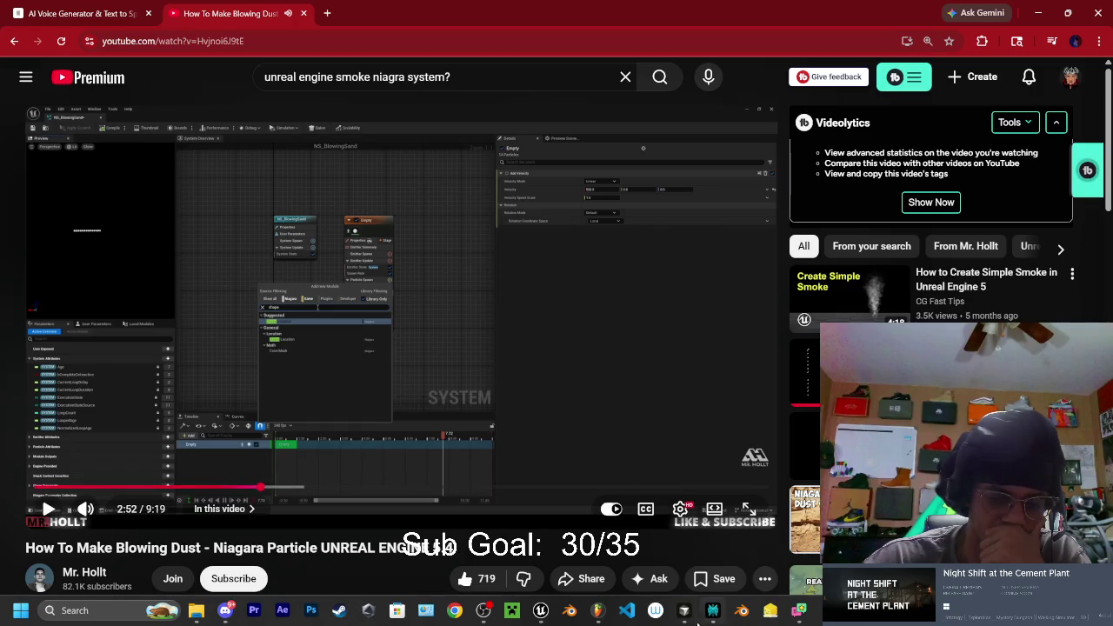
pyautogui.moveTo(693, 621)
pyautogui.click(539, 611)
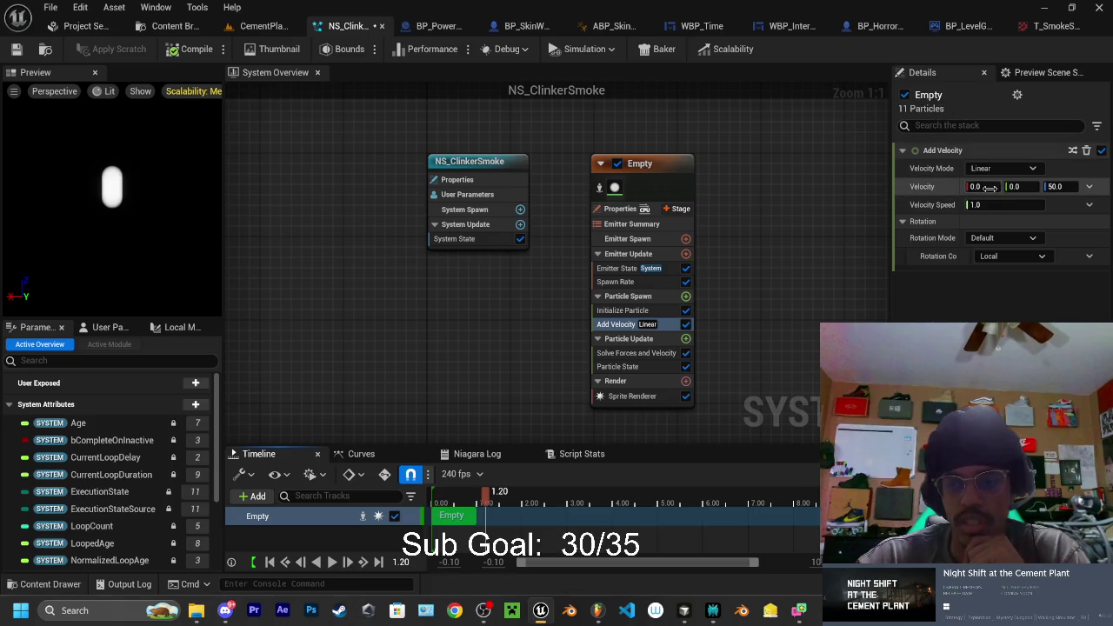
# Change Add Velocity to 500, 0, 0 and open the Particle Spawn module list
pyautogui.click(1062, 187)
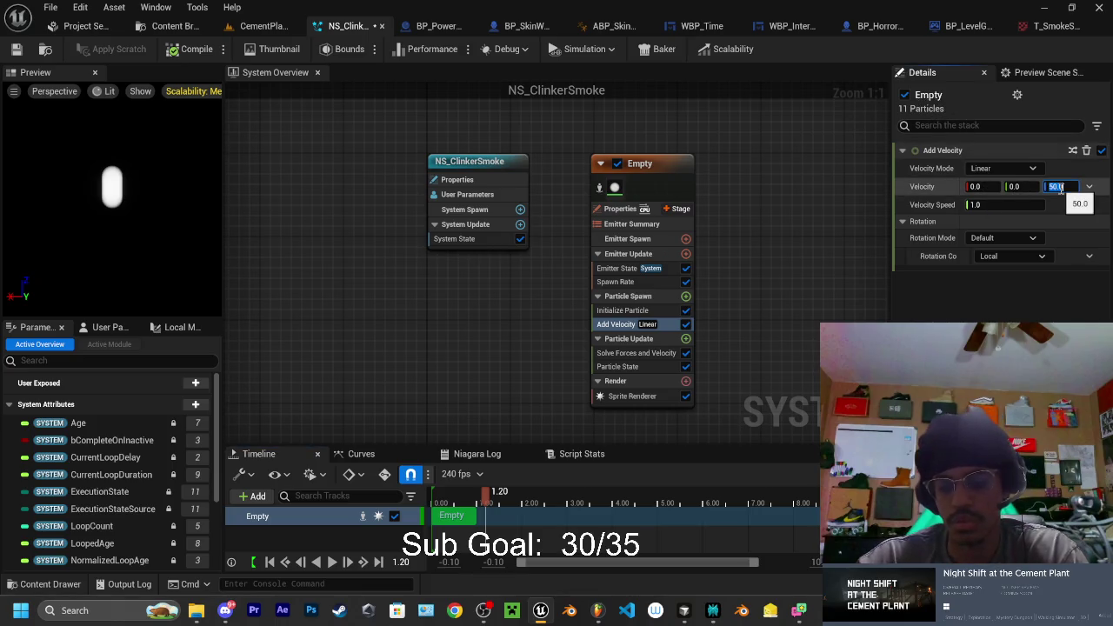
pyautogui.write('0')
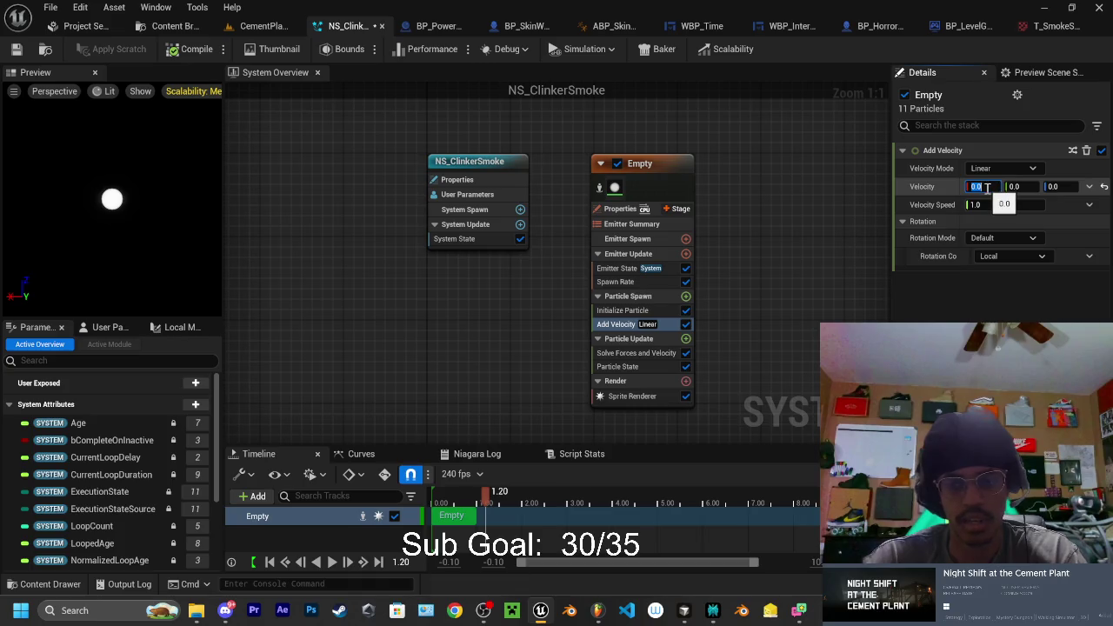
pyautogui.write('0.0')
pyautogui.press('Return')
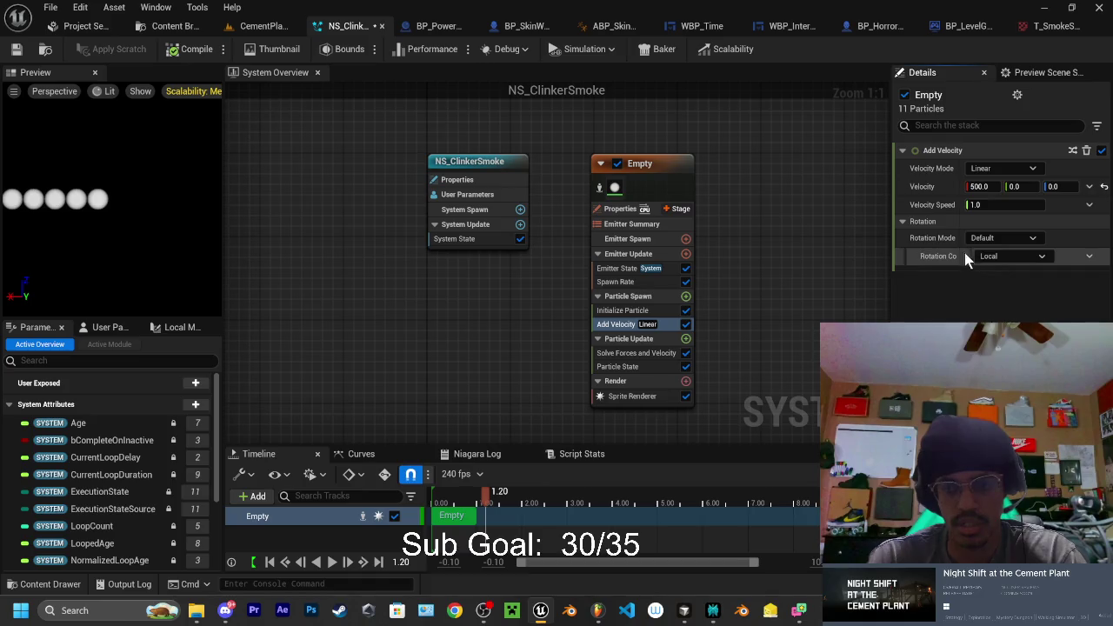
pyautogui.click(686, 298)
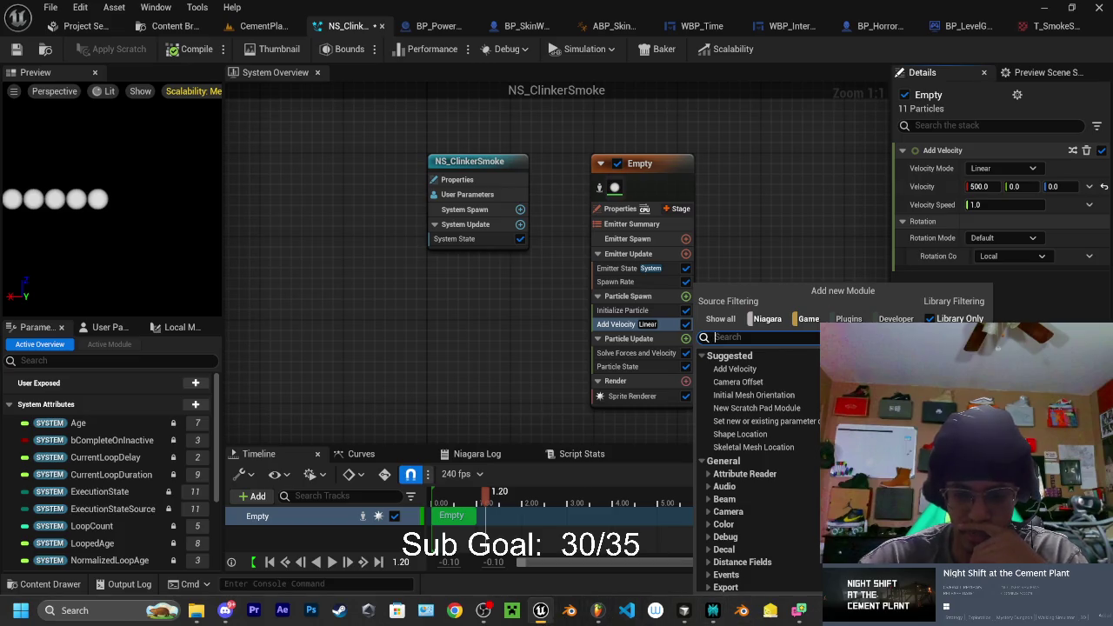
# Check the tutorial's next moment, then return to the Niagara emitter editor
pyautogui.click(454, 611)
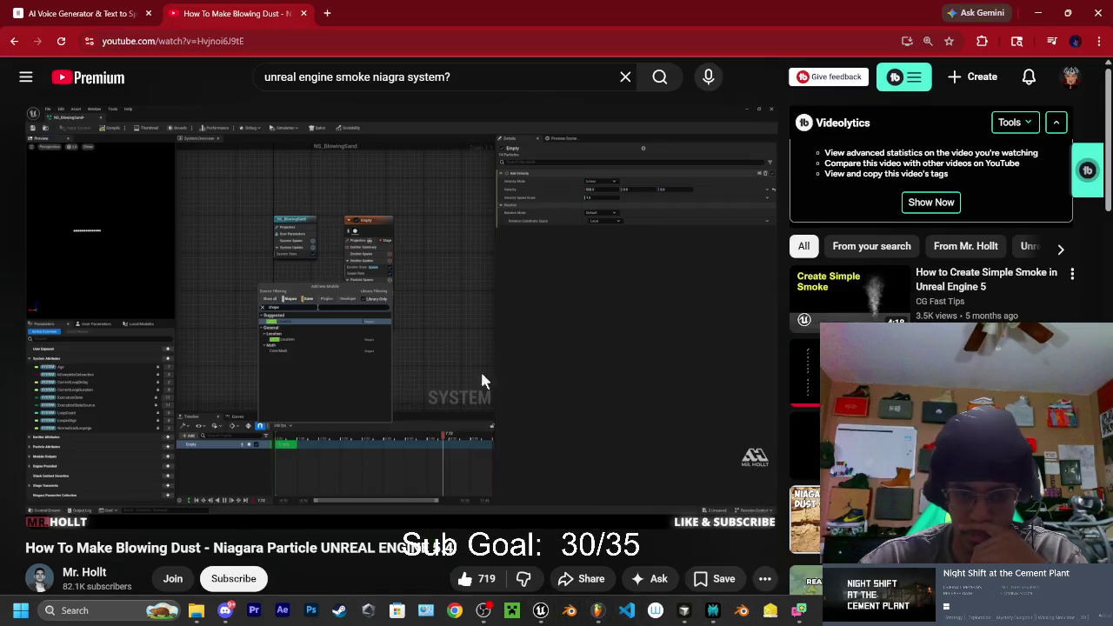
pyautogui.click(428, 366)
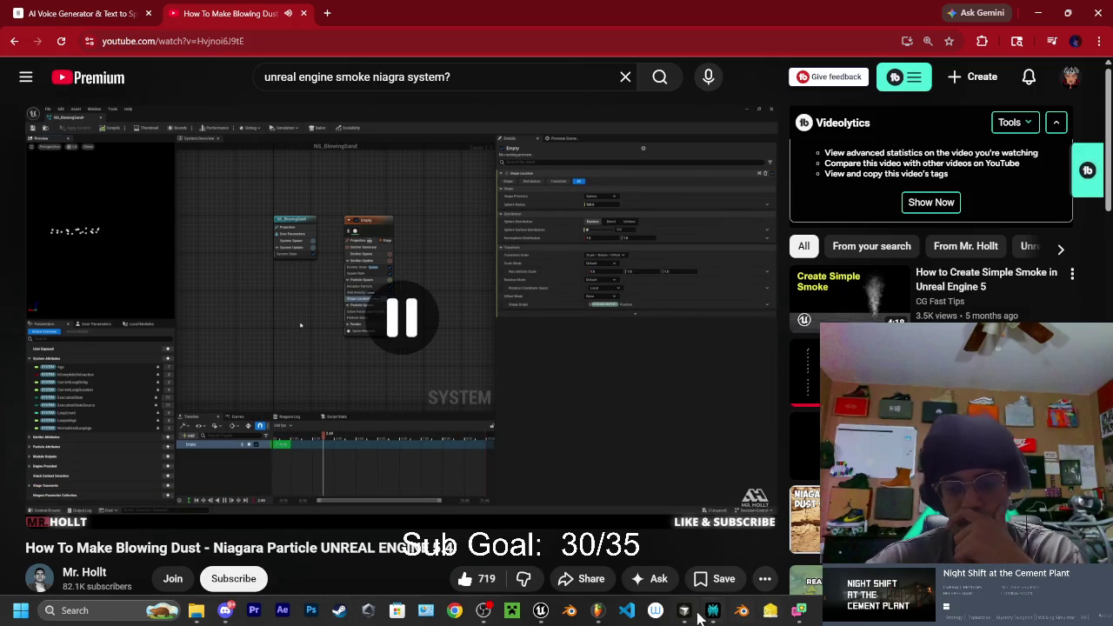
pyautogui.click(540, 610)
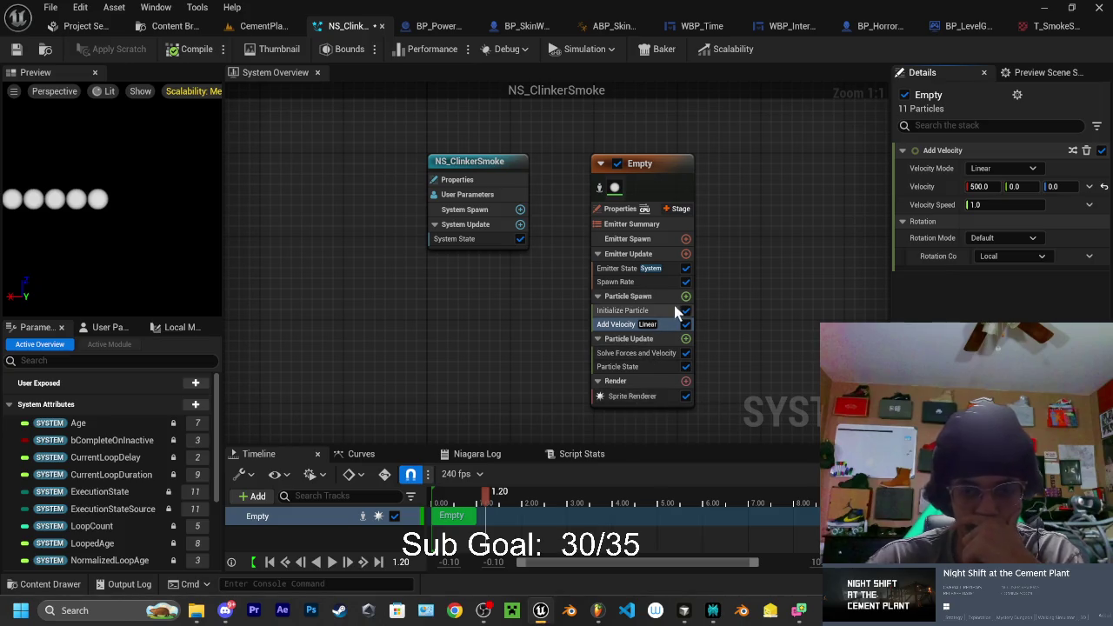
# Add a Shape Location module to Particle Spawn with a Sphere Radius of 100
pyautogui.click(685, 297)
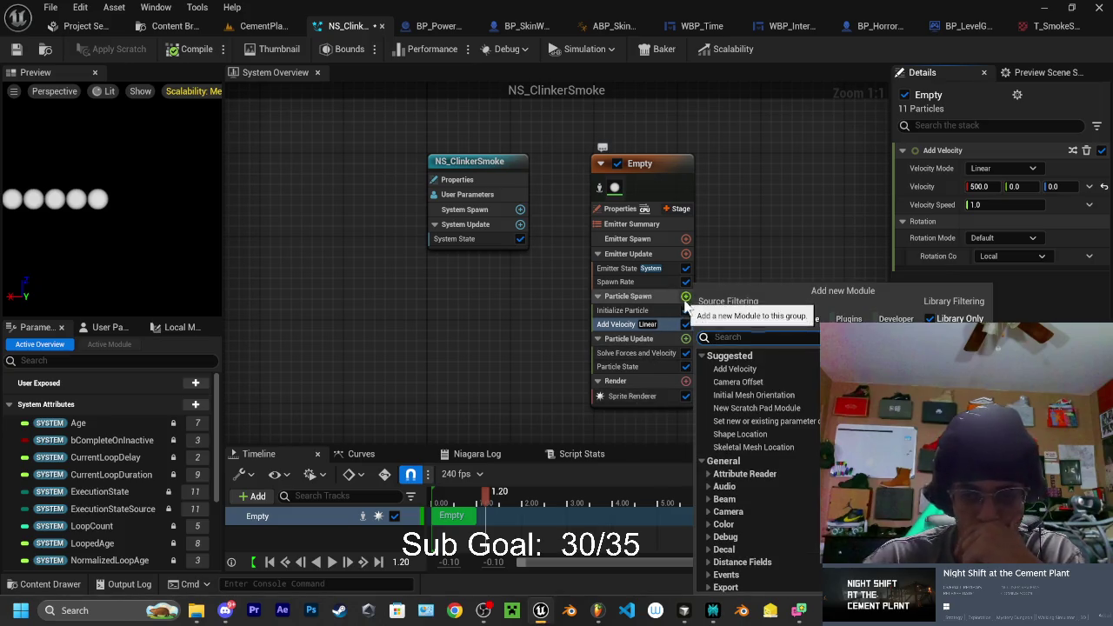
pyautogui.click(744, 436)
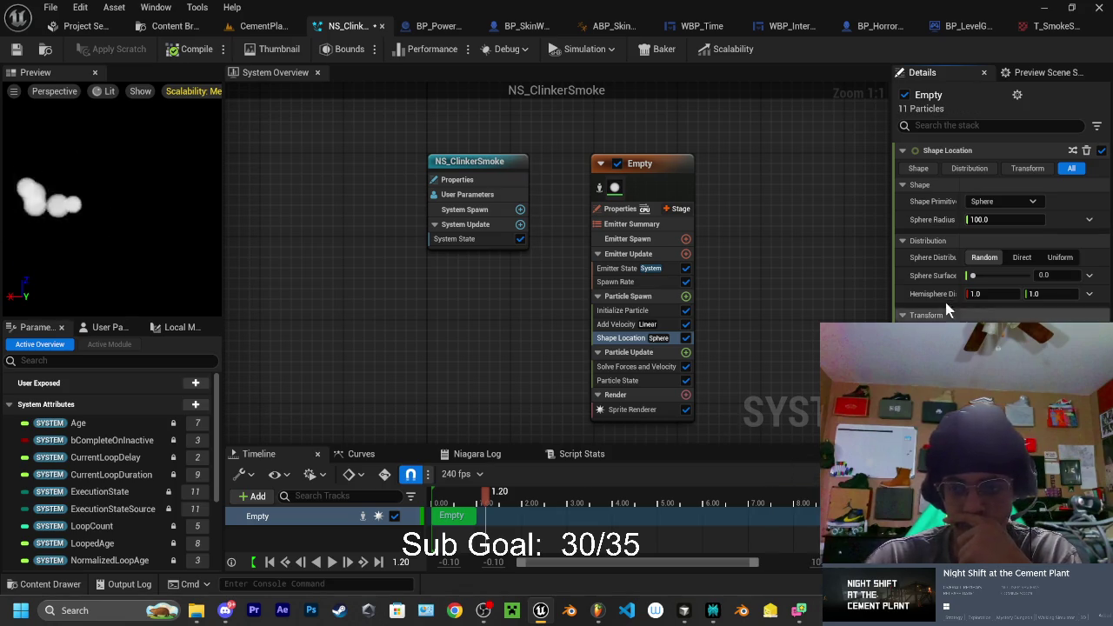
pyautogui.click(1004, 219)
pyautogui.moveTo(987, 219); pyautogui.dragTo(1009, 219)
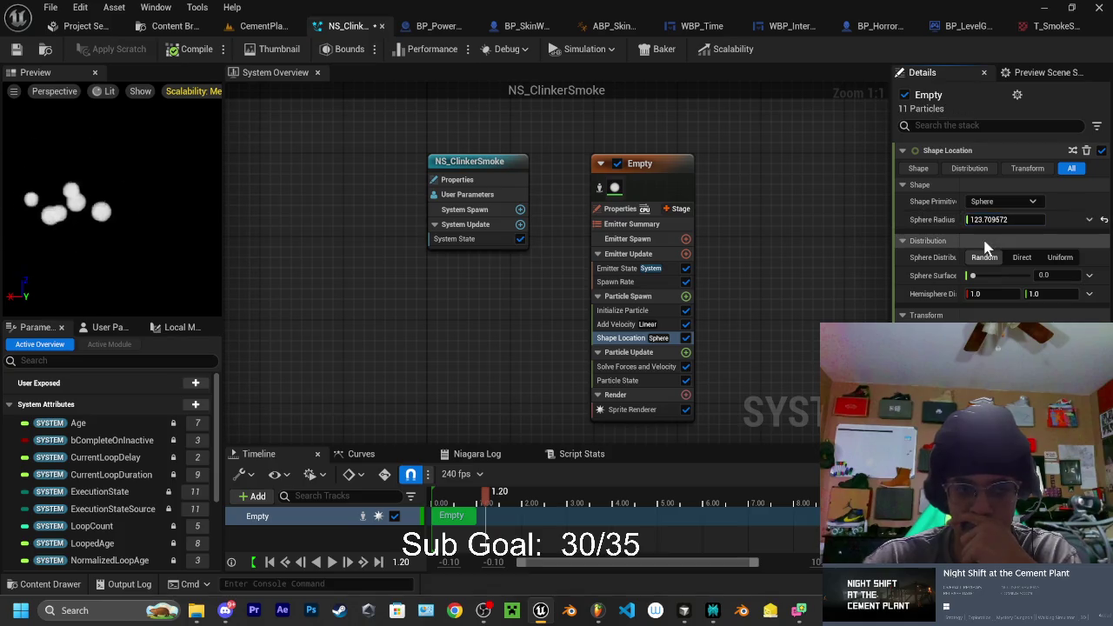
pyautogui.click(1103, 220)
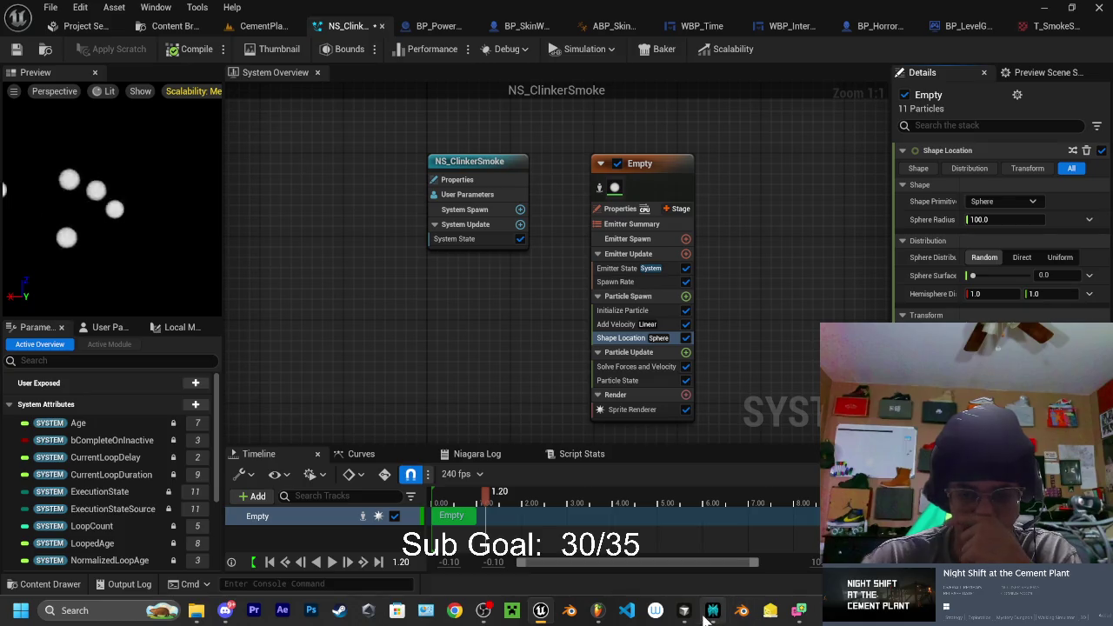
pyautogui.moveTo(715, 613)
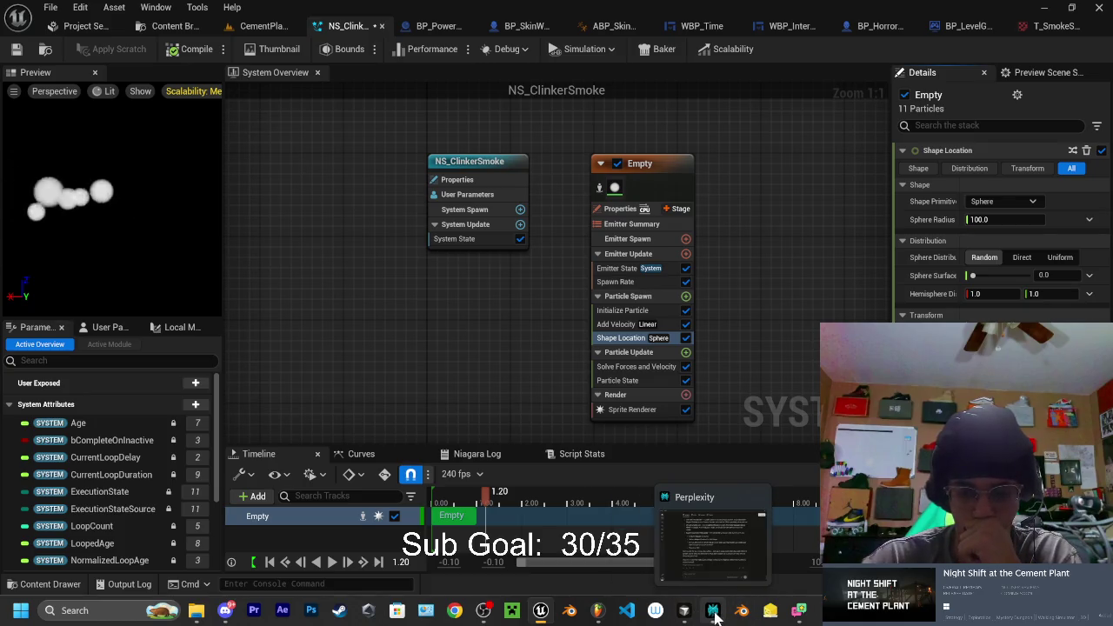
pyautogui.click(686, 613)
pyautogui.click(686, 614)
pyautogui.click(713, 611)
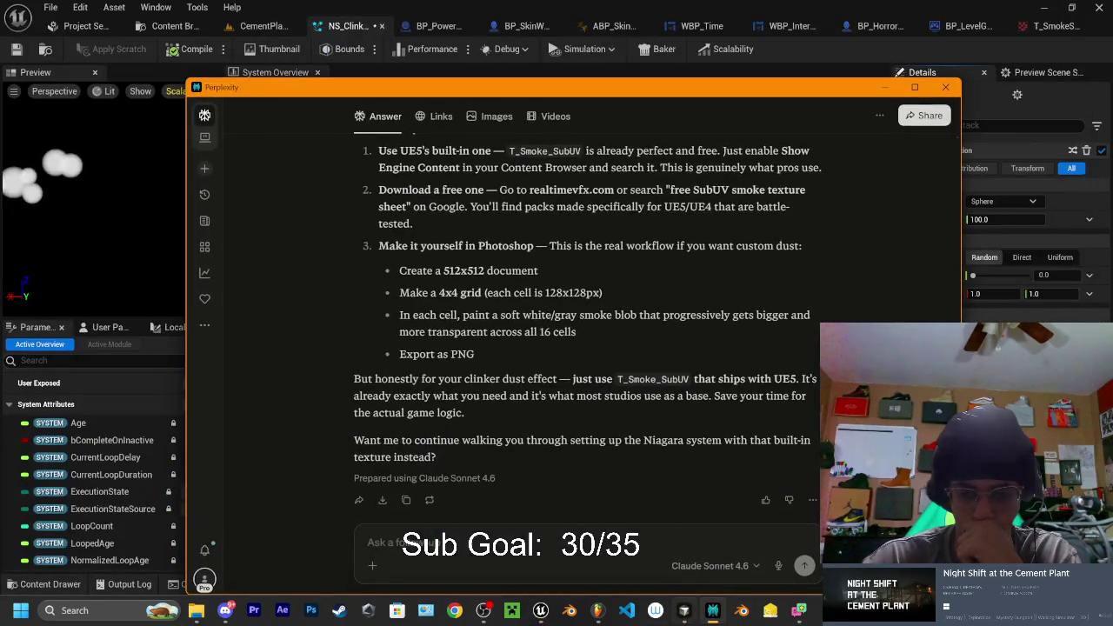
pyautogui.click(713, 611)
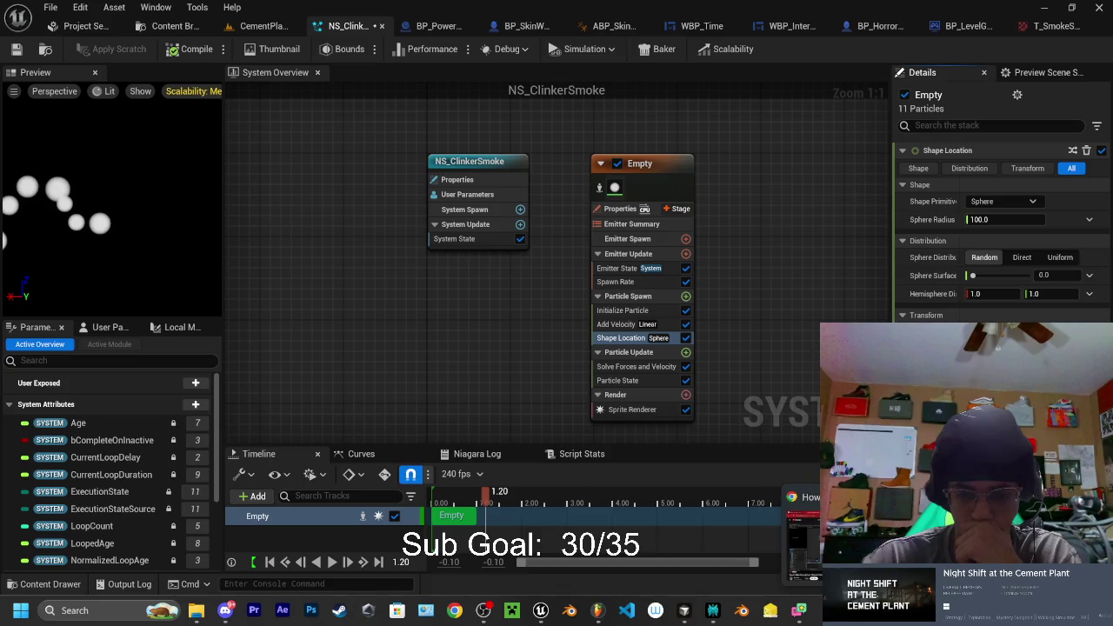
pyautogui.click(454, 610)
pyautogui.click(475, 393)
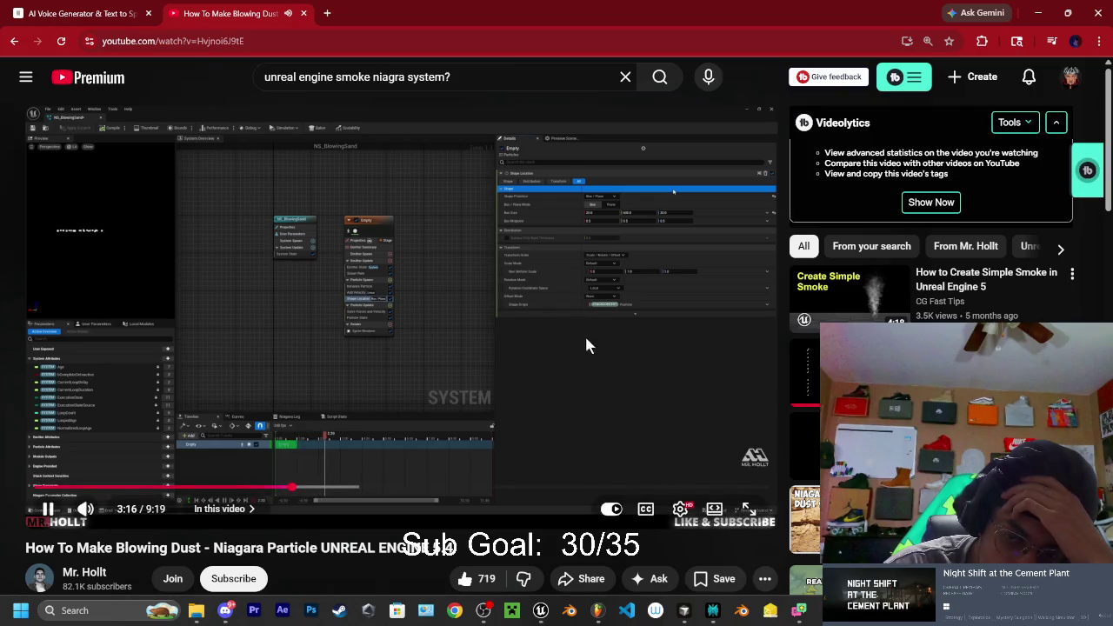
pyautogui.click(540, 610)
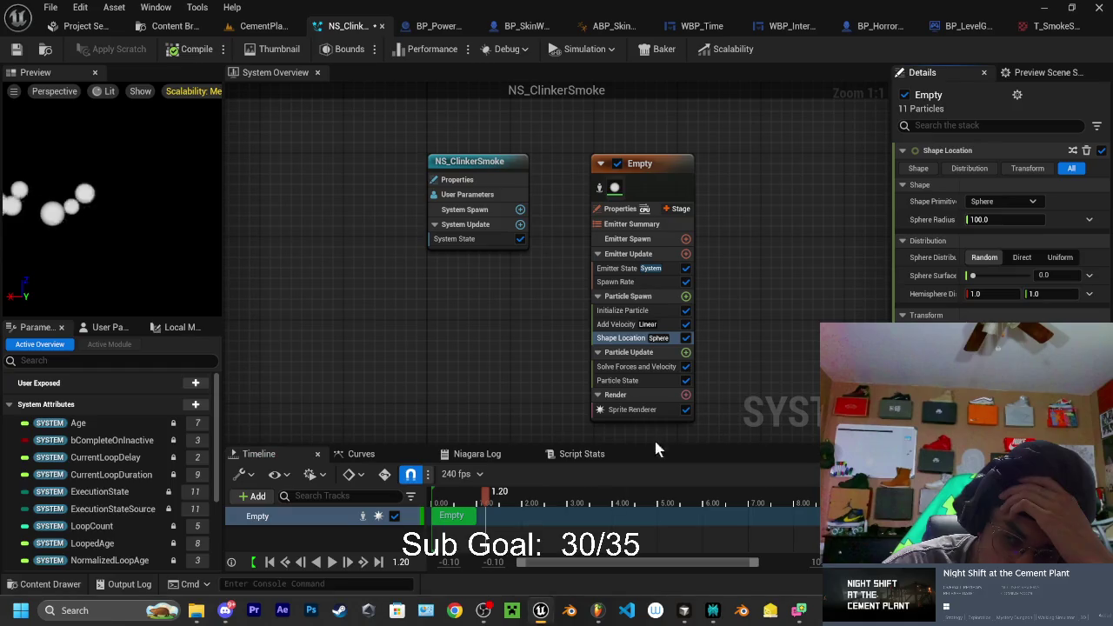
# Switch the spawn shape from Sphere to Box/Plane and set the box's Z size to 500
pyautogui.click(1000, 200)
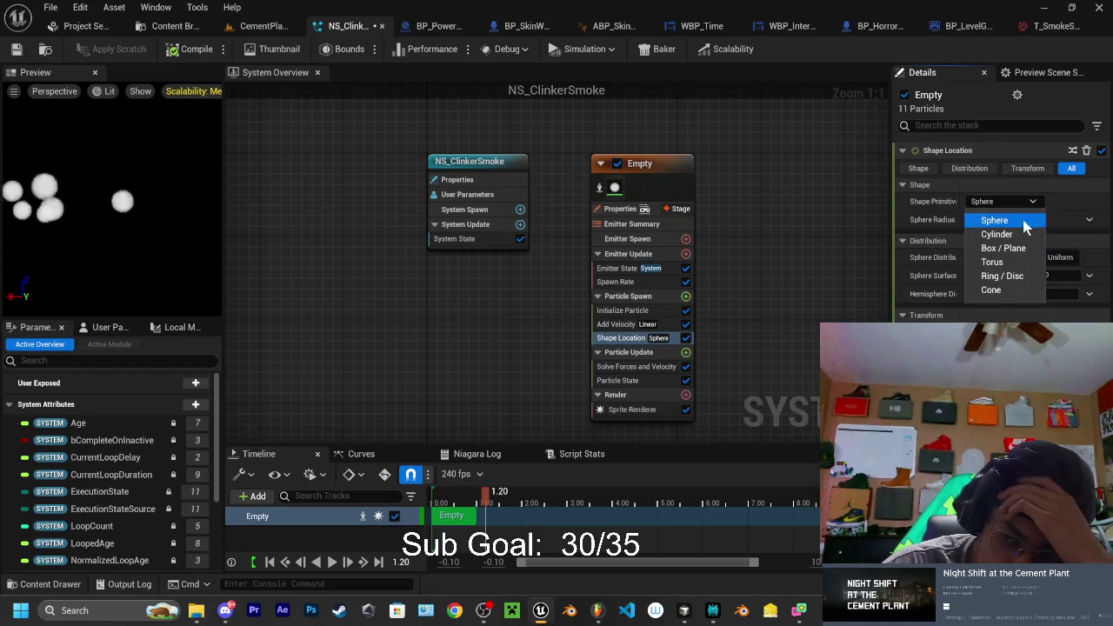
pyautogui.click(1001, 248)
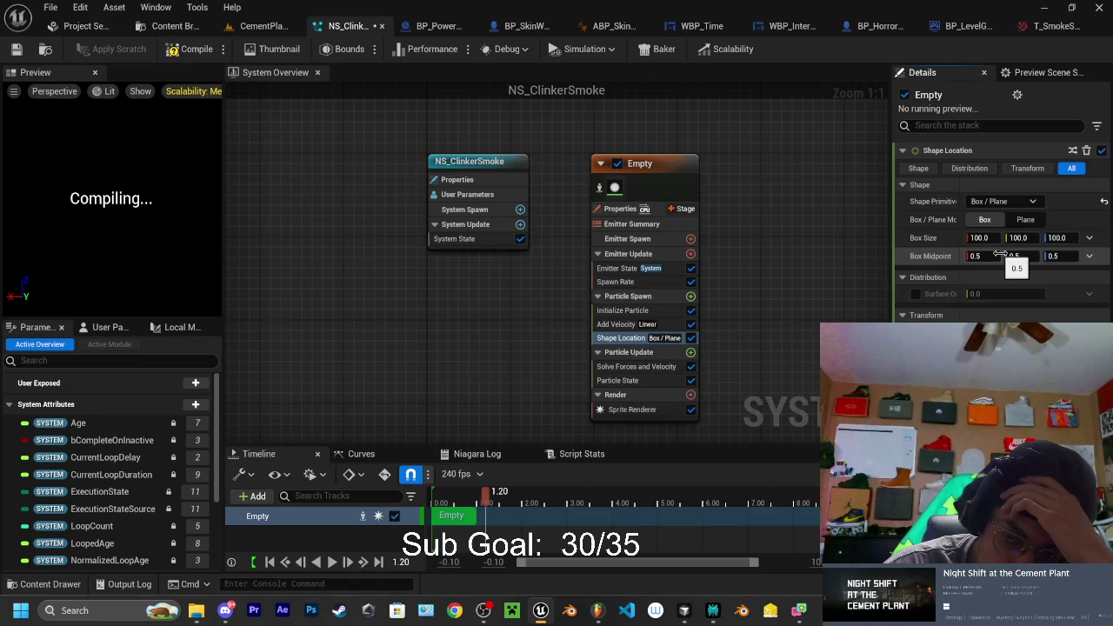
pyautogui.hotkey('ctrl', 'v')
pyautogui.click(1072, 240)
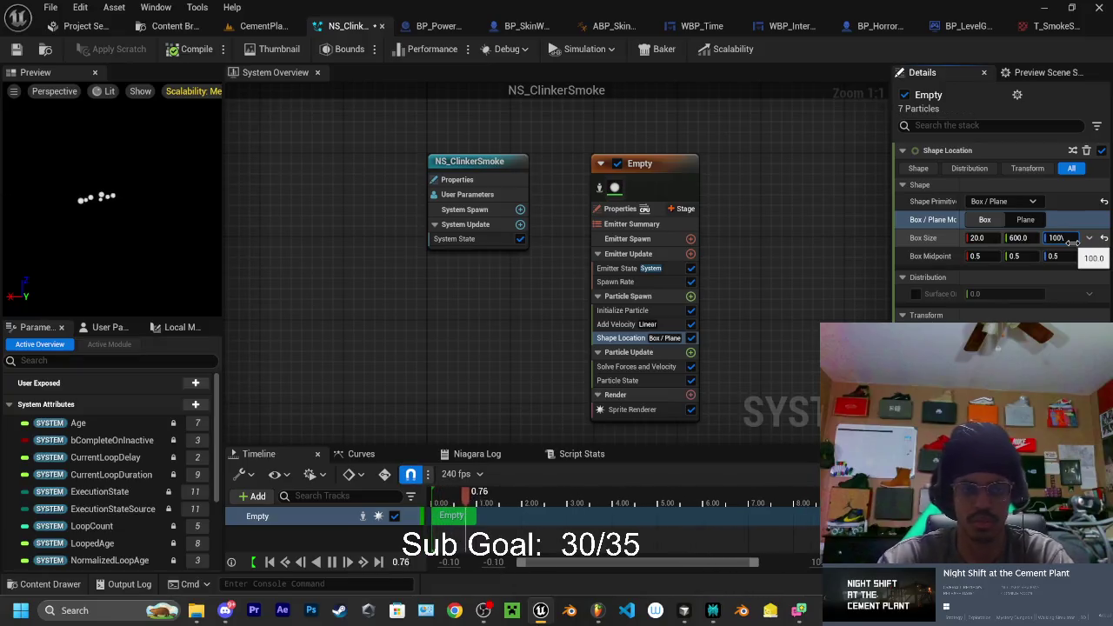
pyautogui.press('BackSpace')
pyautogui.press('BackSpace')
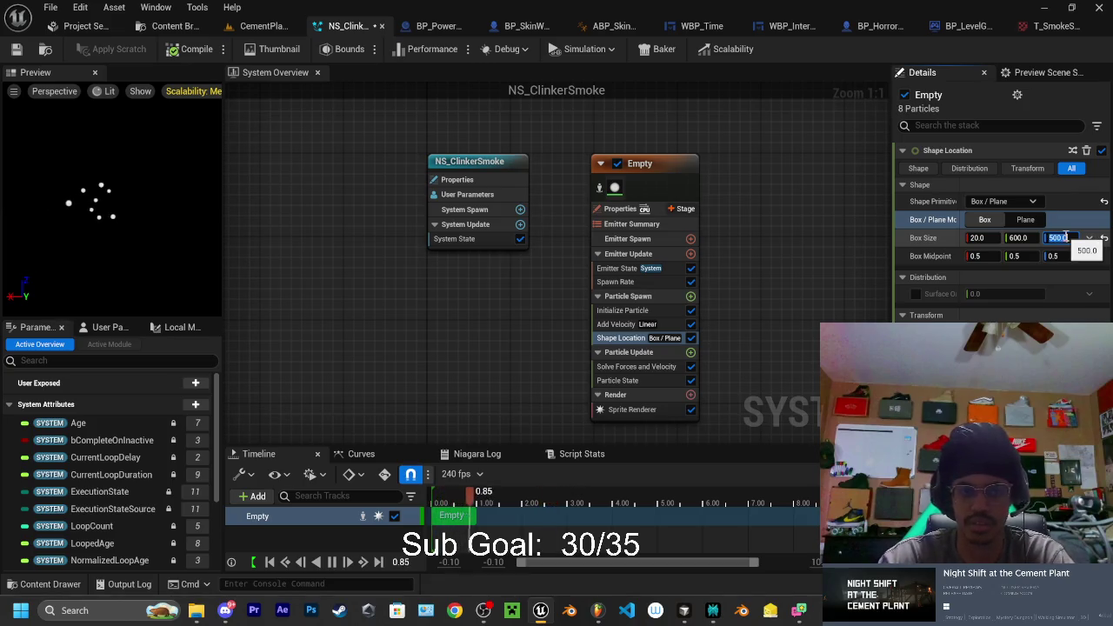
pyautogui.write('50')
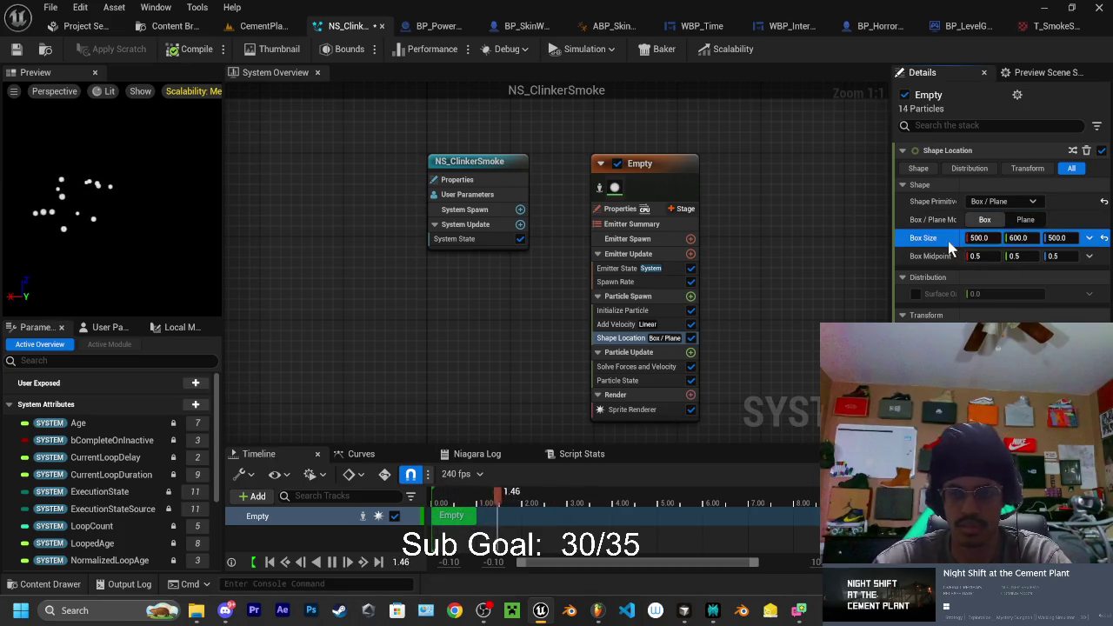
# Set the box's X and Y sizes to 1000 each
pyautogui.click(980, 237)
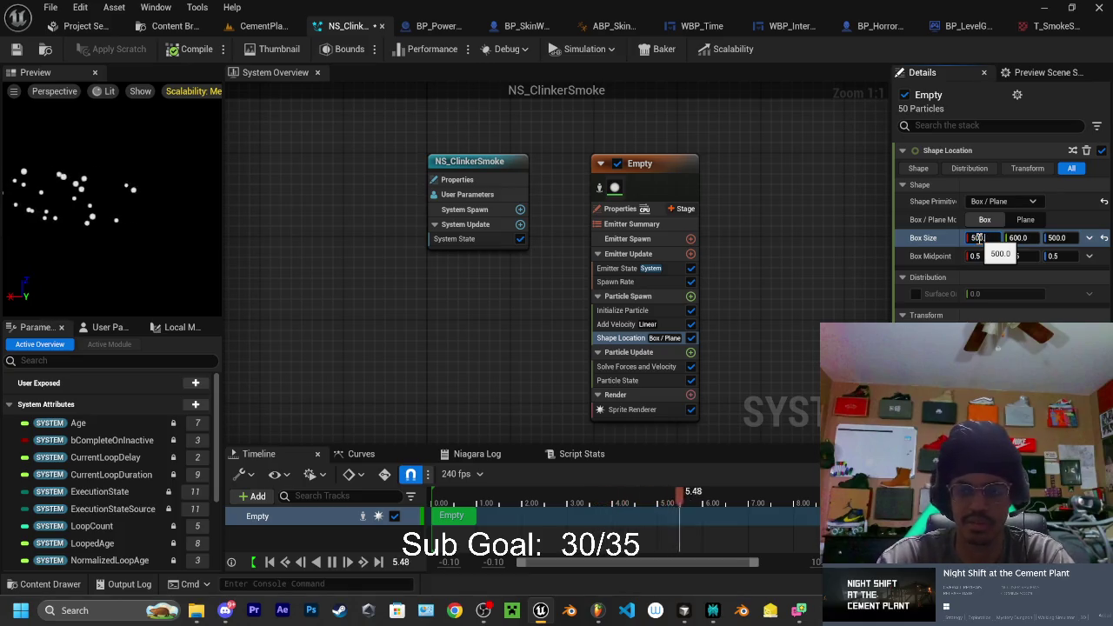
pyautogui.write('5000')
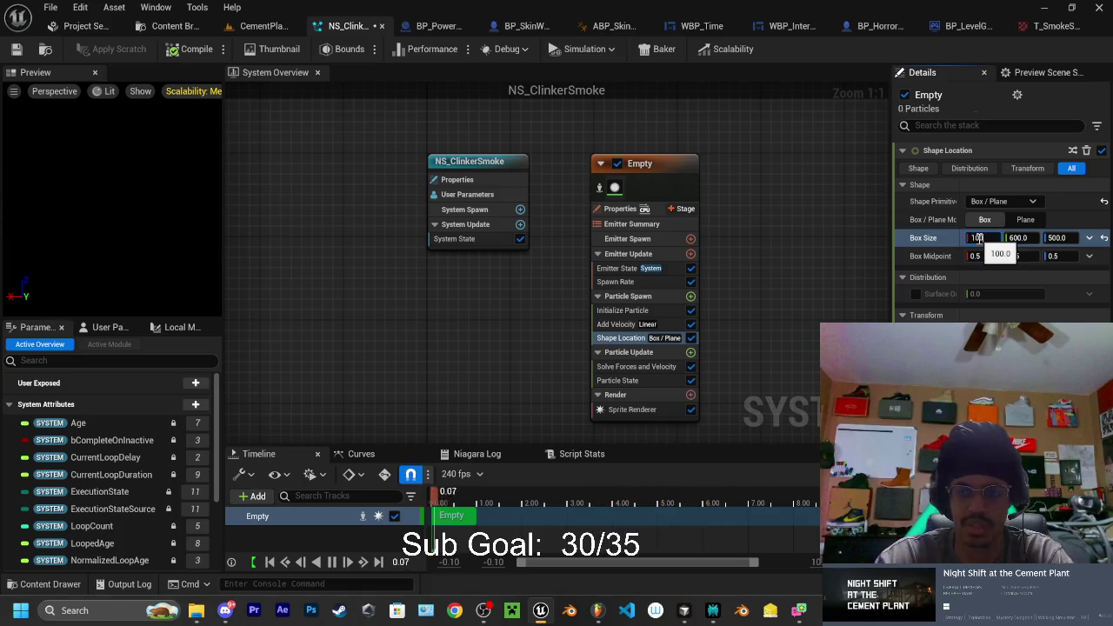
pyautogui.press('Tab')
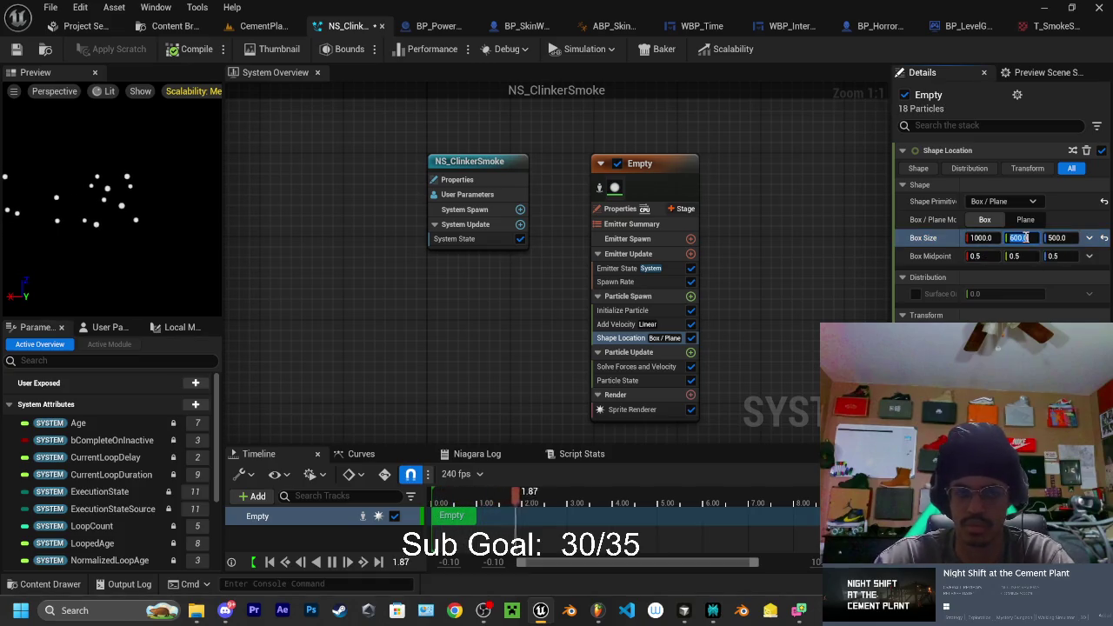
pyautogui.write('100')
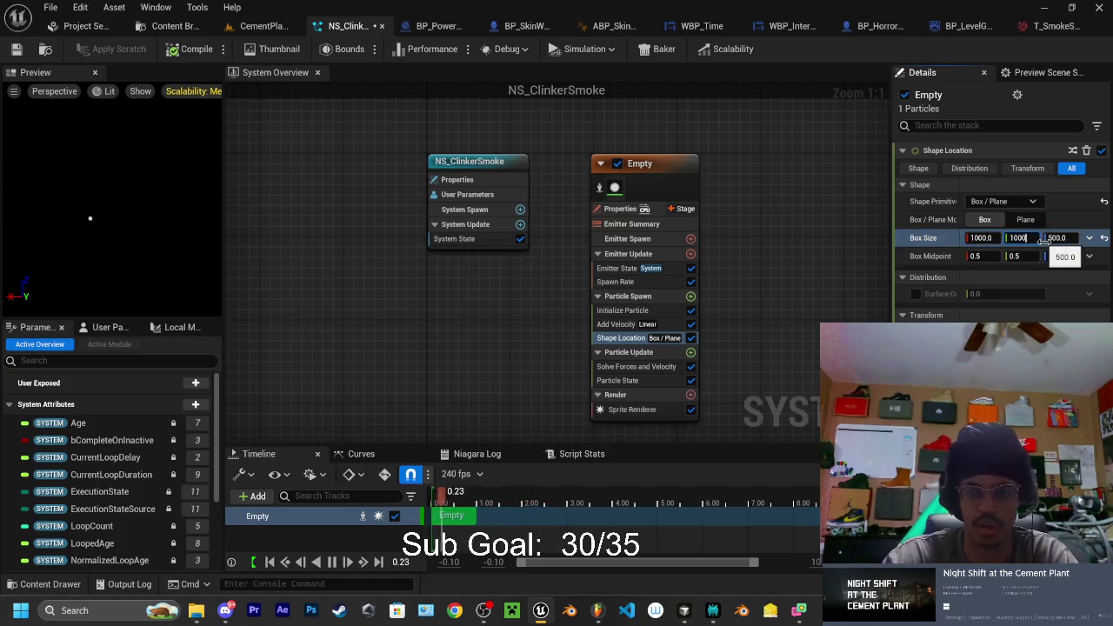
pyautogui.press('Tab')
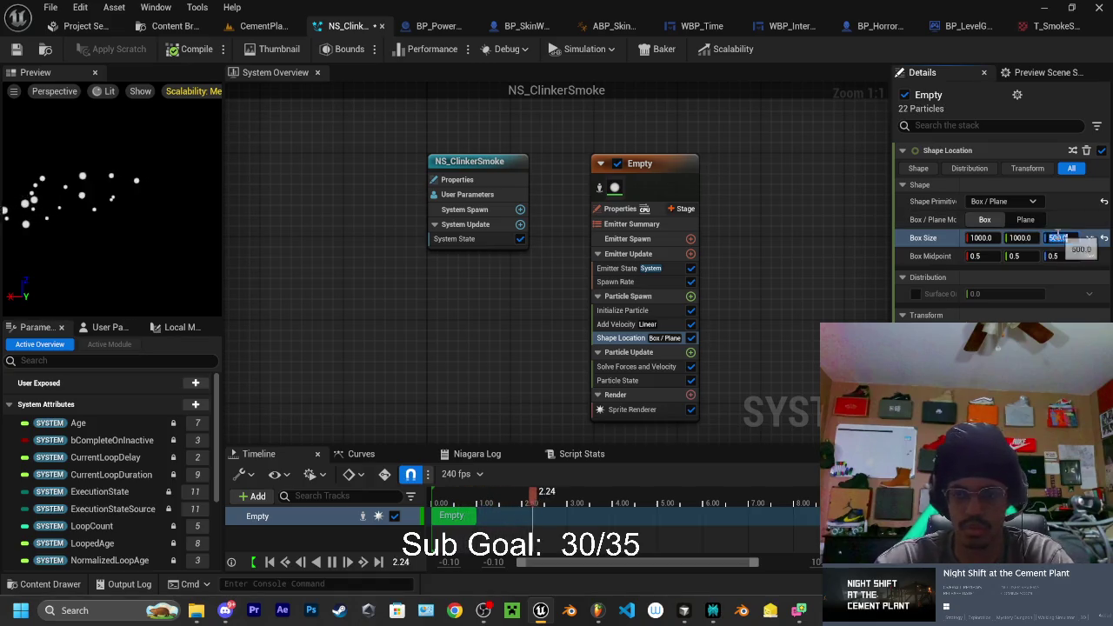
pyautogui.write('100')
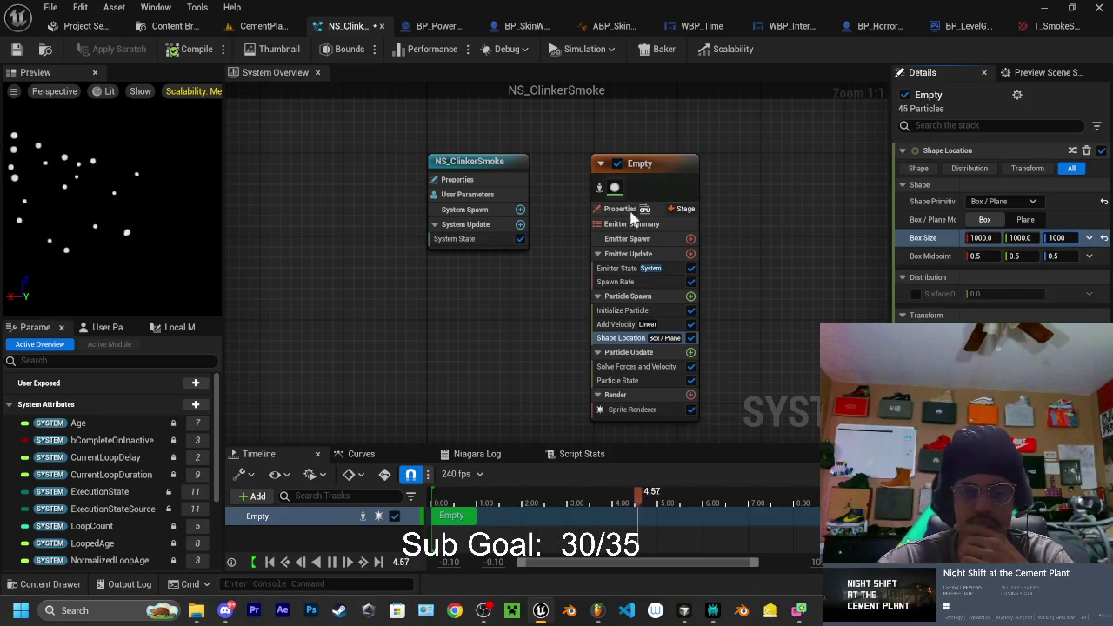
# In the Add Velocity settings, try 500 for the Y and Z velocities
pyautogui.click(624, 324)
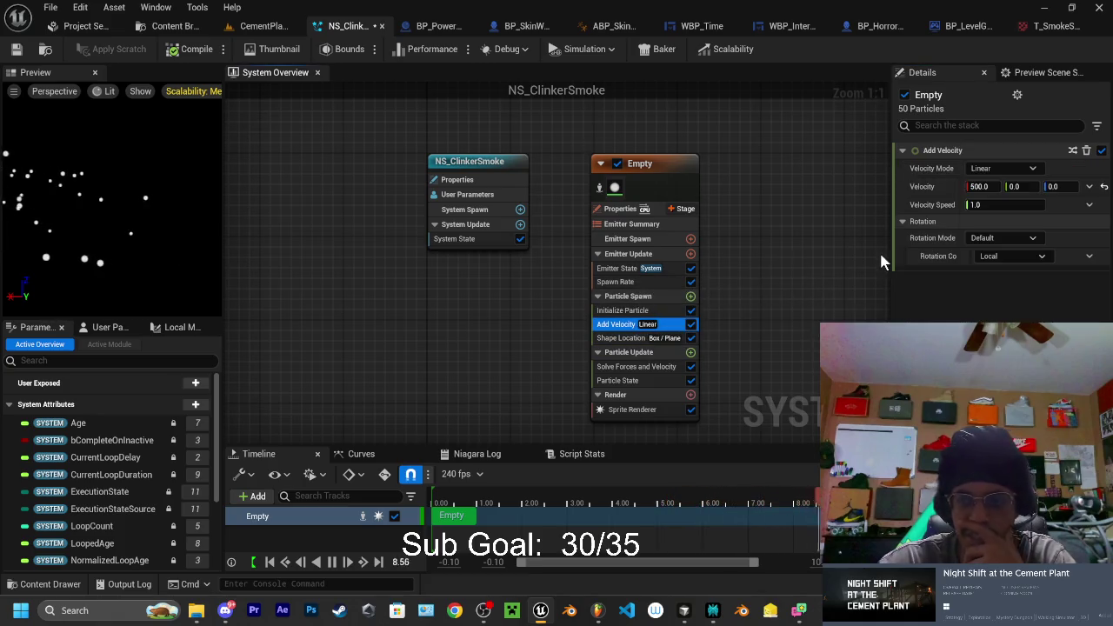
pyautogui.click(1024, 187)
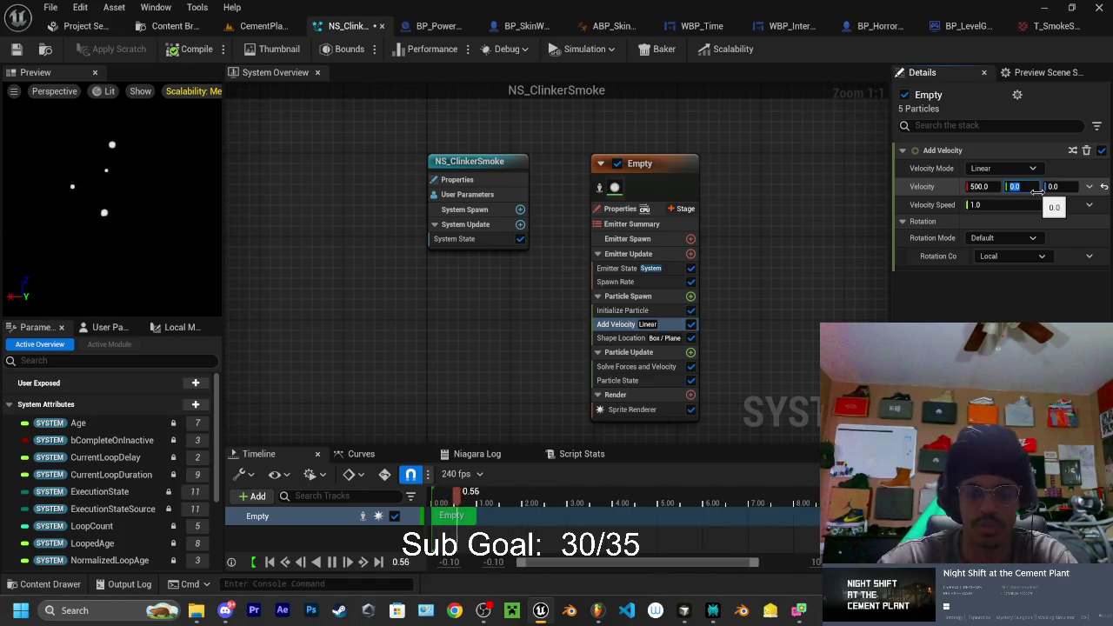
pyautogui.write('50')
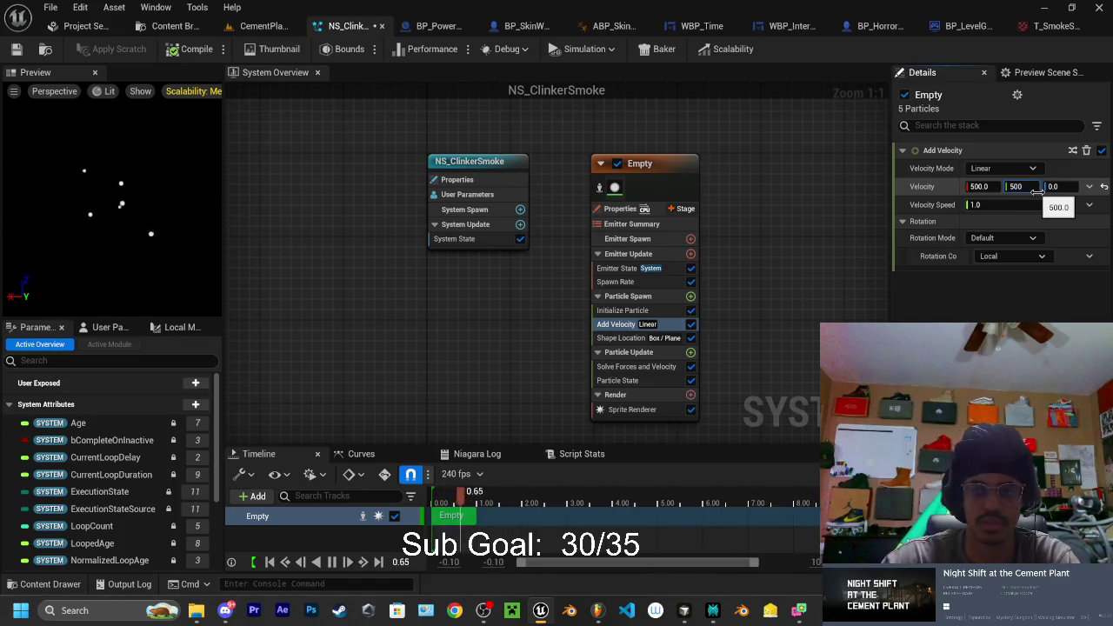
pyautogui.click(1068, 186)
pyautogui.write('5')
pyautogui.press('Return')
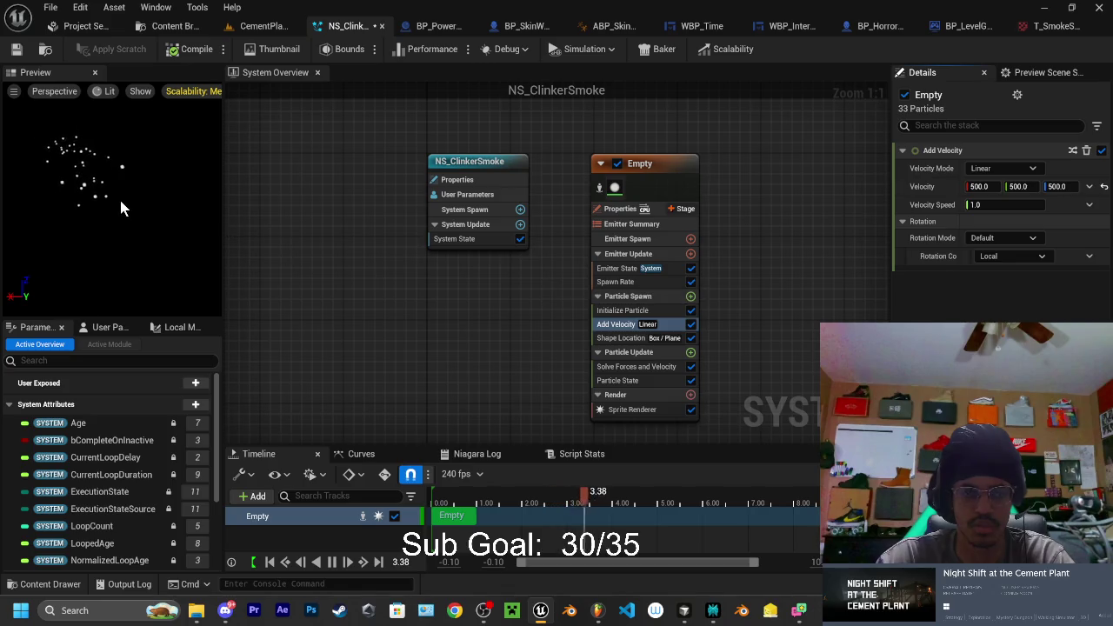
# Reset Add Velocity and set it to 50, 0, 50, then bring up Shape Location's settings
pyautogui.click(1103, 186)
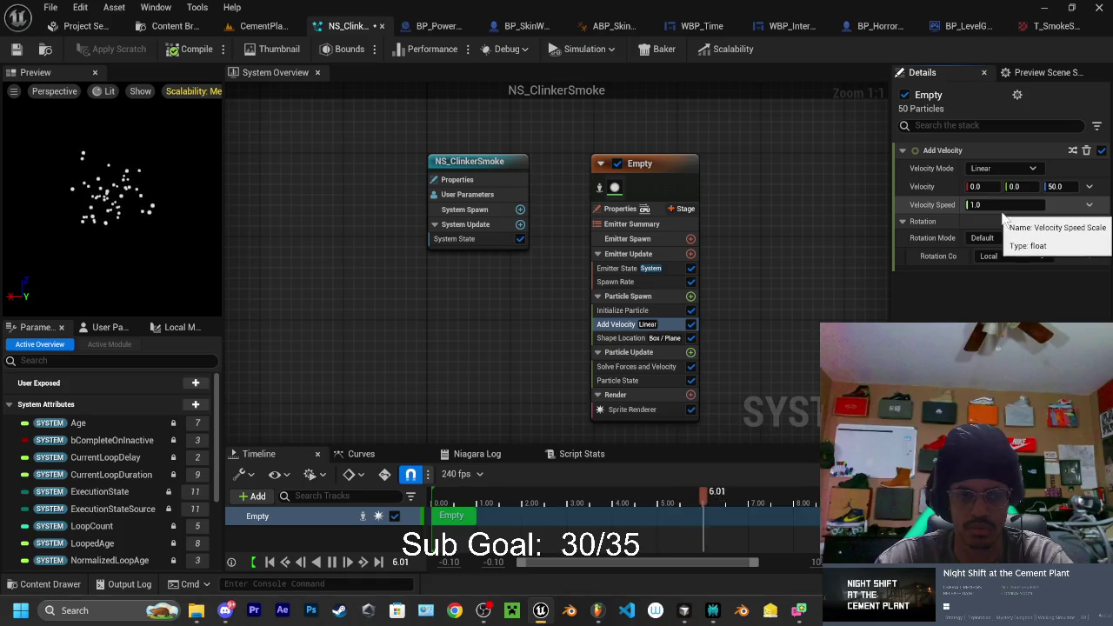
pyautogui.click(975, 187)
pyautogui.write('10')
pyautogui.press('Return')
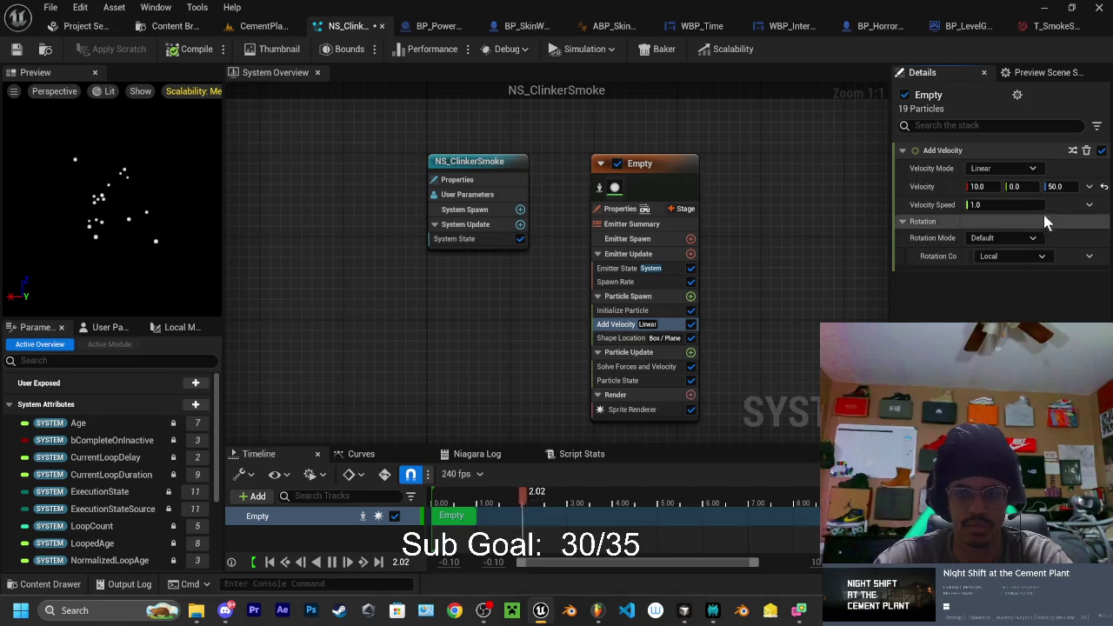
pyautogui.click(1016, 187)
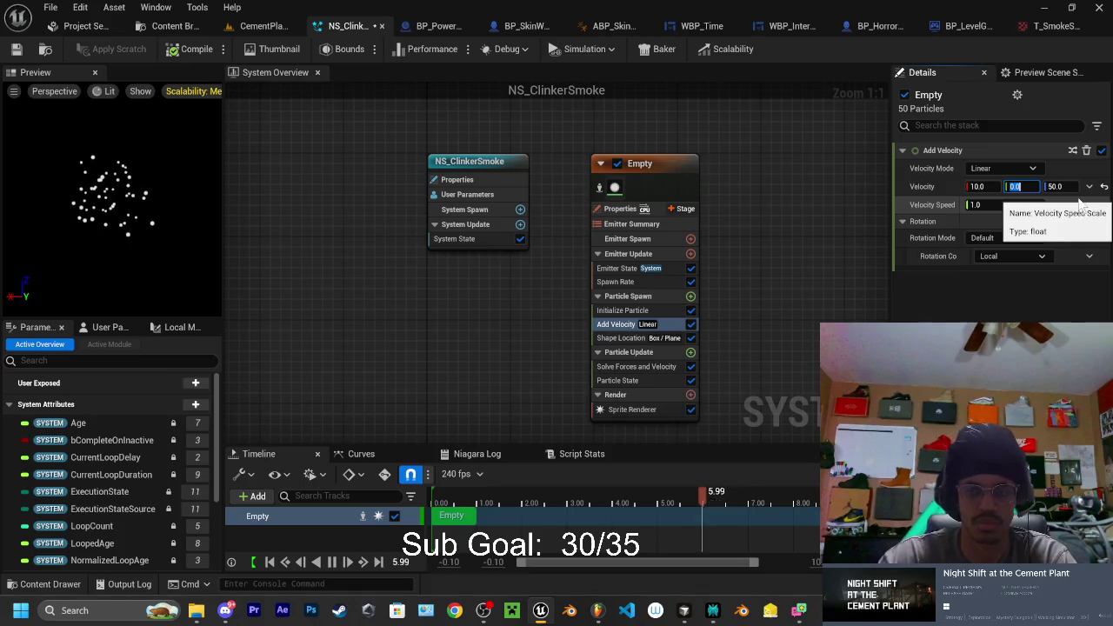
pyautogui.click(986, 186)
pyautogui.write('50')
pyautogui.press('Return')
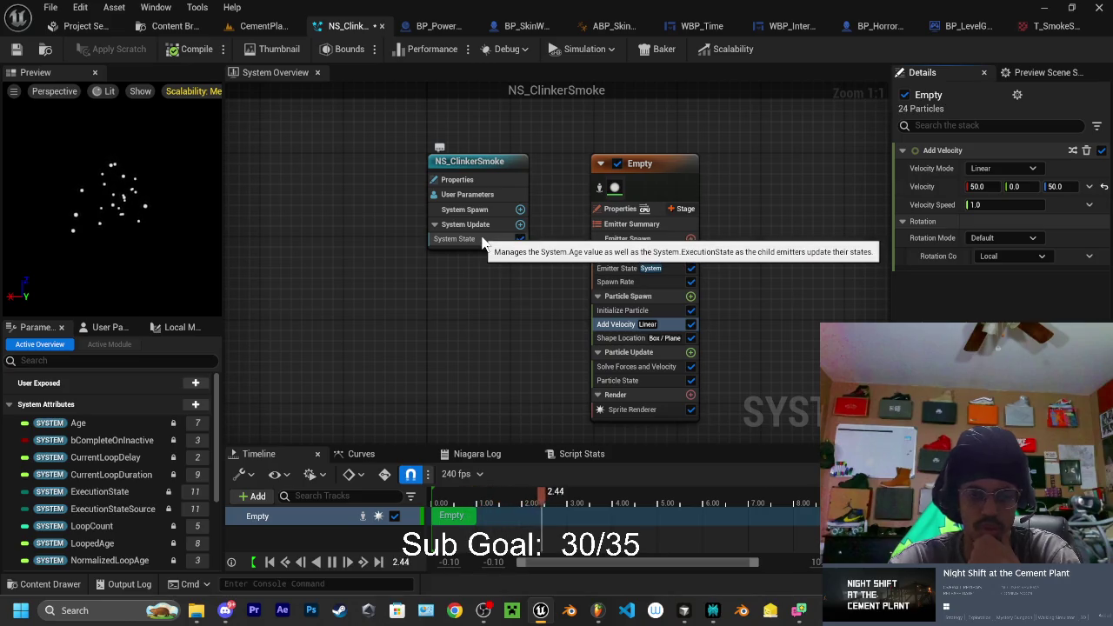
pyautogui.click(630, 338)
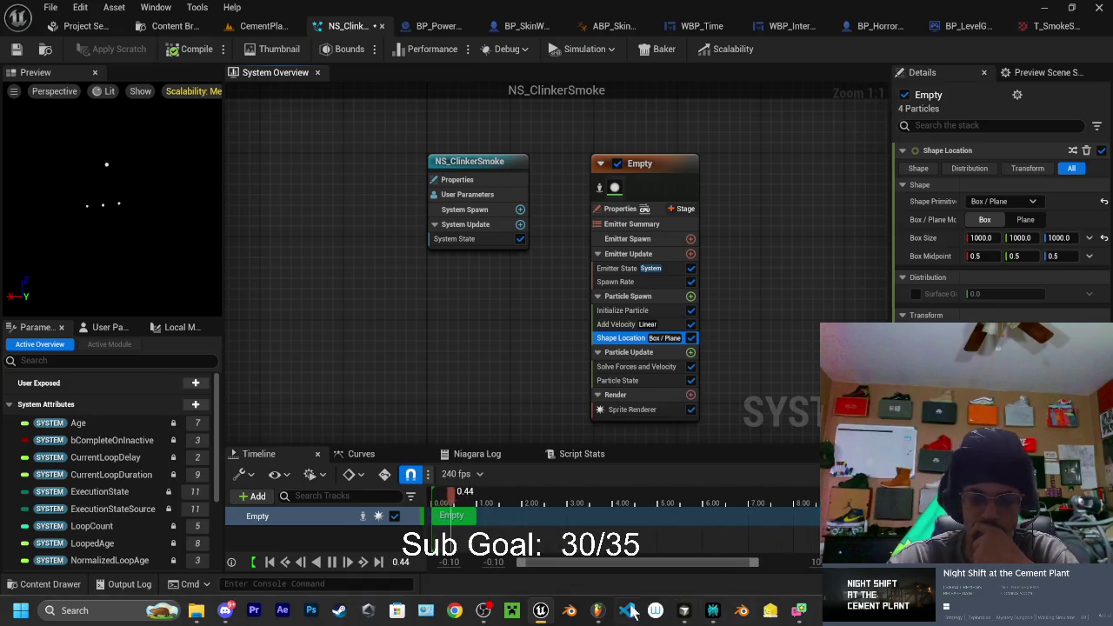
pyautogui.click(805, 539)
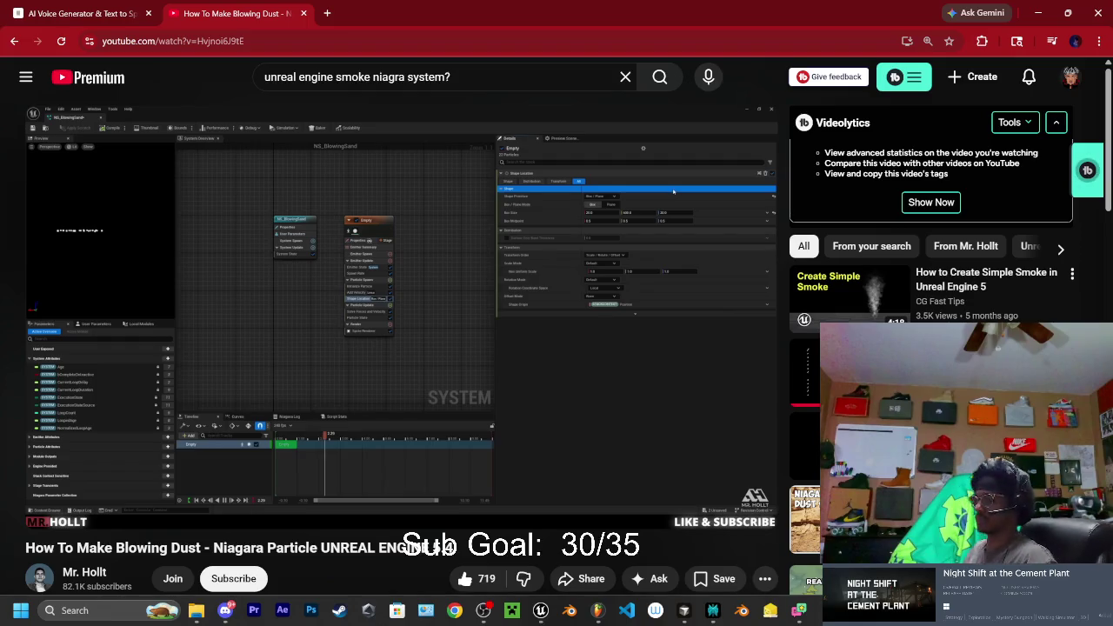
# Play the tutorial through its Initialize Particle step to 3:32, then return to Unreal Engine
pyautogui.click(537, 270)
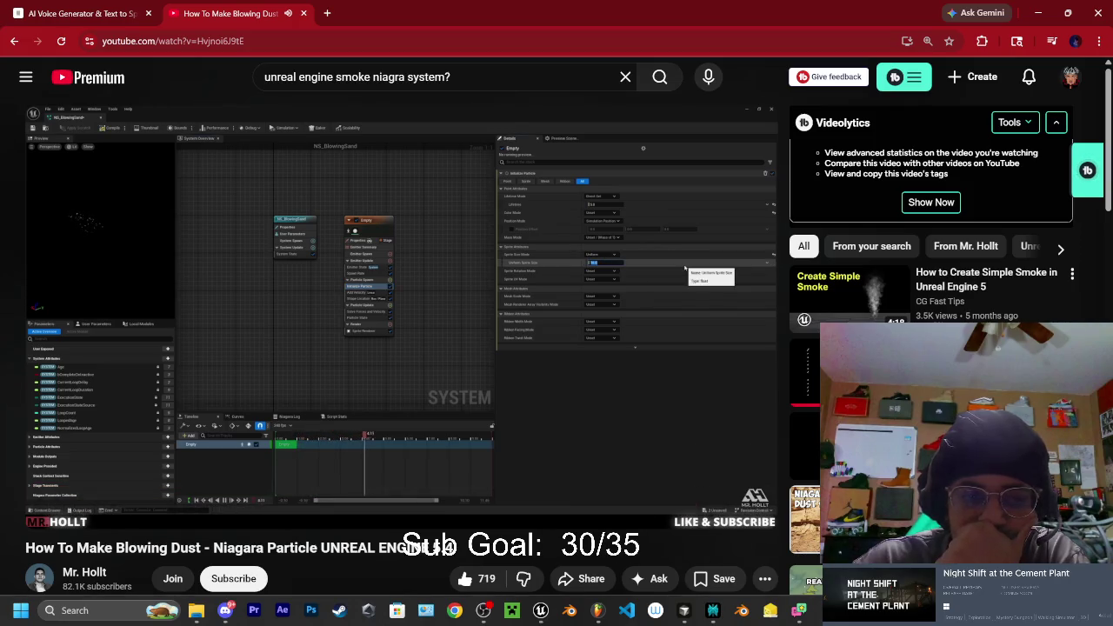
pyautogui.click(548, 379)
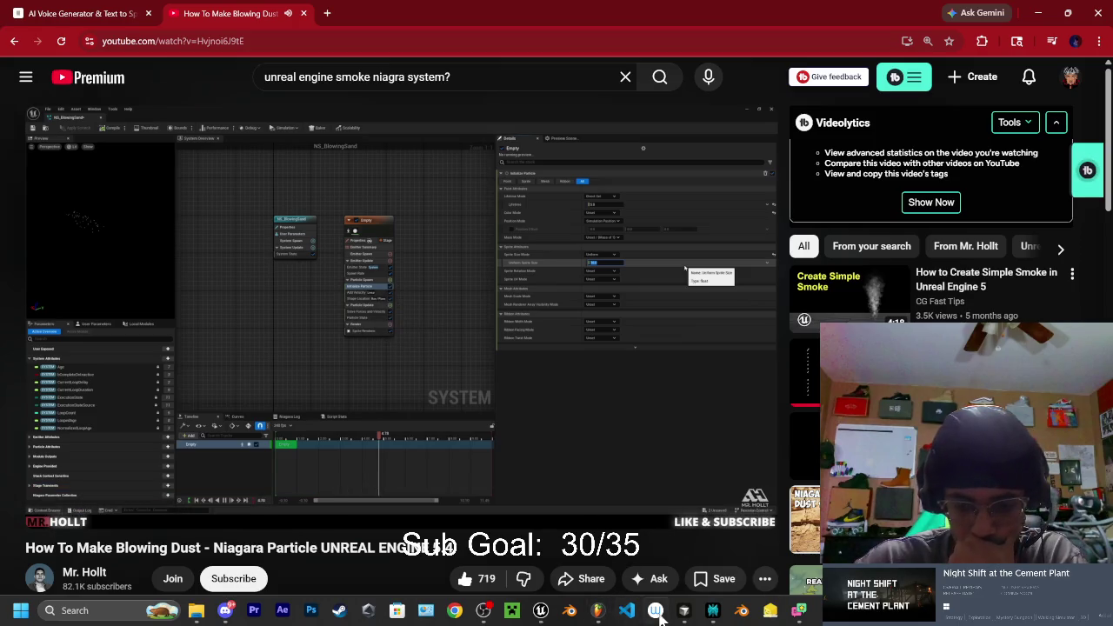
pyautogui.moveTo(539, 613)
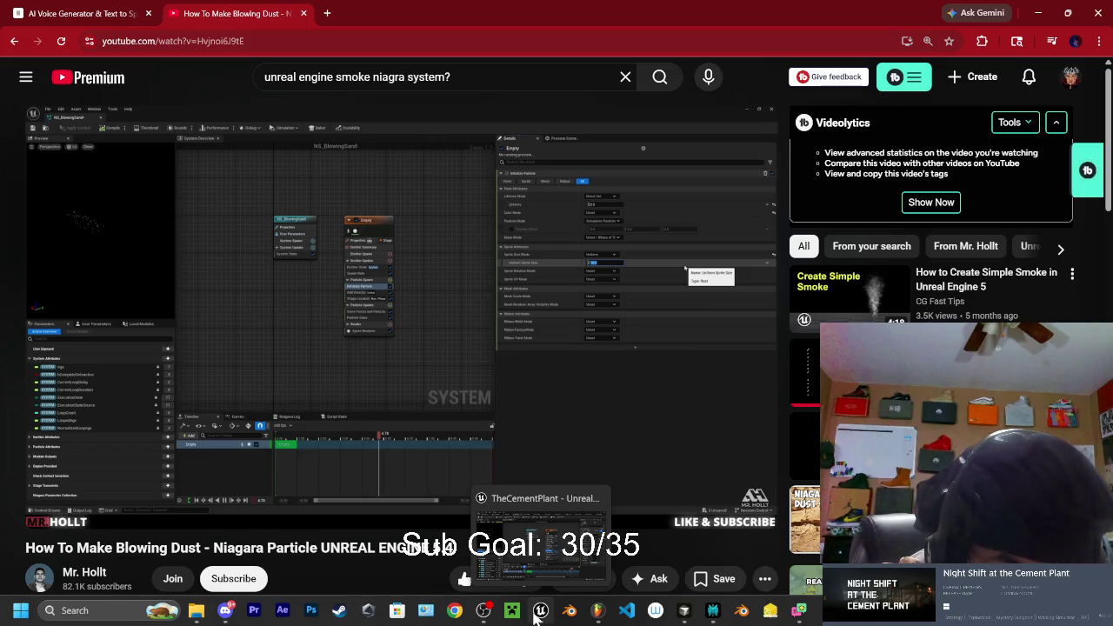
pyautogui.click(541, 613)
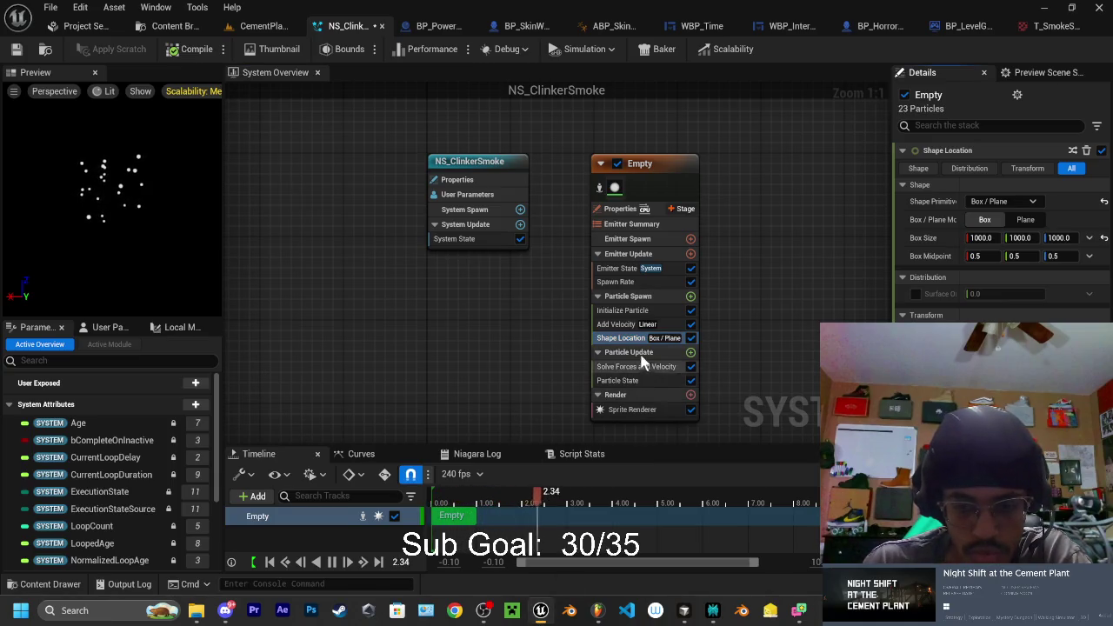
# Check Initialize Particle's 5.0 Lifetime, recompile the system, and resume the Chrome tutorial
pyautogui.click(622, 310)
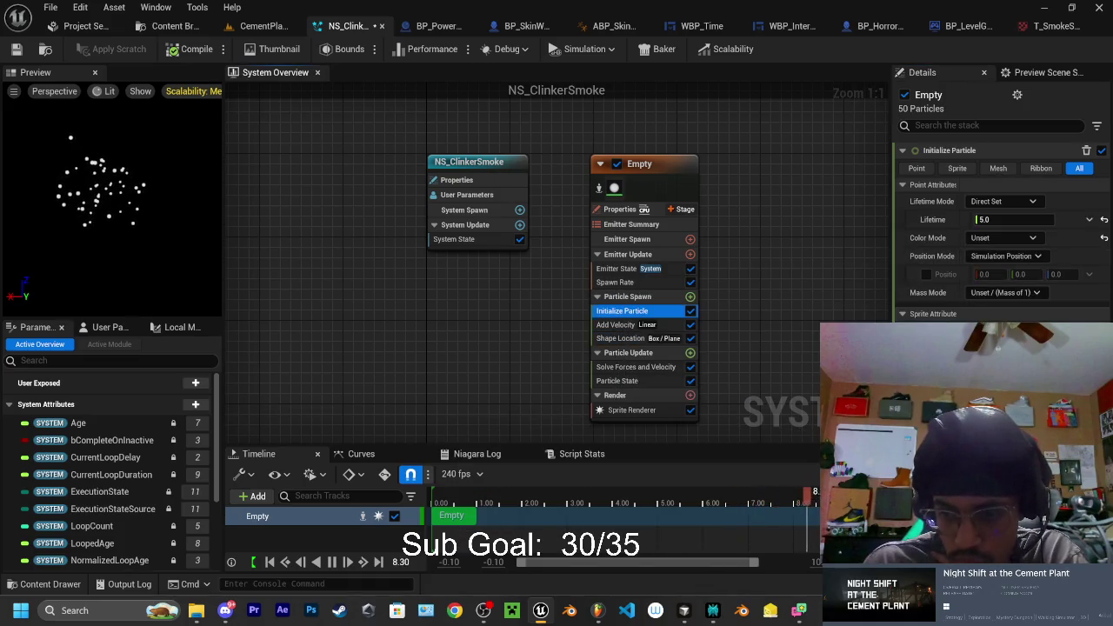
pyautogui.press('Return')
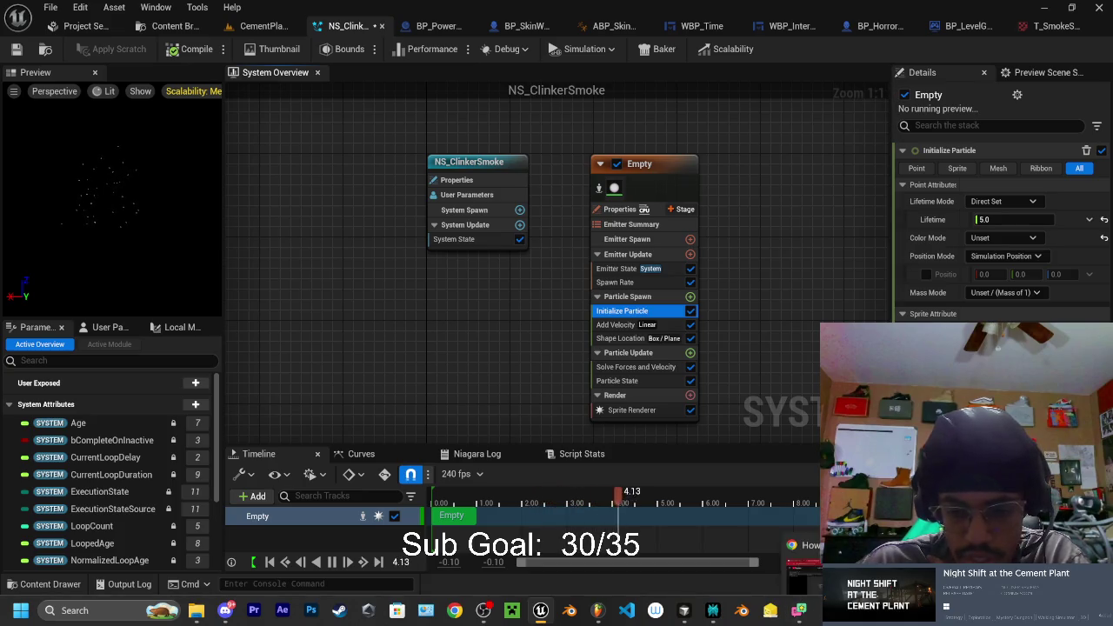
pyautogui.hotkey('alt', 'Tab')
pyautogui.click(570, 352)
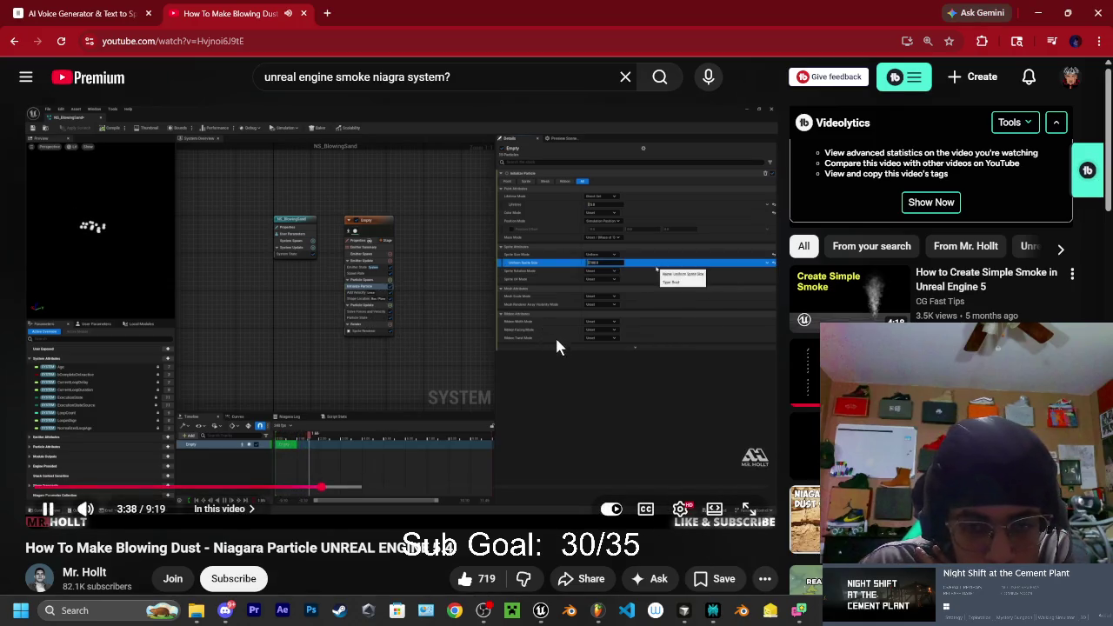
# Pause the tutorial at 3:39 and drag Chrome aside to reveal the NS_ClinkerSmoke editor
pyautogui.click(566, 320)
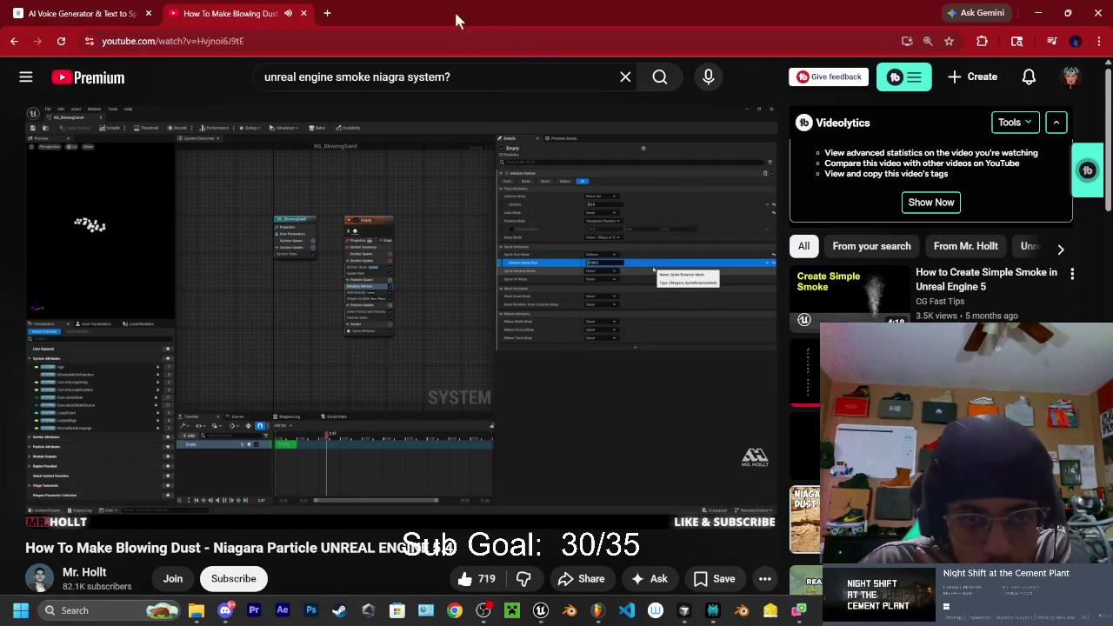
pyautogui.moveTo(471, 18); pyautogui.dragTo(1112, 17)
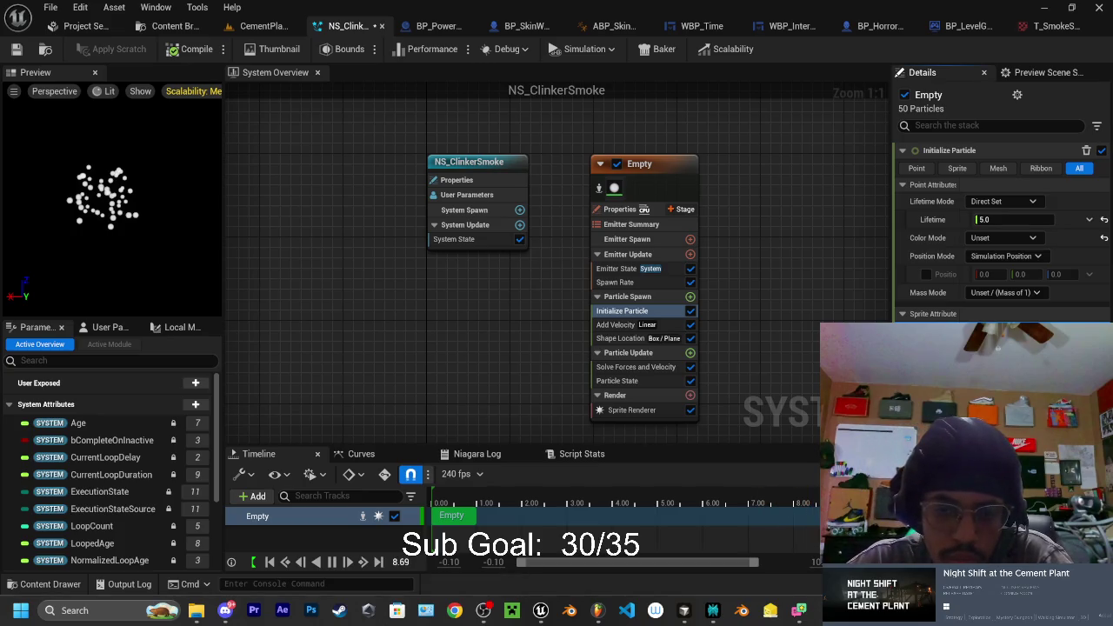
# Add Scale Sprite Size to Particle Update and give its NormalizedAge size curve the ease-in template
pyautogui.click(690, 352)
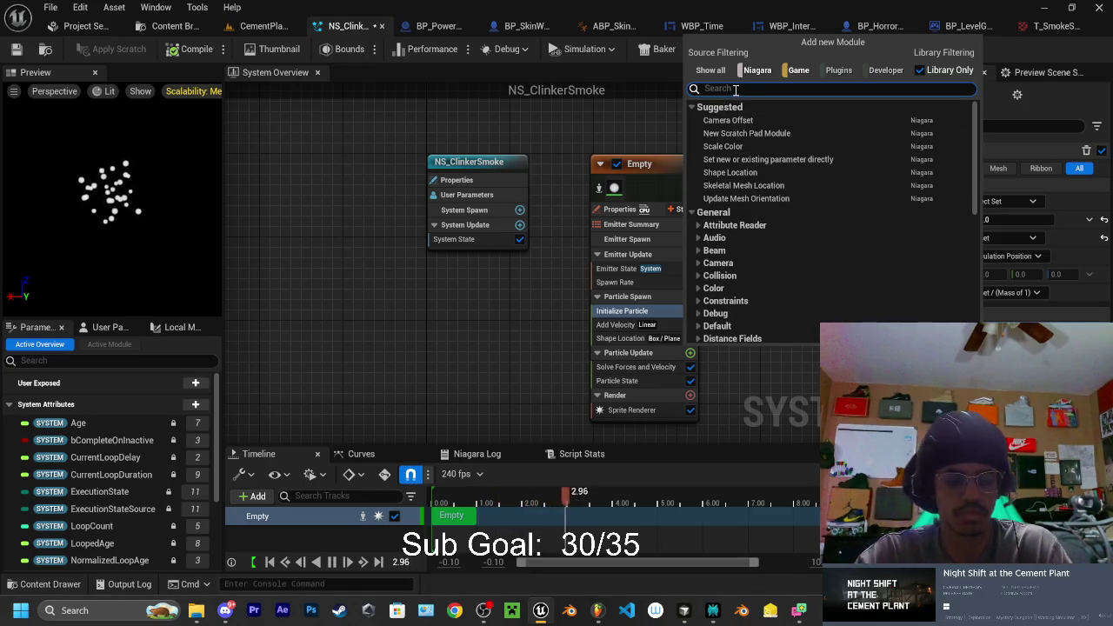
pyautogui.write('scale')
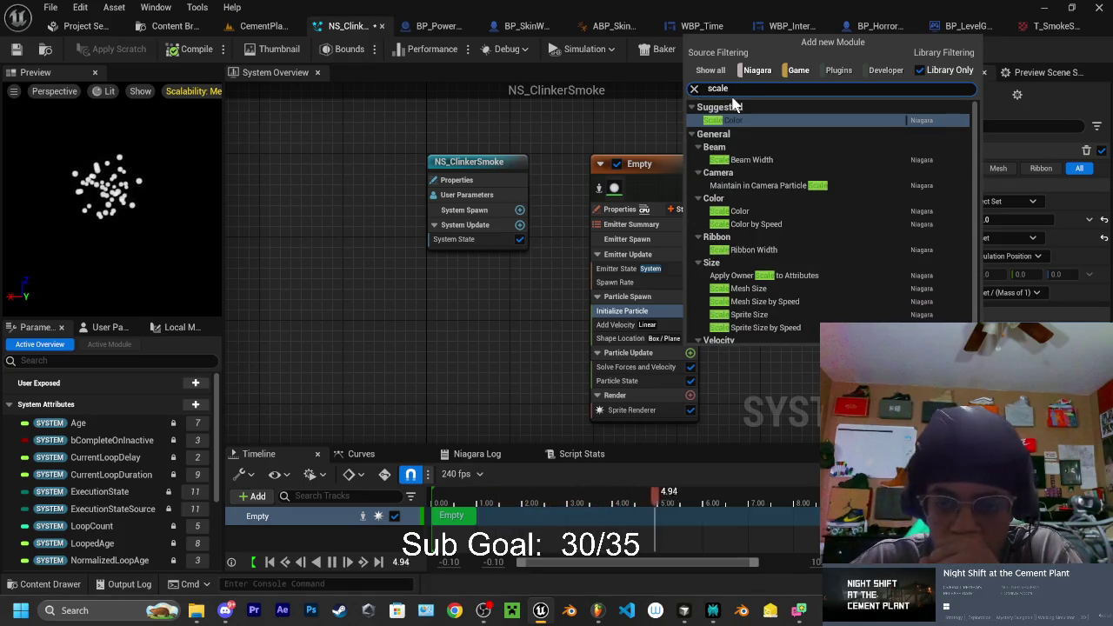
pyautogui.write(' s')
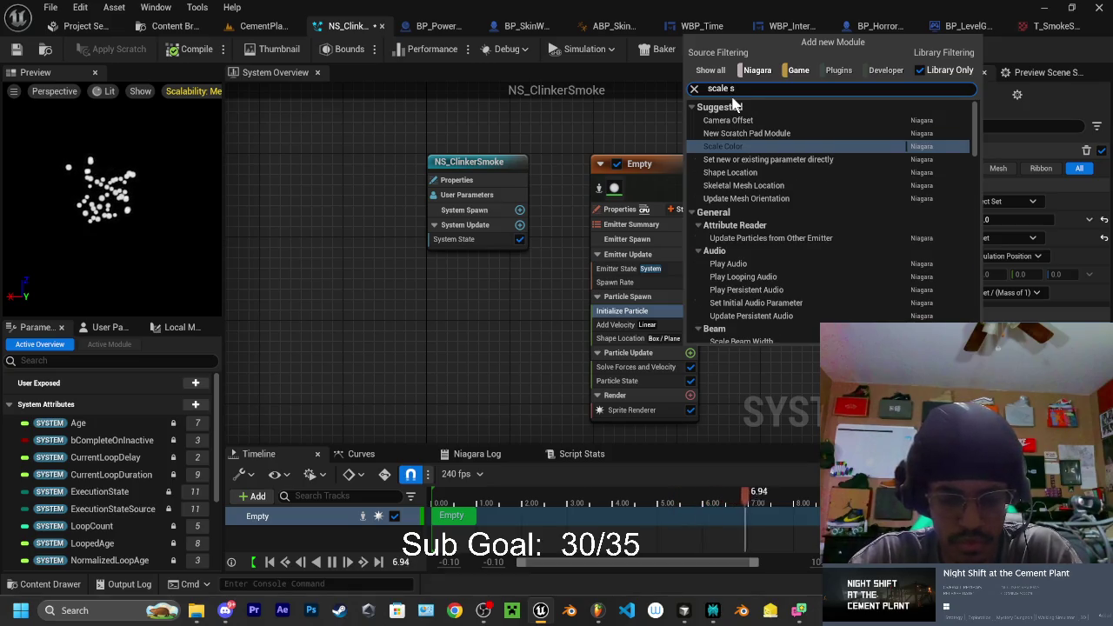
pyautogui.write('pr')
pyautogui.click(777, 272)
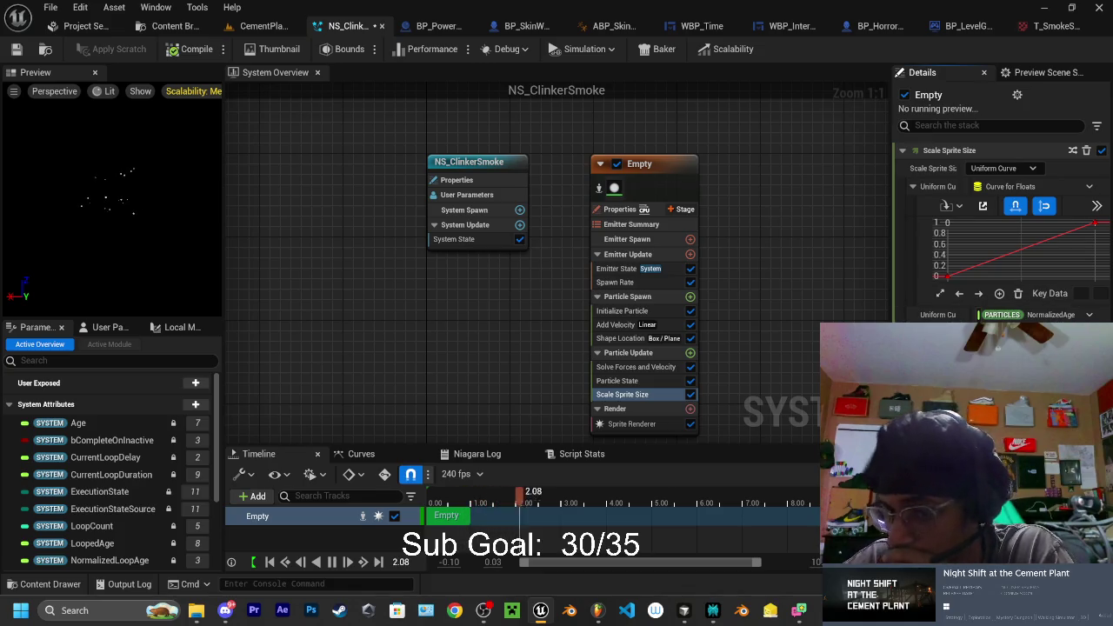
pyautogui.moveTo(1014, 258)
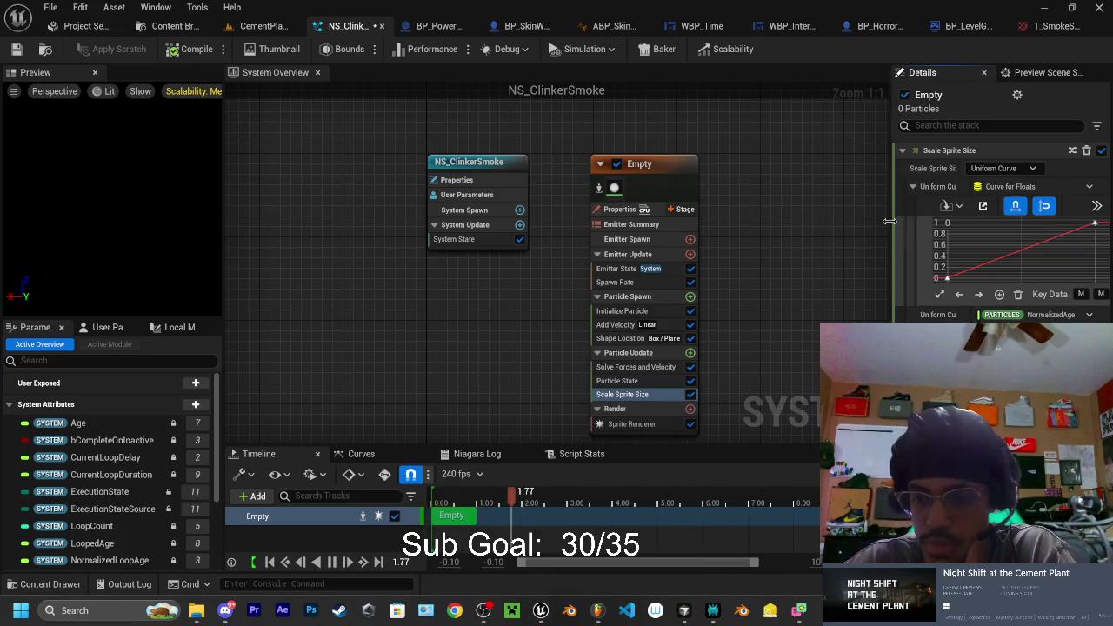
pyautogui.moveTo(892, 228)
pyautogui.mouseDown()
pyautogui.moveTo(697, 229)
pyautogui.moveTo(708, 229)
pyautogui.mouseUp()
pyautogui.click(1036, 207)
pyautogui.scroll(-3, 842, 262)
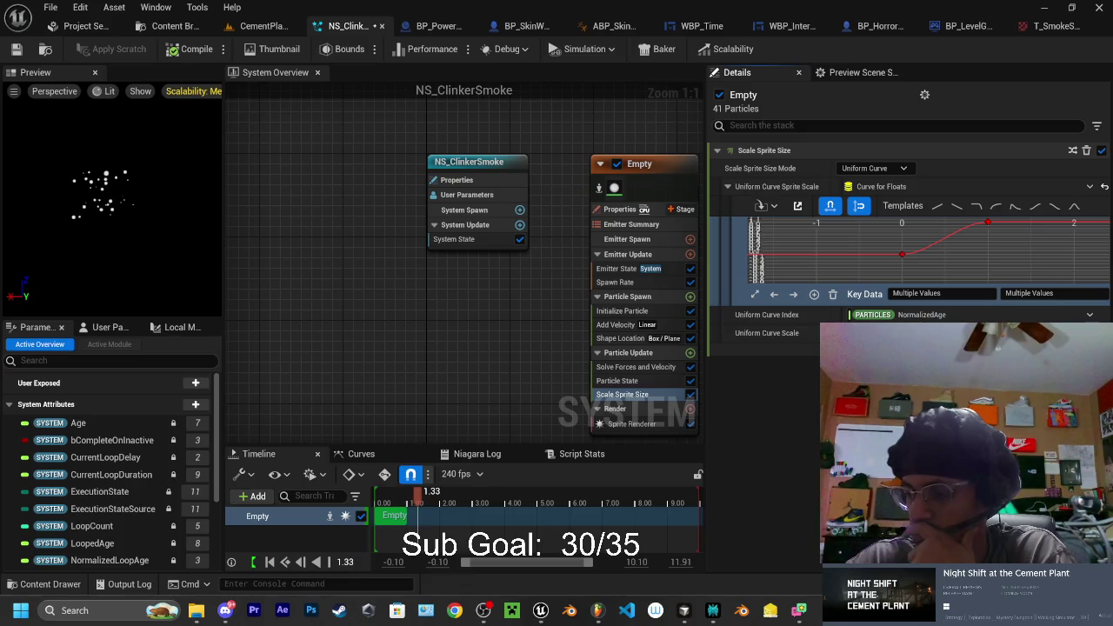
pyautogui.click(691, 355)
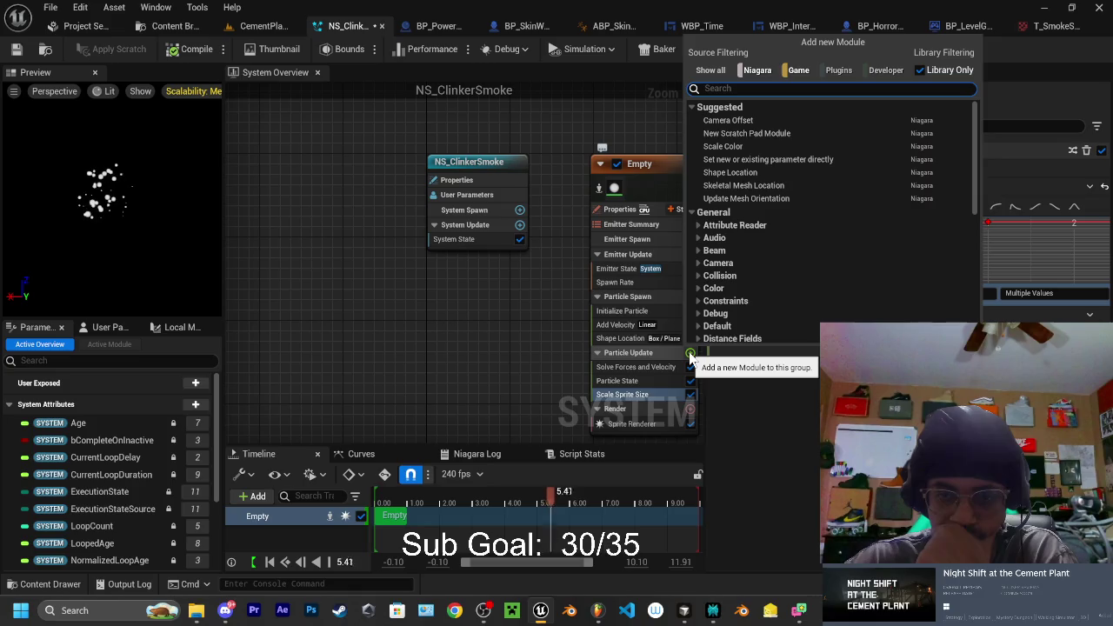
# Add Scale Color with Scale Alpha set to Float from Curve using the Smooth Ramp Down template
pyautogui.click(727, 147)
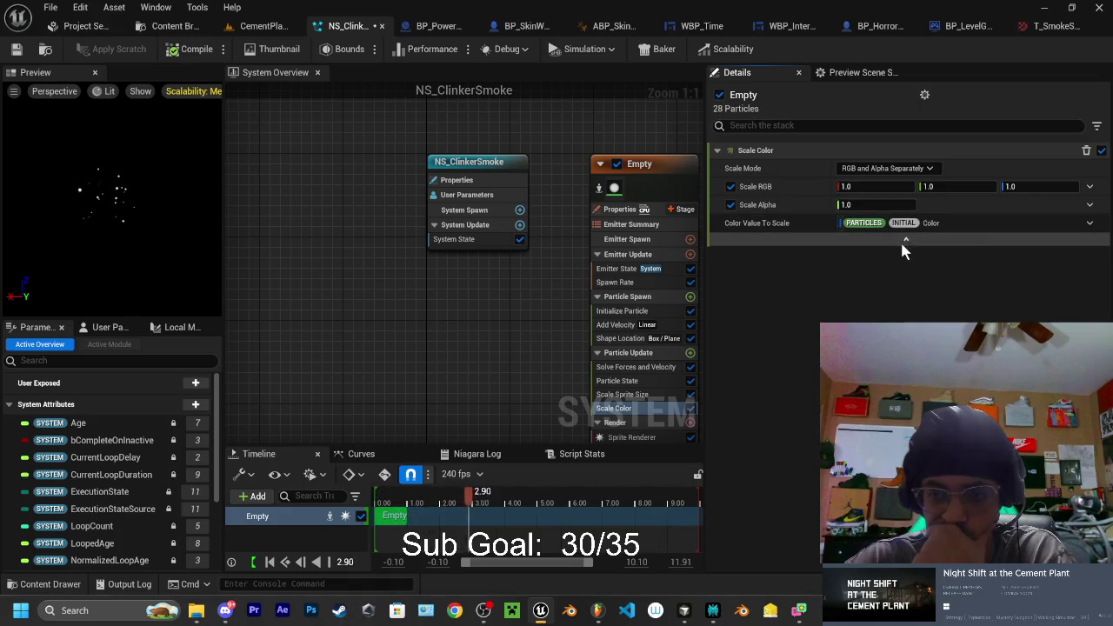
pyautogui.click(904, 240)
pyautogui.click(1090, 209)
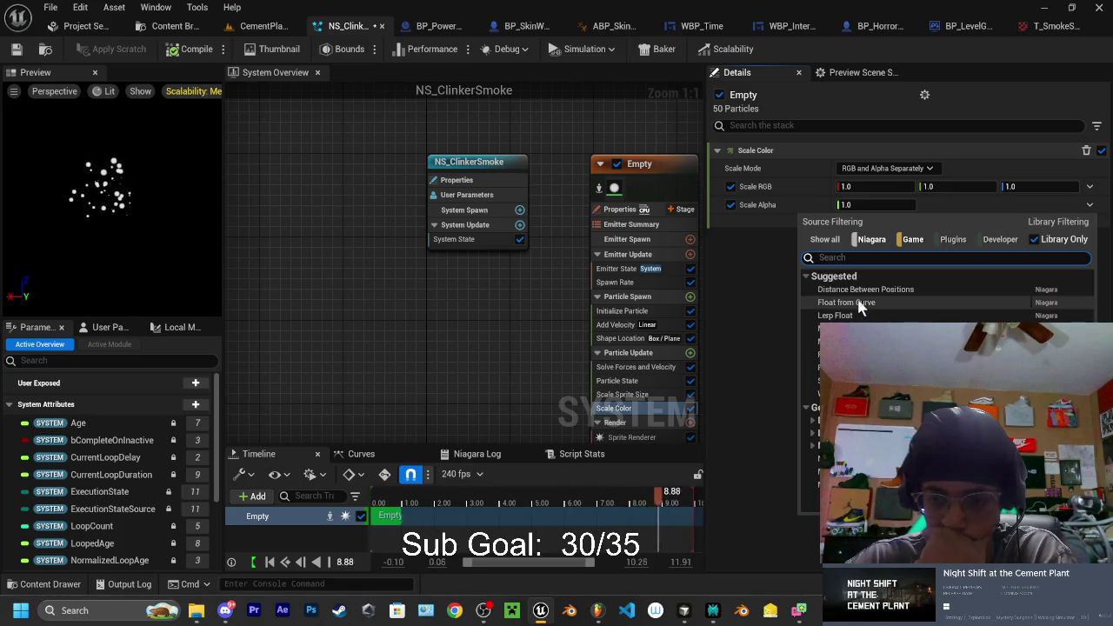
pyautogui.click(826, 302)
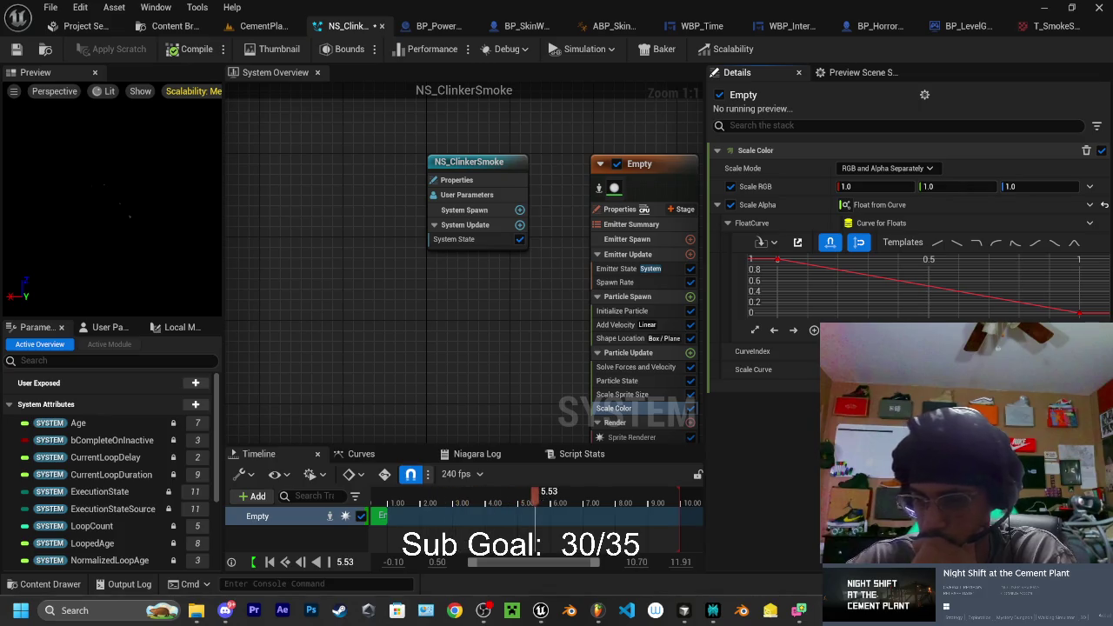
pyautogui.click(1055, 243)
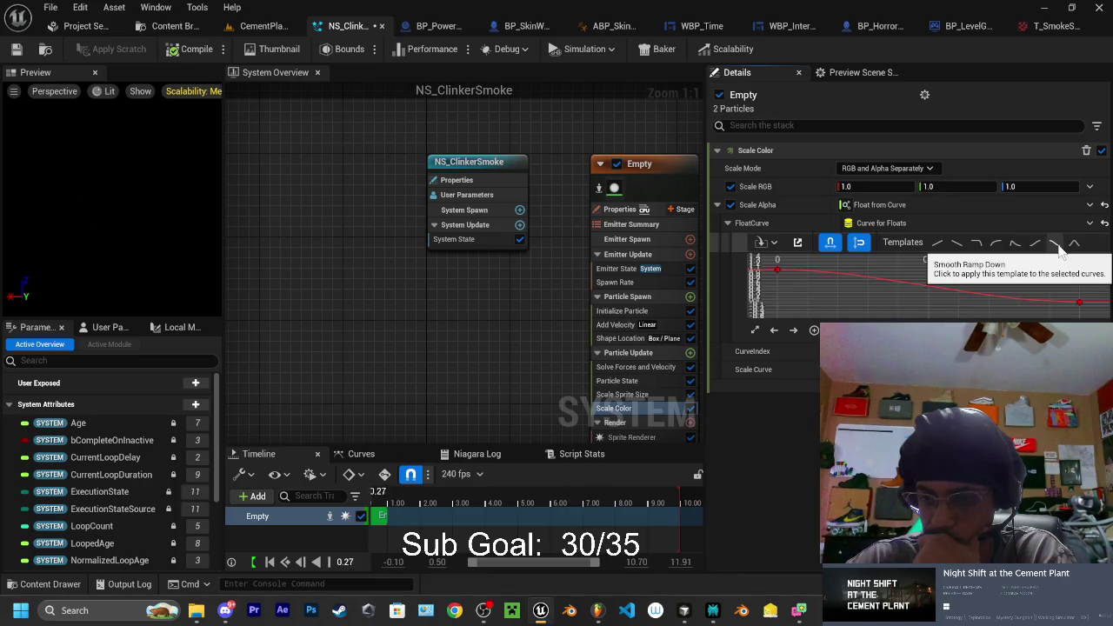
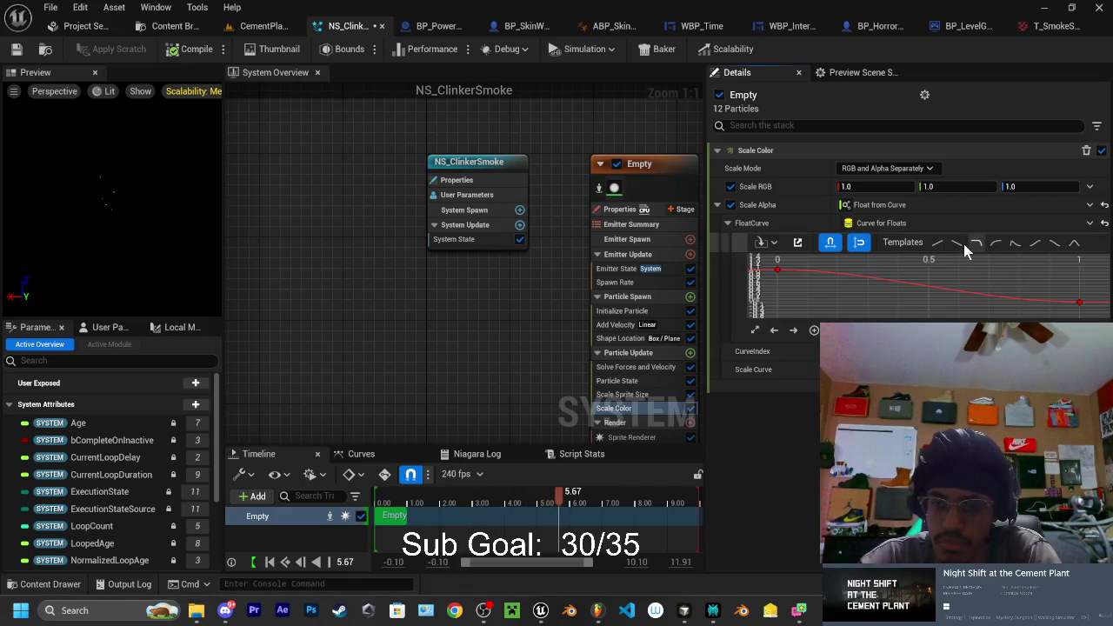
# Apply a rise-then-decay template to the Scale Alpha curve and bring up the Content Browser
pyautogui.click(1014, 242)
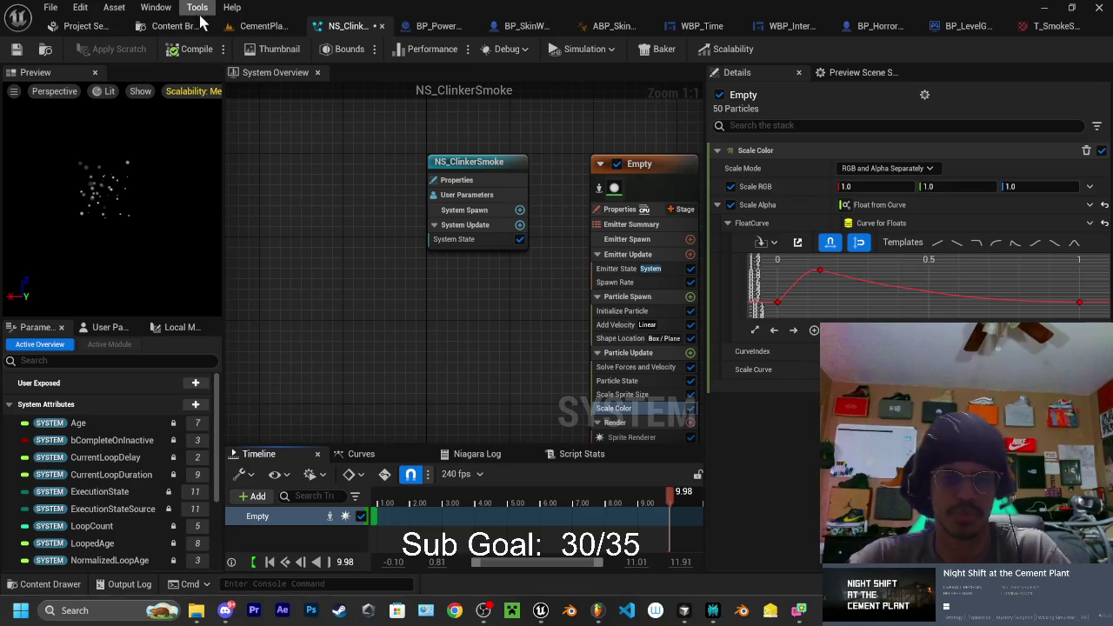
pyautogui.click(171, 28)
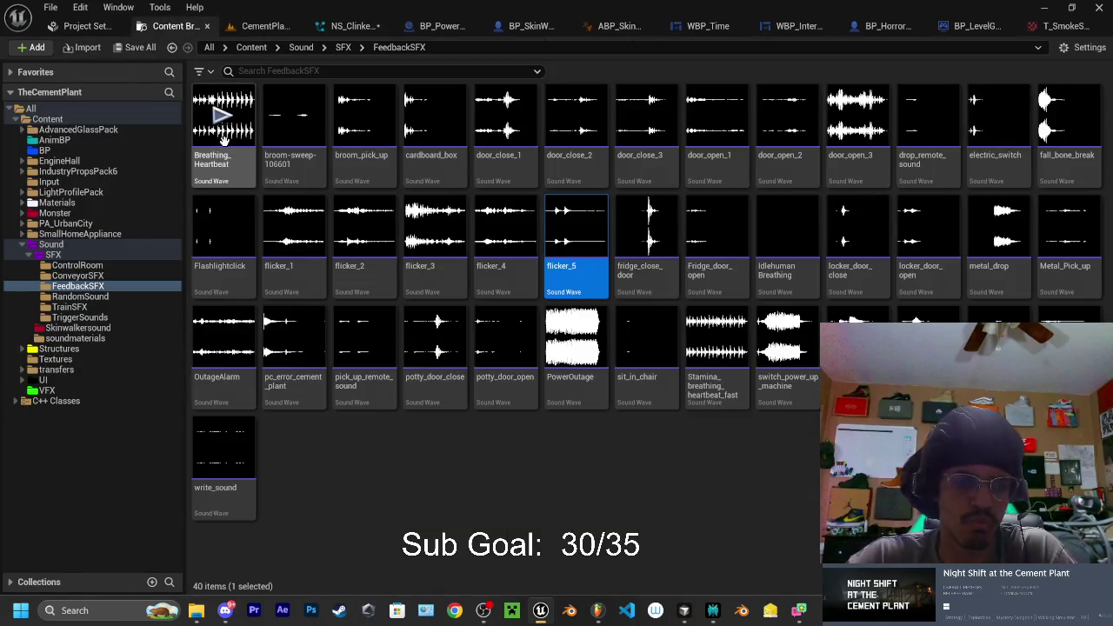
# Browse to the VFX folder's assets and look around the cement plant level
pyautogui.click(54, 390)
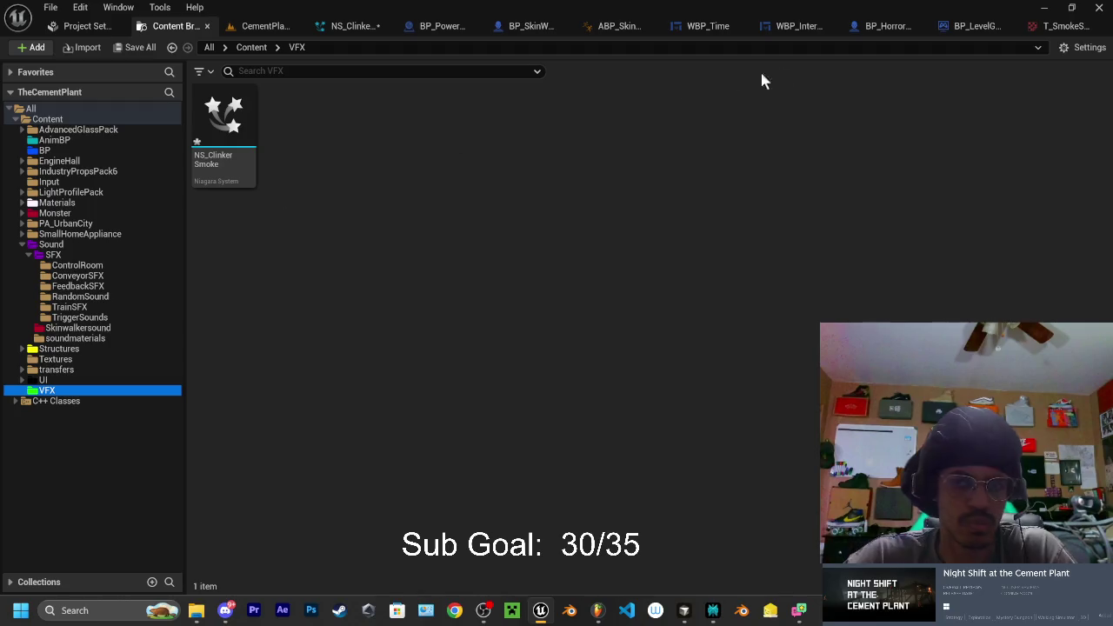
pyautogui.click(261, 33)
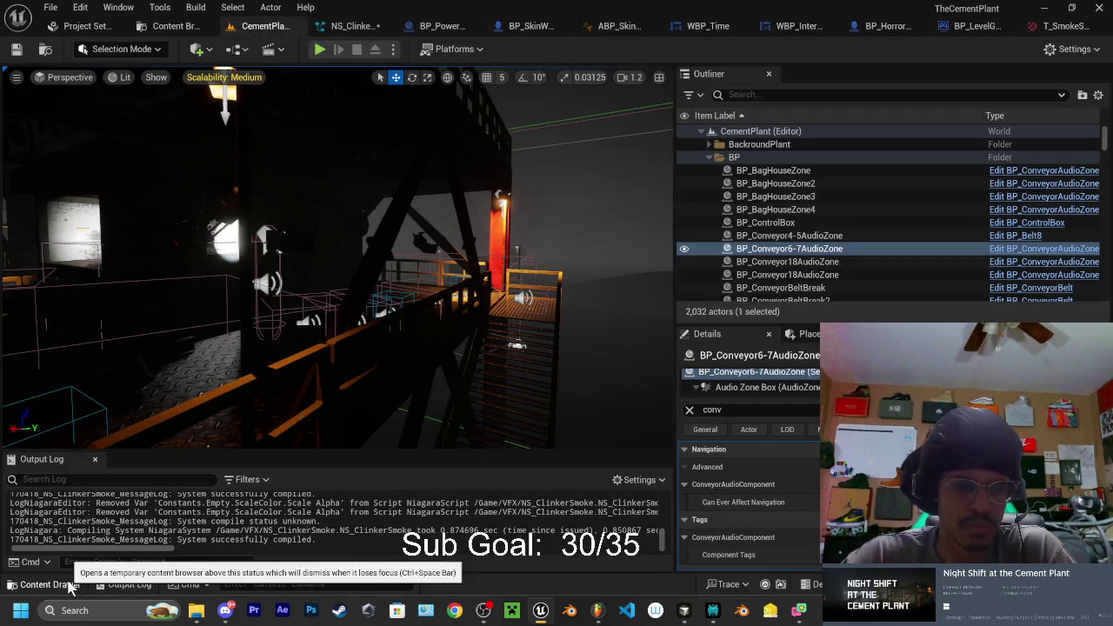
pyautogui.click(50, 584)
pyautogui.scroll(-2, 84, 518)
pyautogui.click(54, 524)
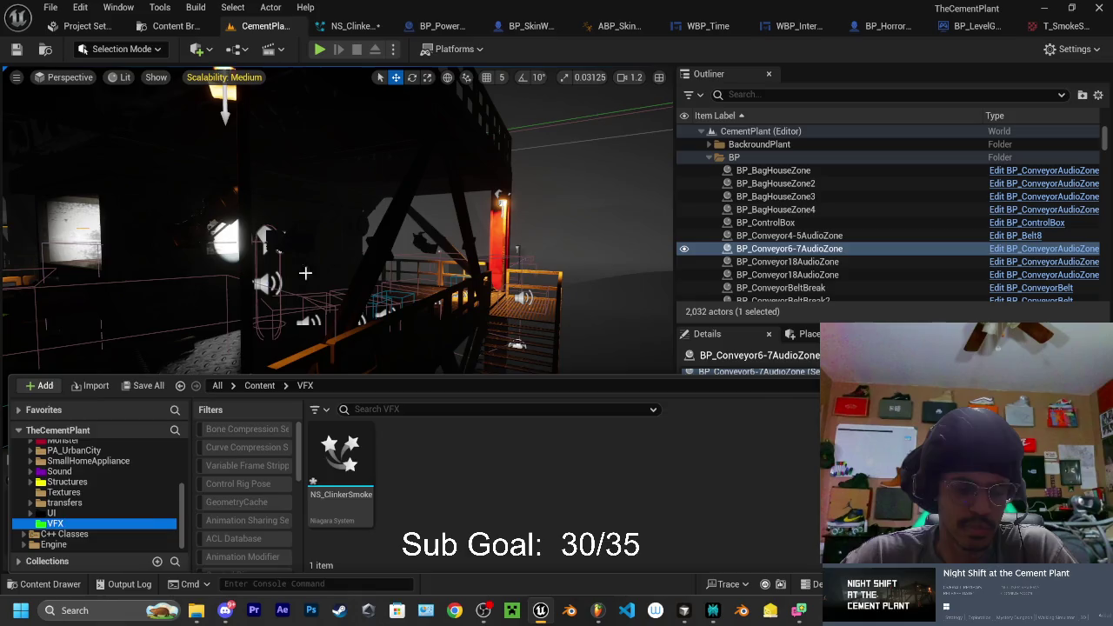
pyautogui.click(128, 584)
pyautogui.moveTo(444, 230); pyautogui.dragTo(443, 231)
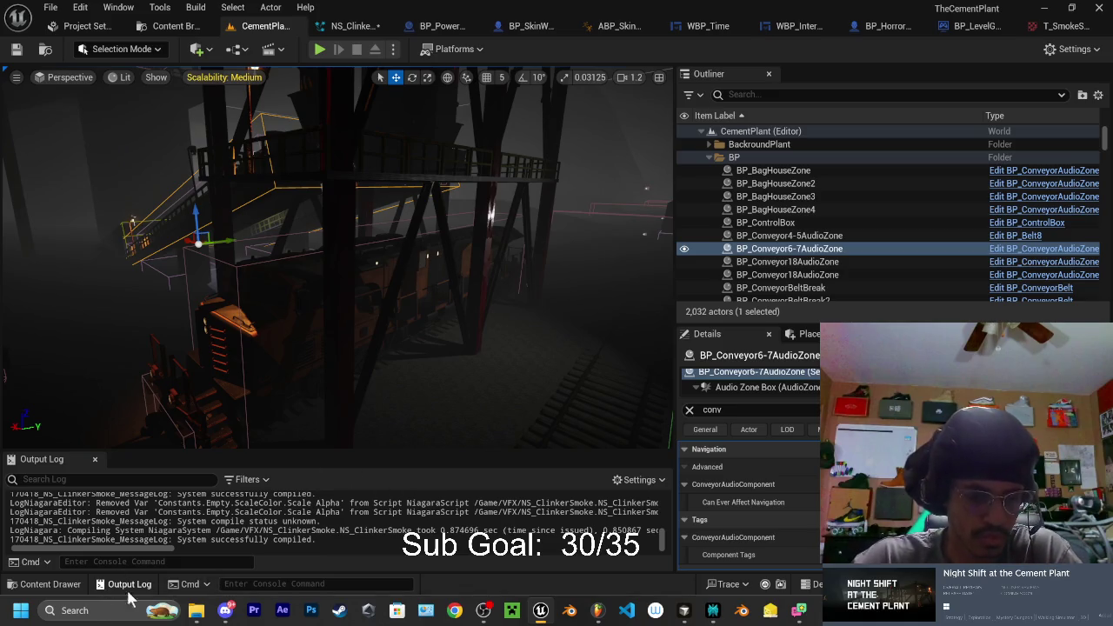
# Drag NS_ClinkerSmoke into the level and undo the accidental rotation
pyautogui.moveTo(196, 615)
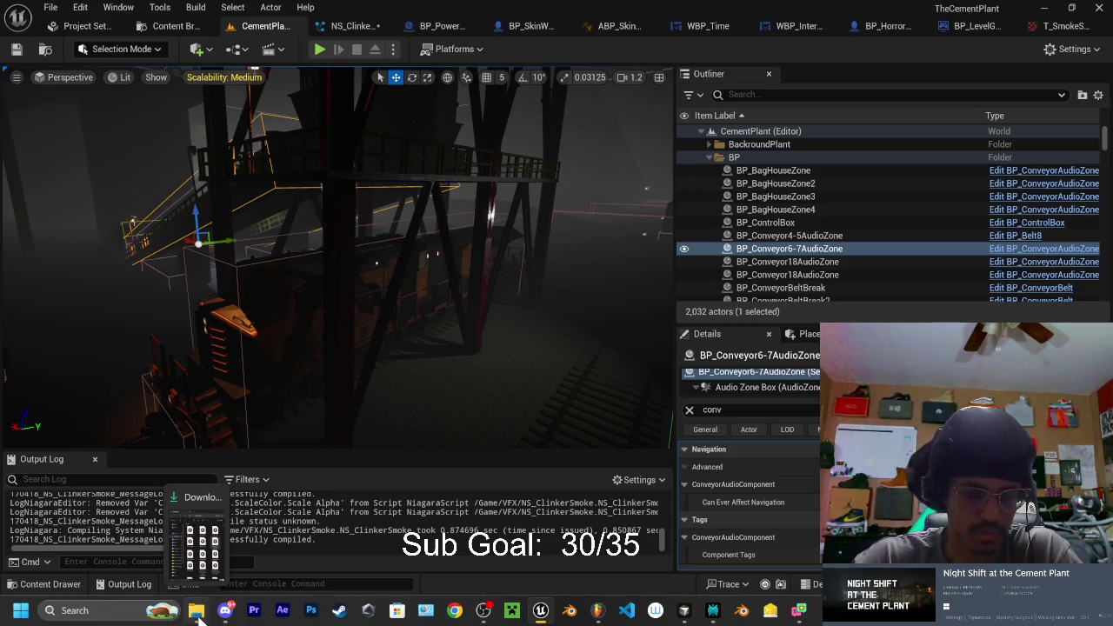
pyautogui.click(52, 584)
pyautogui.moveTo(340, 470)
pyautogui.mouseDown()
pyautogui.moveTo(452, 365)
pyautogui.moveTo(472, 368)
pyautogui.moveTo(434, 329)
pyautogui.moveTo(306, 294)
pyautogui.moveTo(134, 142)
pyautogui.moveTo(547, 380)
pyautogui.mouseUp()
pyautogui.press('e')
pyautogui.moveTo(353, 372)
pyautogui.mouseDown()
pyautogui.moveTo(393, 296)
pyautogui.moveTo(360, 266)
pyautogui.moveTo(368, 273)
pyautogui.moveTo(398, 221)
pyautogui.moveTo(300, 328)
pyautogui.mouseUp()
pyautogui.hotkey('ctrl', 'z')
pyautogui.press('w')
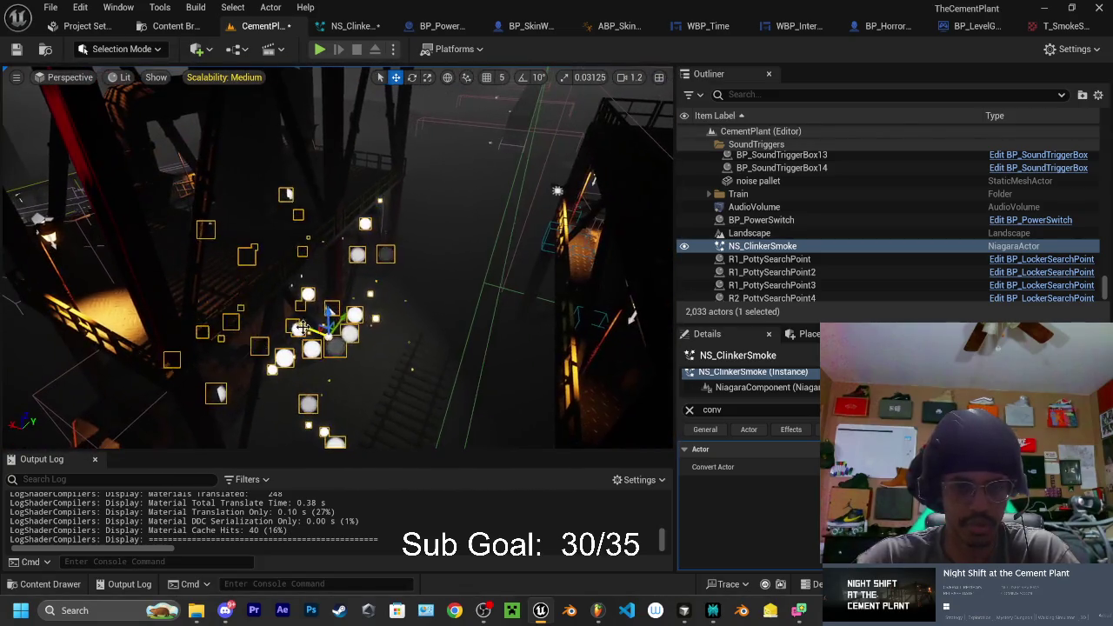
# Fly the camera past the tower to view the smoke puffs near the train
pyautogui.moveTo(216, 314); pyautogui.dragTo(327, 223)
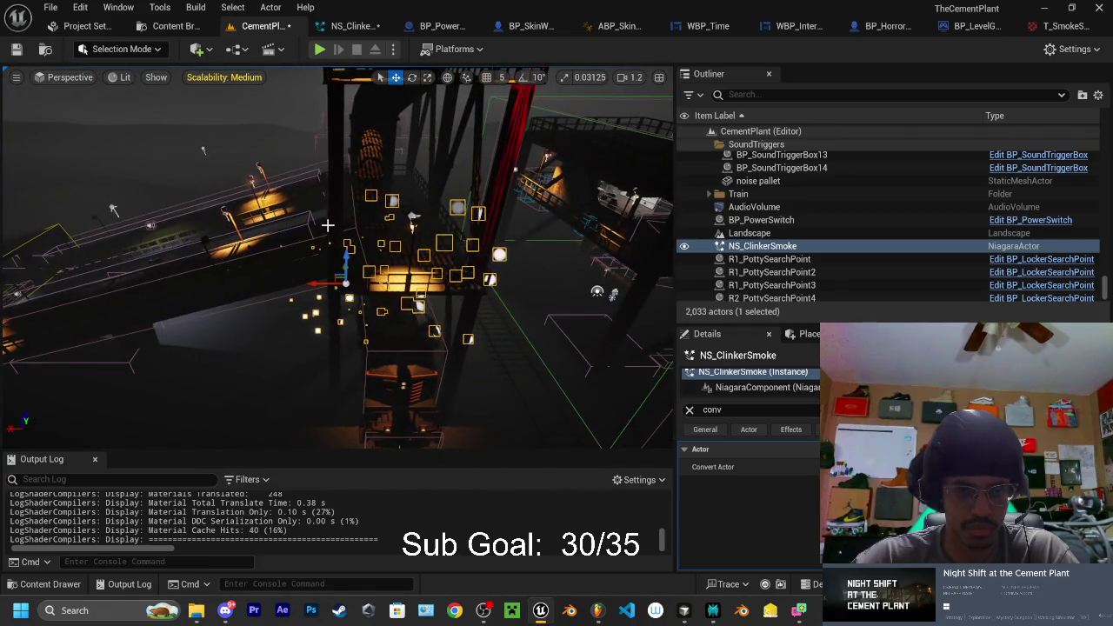
pyautogui.moveTo(323, 278)
pyautogui.mouseDown()
pyautogui.moveTo(313, 231)
pyautogui.moveTo(296, 247)
pyautogui.mouseUp()
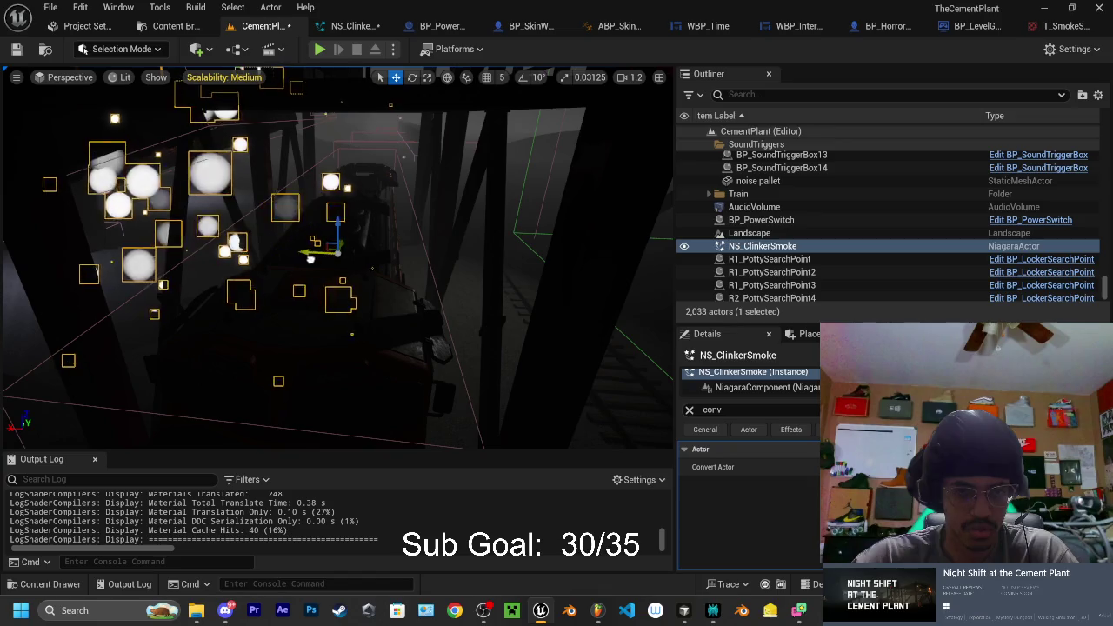
pyautogui.moveTo(407, 196)
pyautogui.mouseDown()
pyautogui.moveTo(338, 231)
pyautogui.moveTo(427, 266)
pyautogui.moveTo(420, 257)
pyautogui.mouseUp()
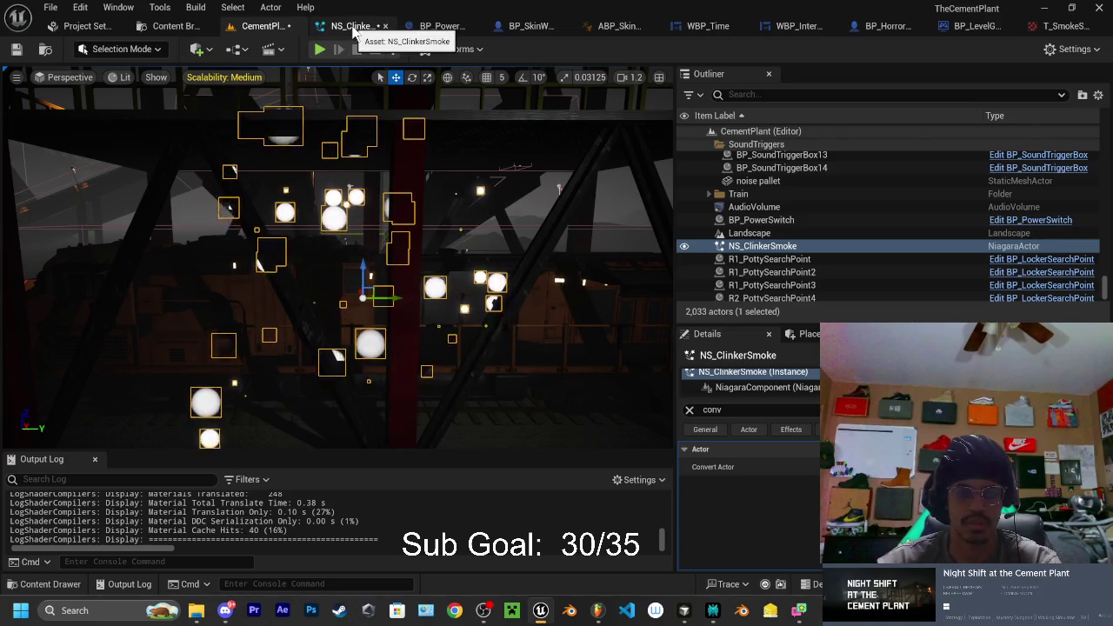
pyautogui.click(353, 27)
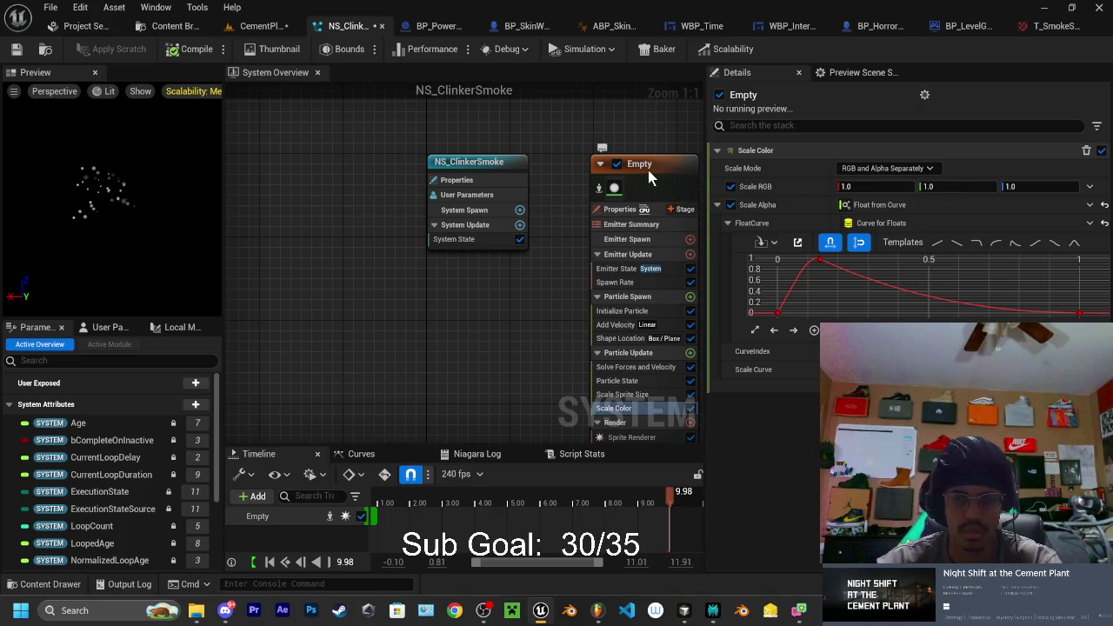
pyautogui.click(634, 285)
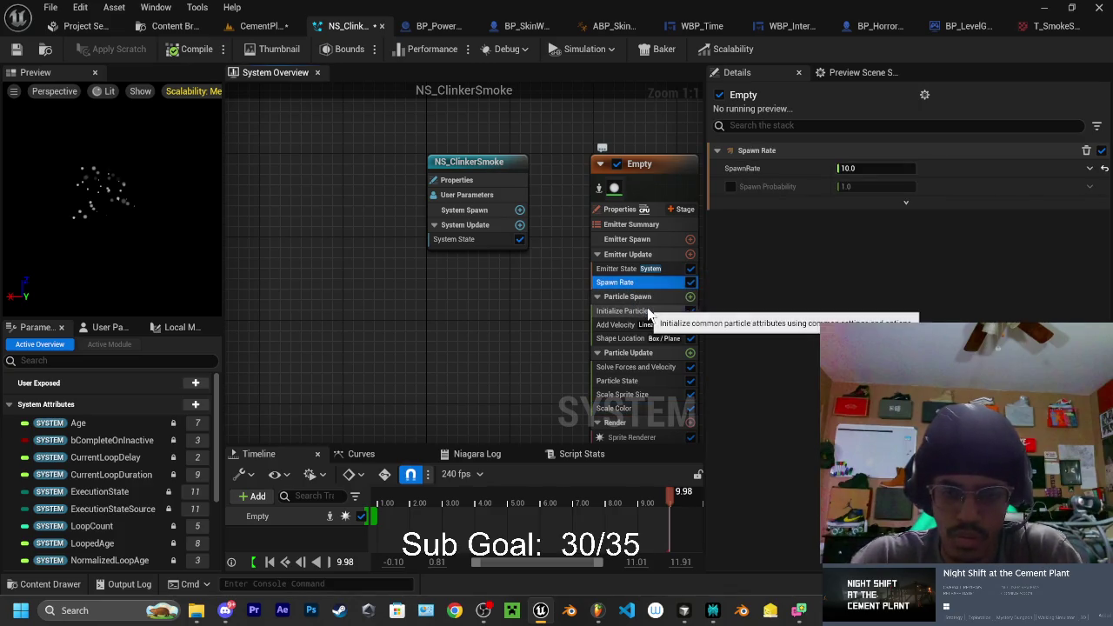
pyautogui.click(642, 312)
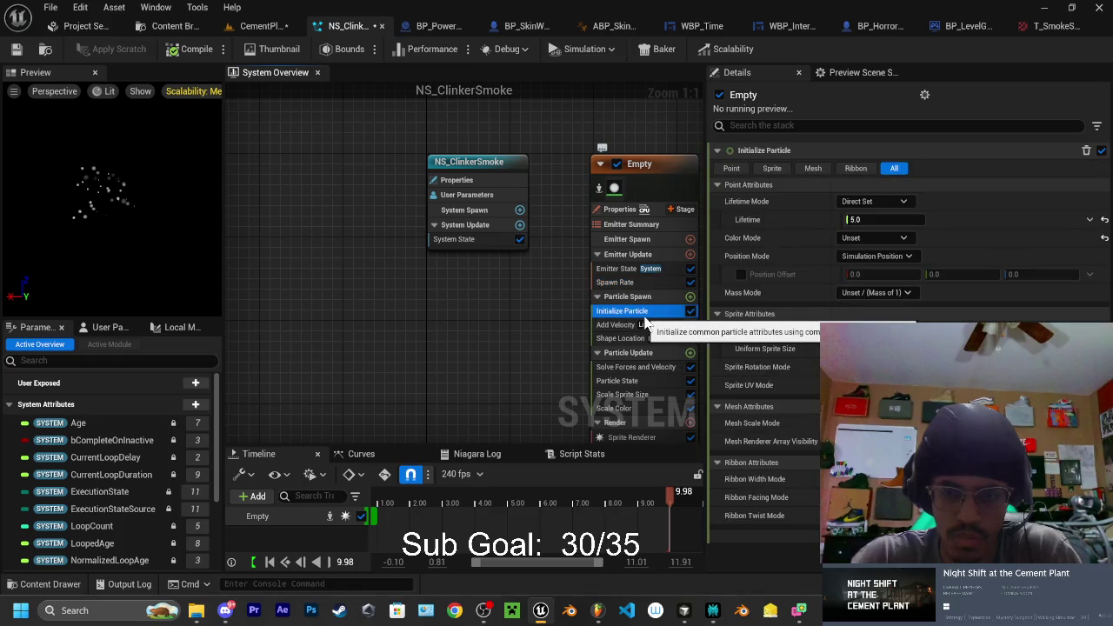
pyautogui.click(623, 326)
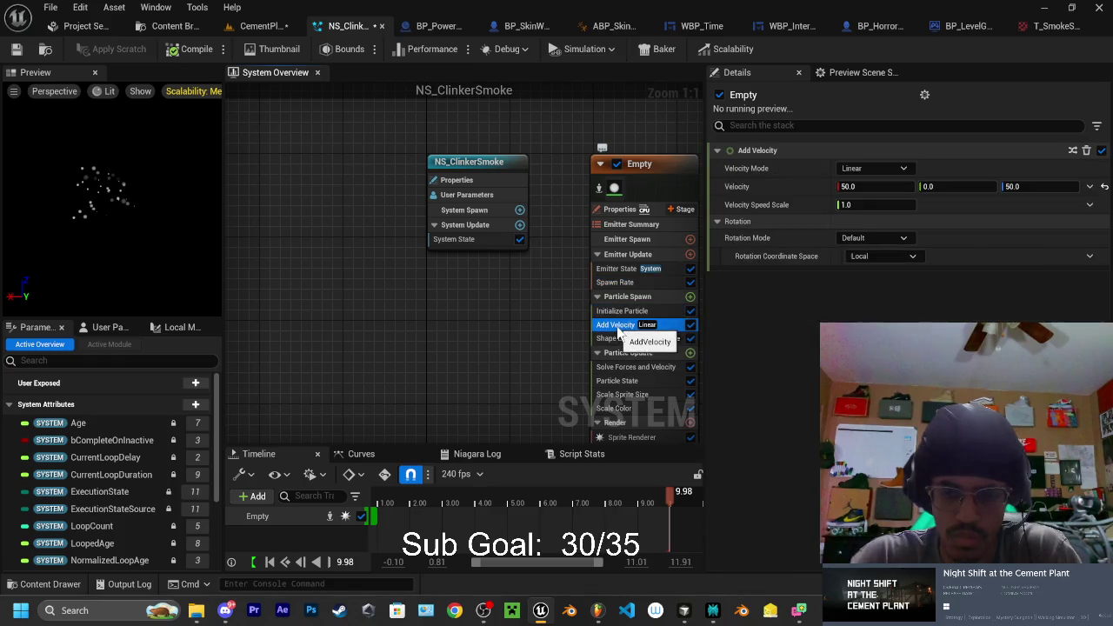
pyautogui.click(261, 25)
pyautogui.moveTo(363, 291); pyautogui.dragTo(364, 291)
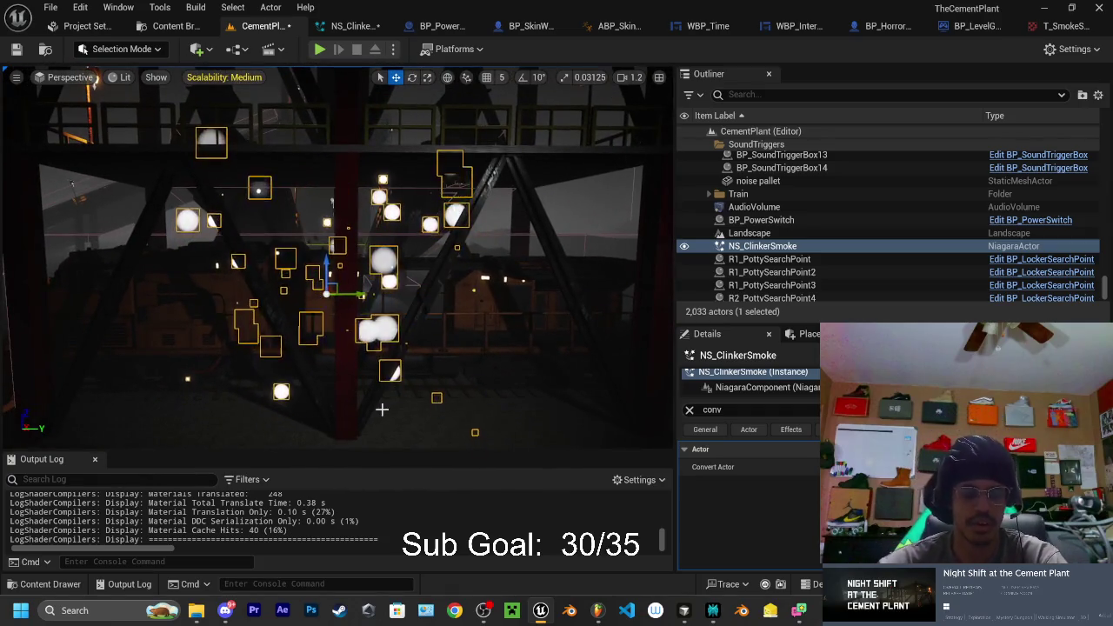
pyautogui.click(49, 584)
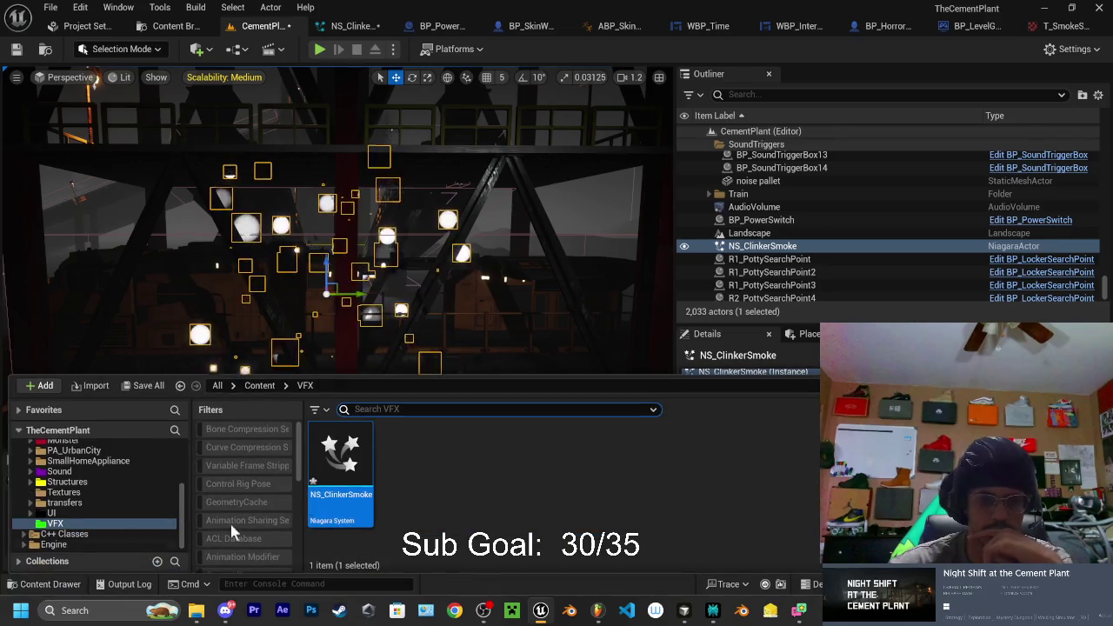
# Set the Shape Location box X size to 5000 and preview the wider spread in the level
pyautogui.click(66, 589)
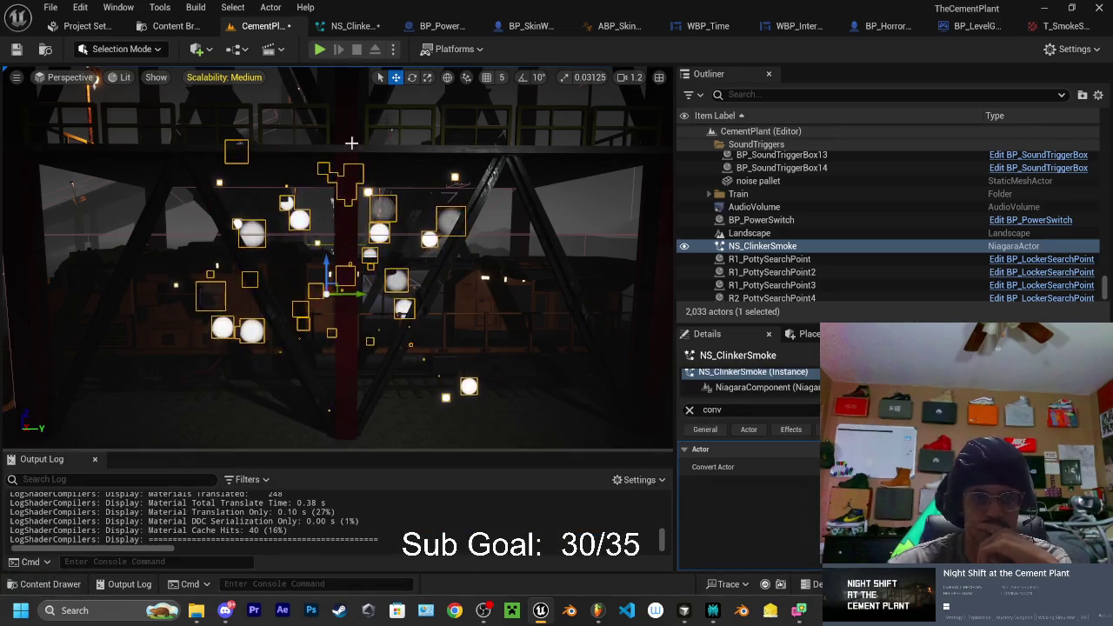
pyautogui.click(347, 27)
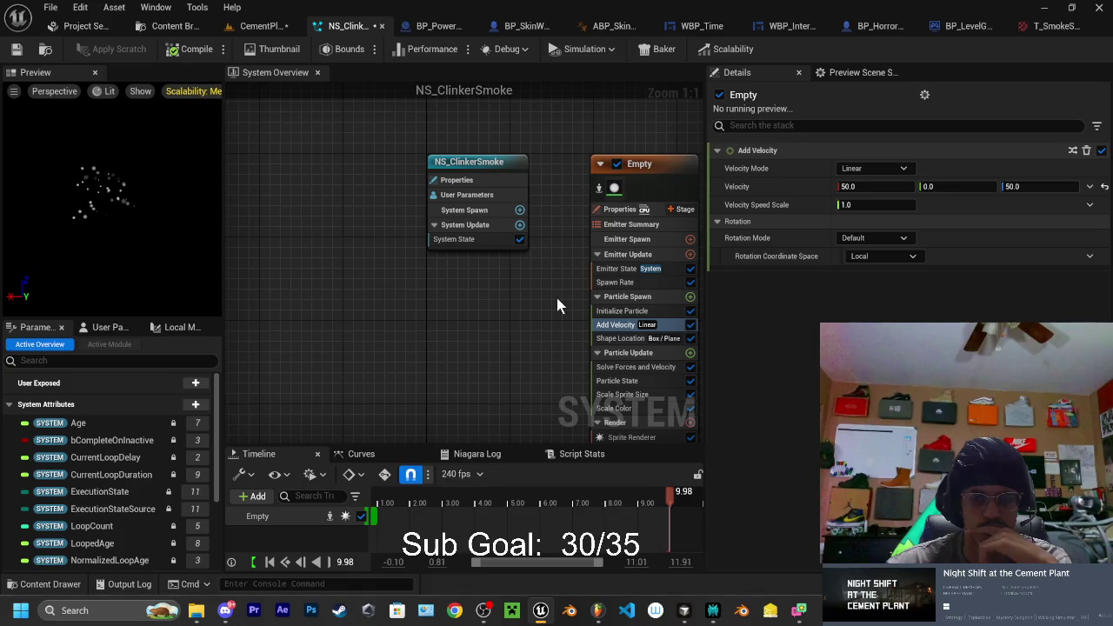
pyautogui.click(630, 339)
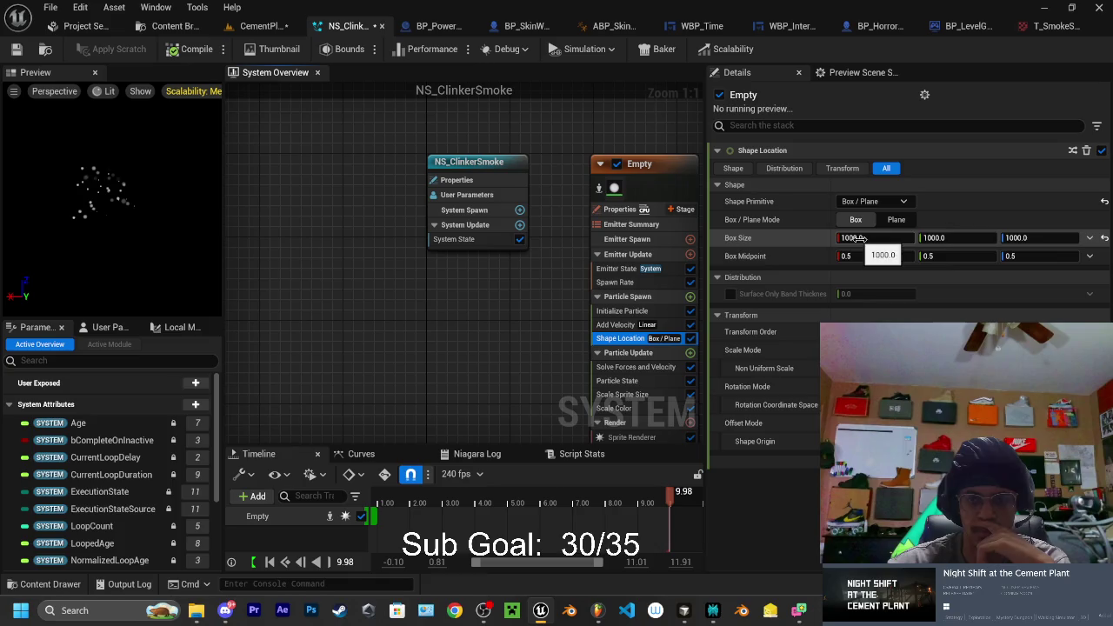
pyautogui.click(882, 238)
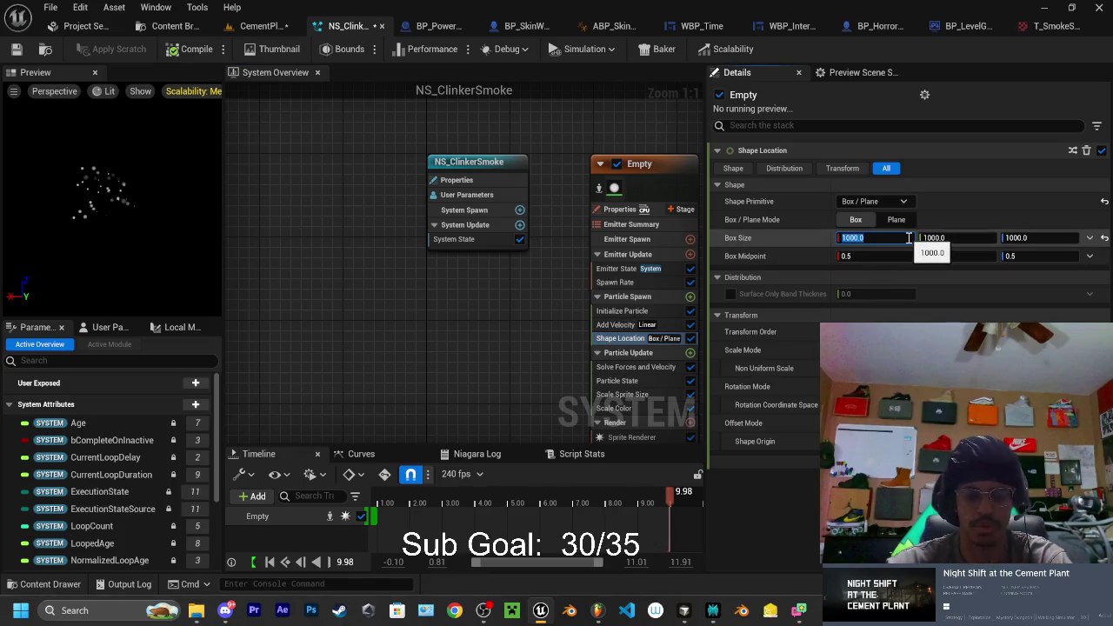
pyautogui.write('5')
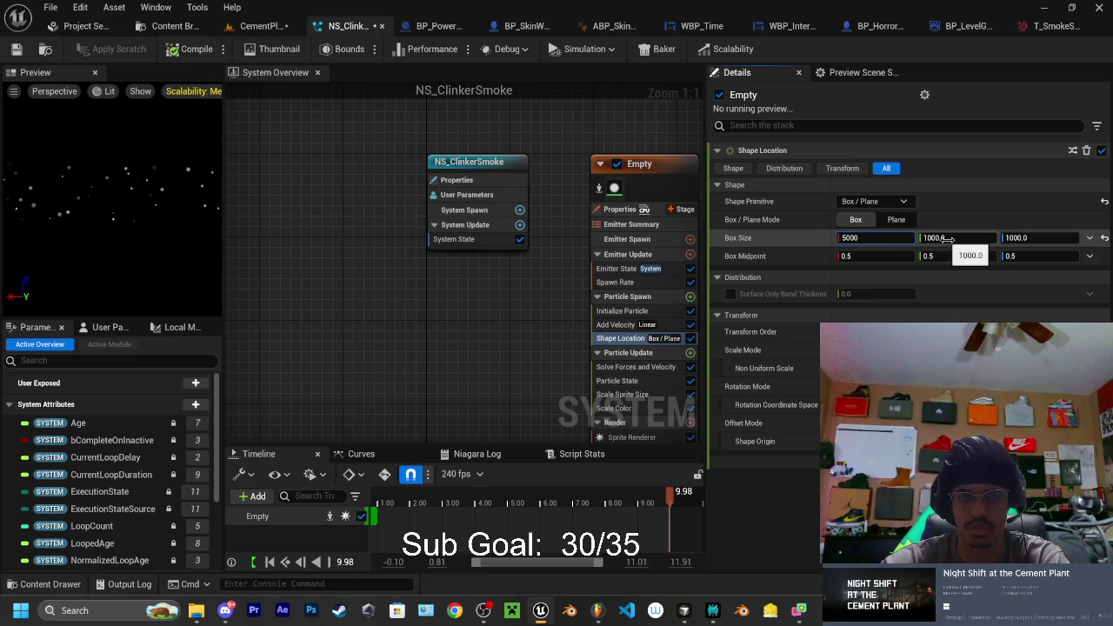
pyautogui.click(983, 317)
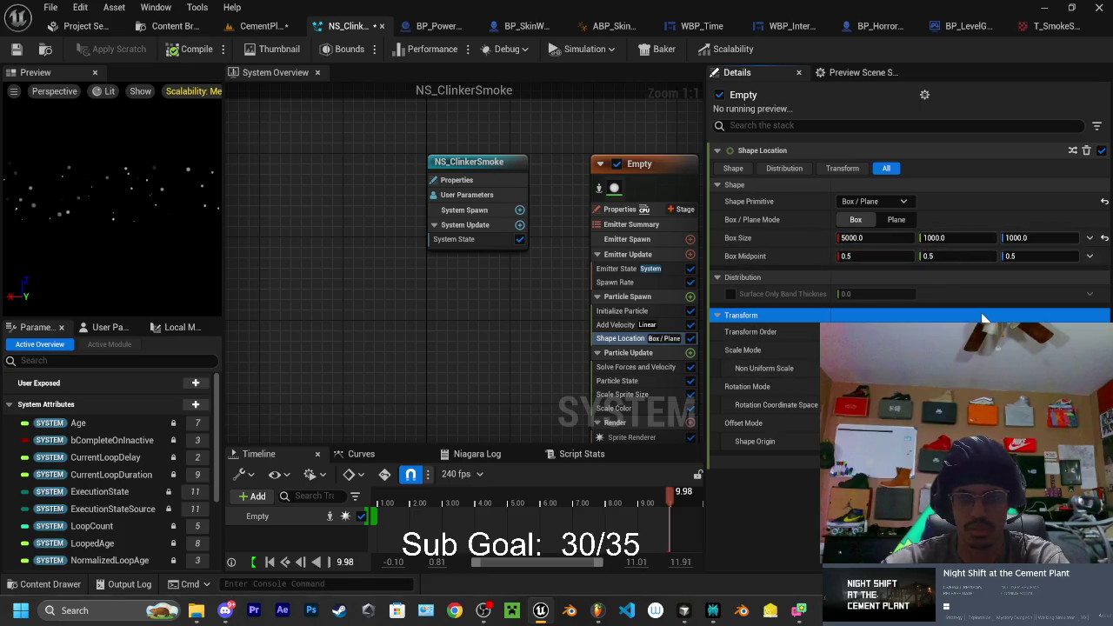
pyautogui.click(261, 28)
pyautogui.moveTo(348, 261)
pyautogui.mouseDown()
pyautogui.moveTo(313, 248)
pyautogui.moveTo(287, 257)
pyautogui.moveTo(658, 250)
pyautogui.mouseUp()
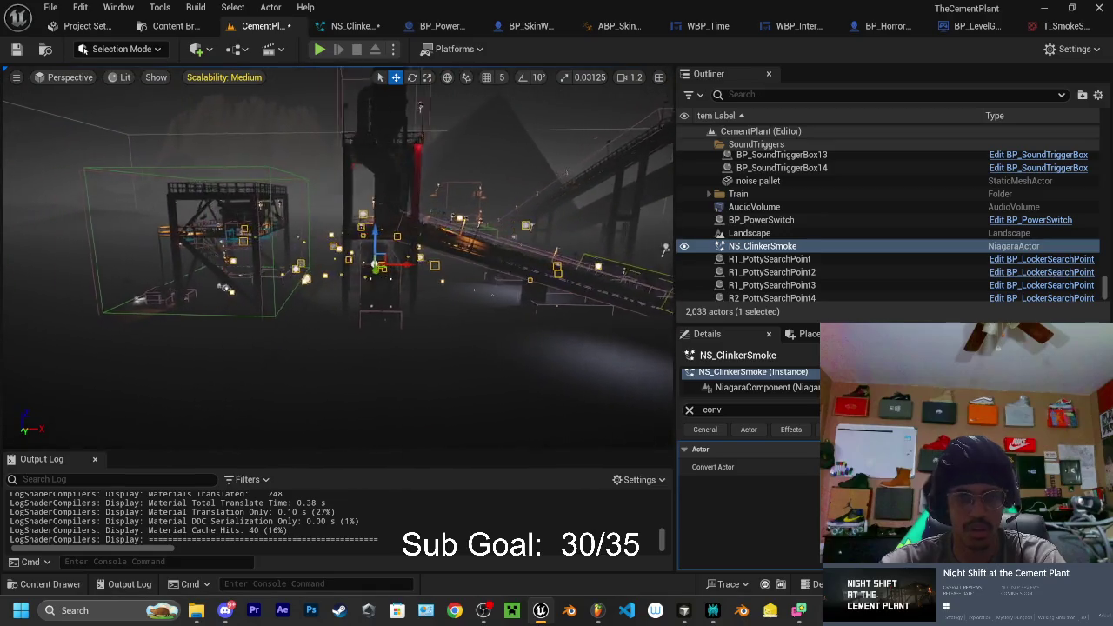
pyautogui.scroll(3, 657, 250)
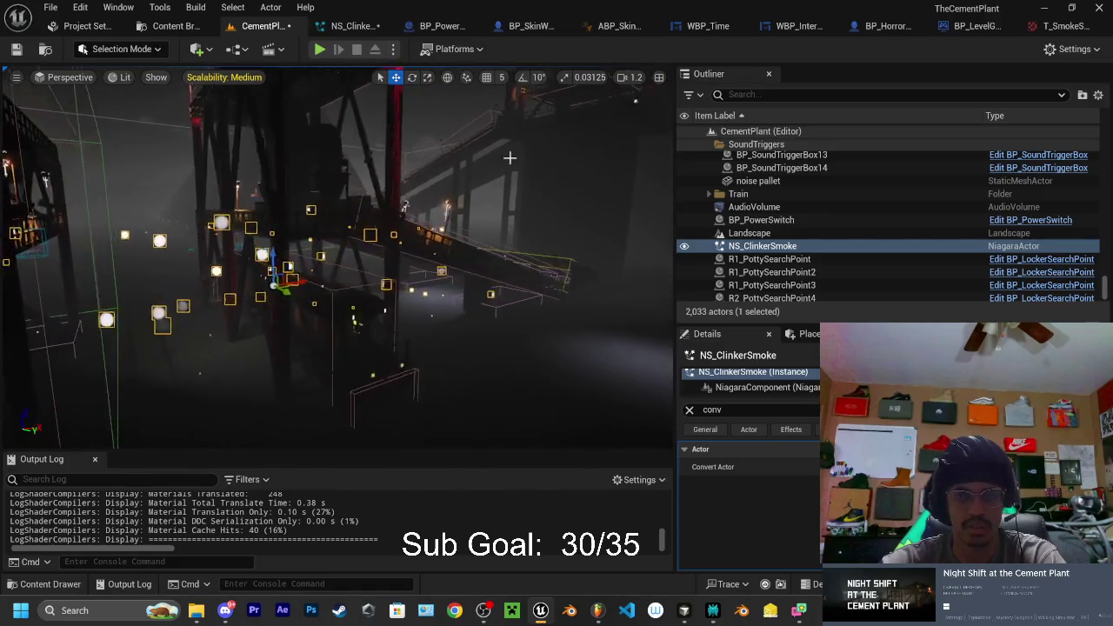
# Reset the spawn box X size to 1000 and frame the NS_ClinkerSmoke actor
pyautogui.click(351, 28)
pyautogui.click(874, 237)
pyautogui.write('1000')
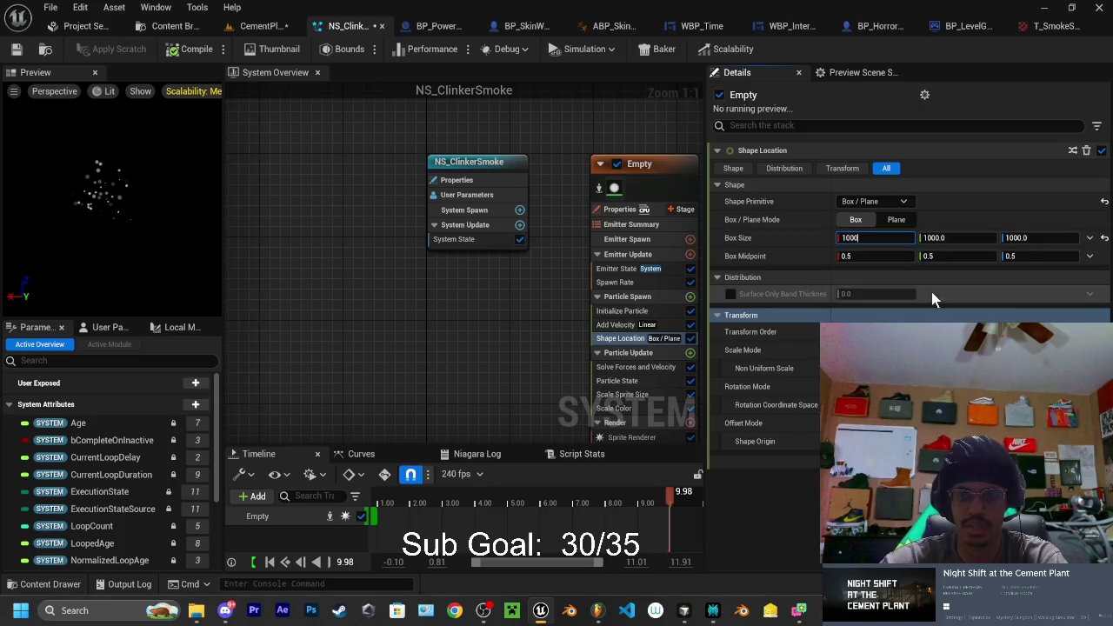
pyautogui.click(875, 293)
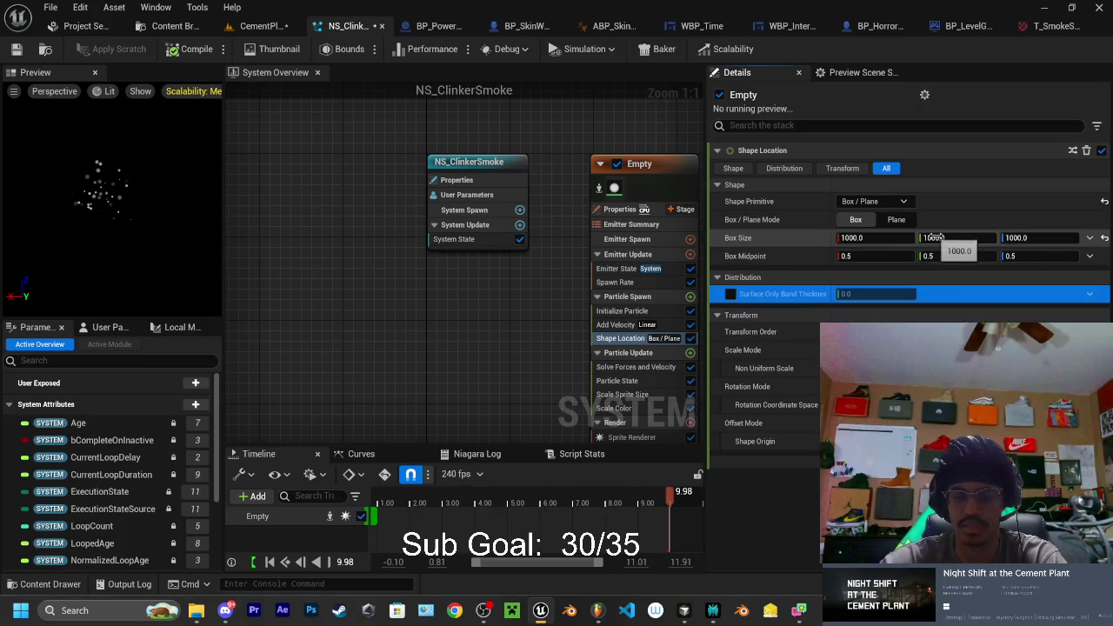
pyautogui.click(261, 25)
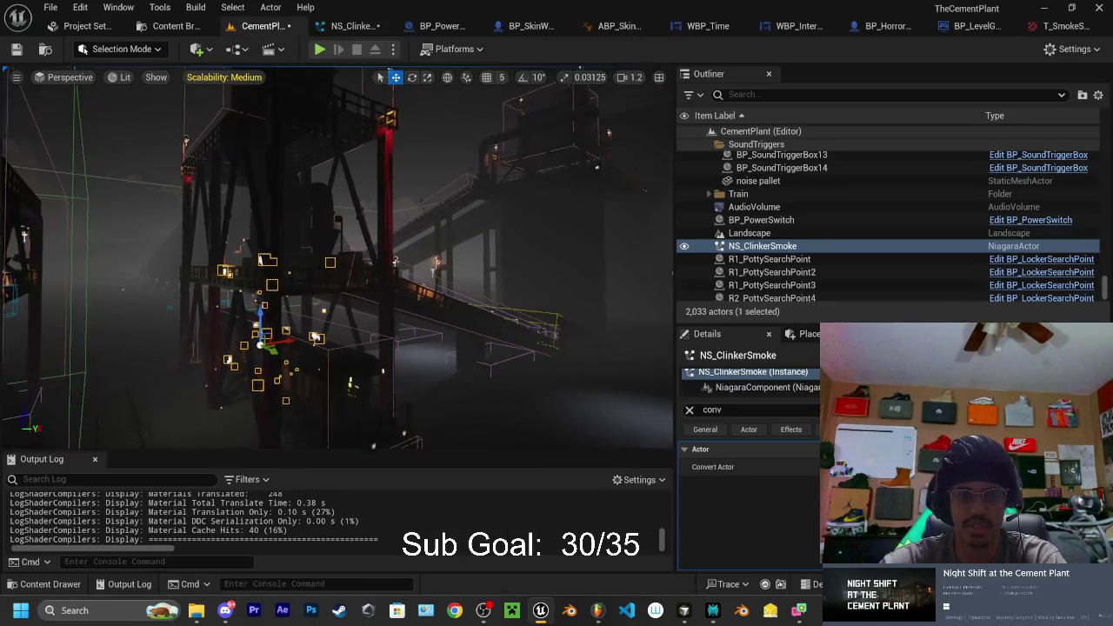
pyautogui.doubleClick(763, 246)
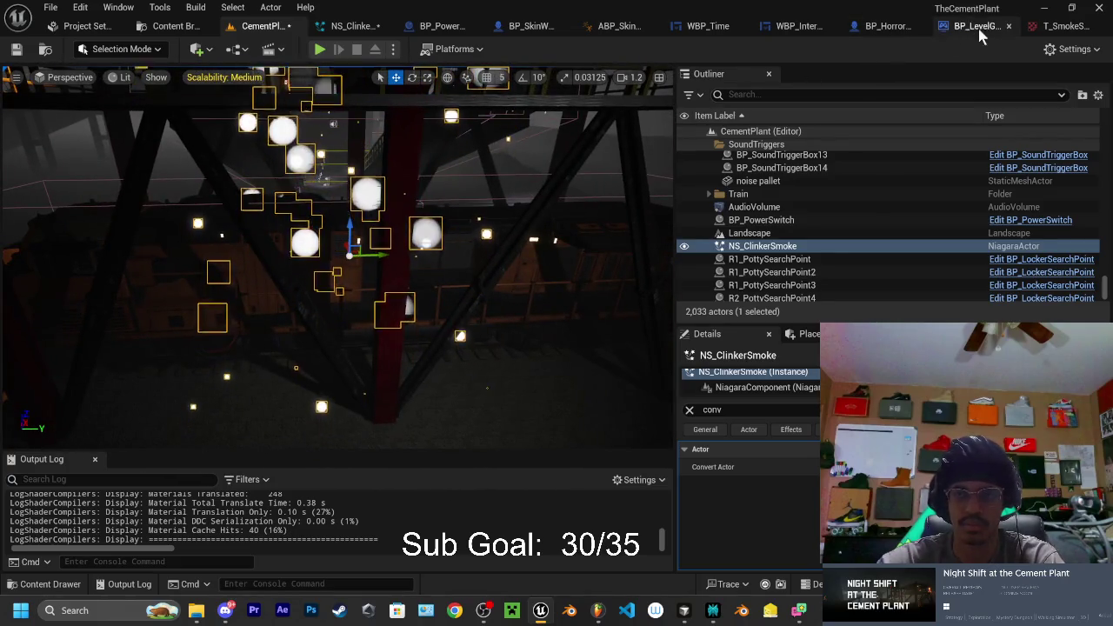
# Set Box Size Y to 2000 and orbit the plant to preview it
pyautogui.click(346, 27)
pyautogui.click(942, 239)
pyautogui.write('2000')
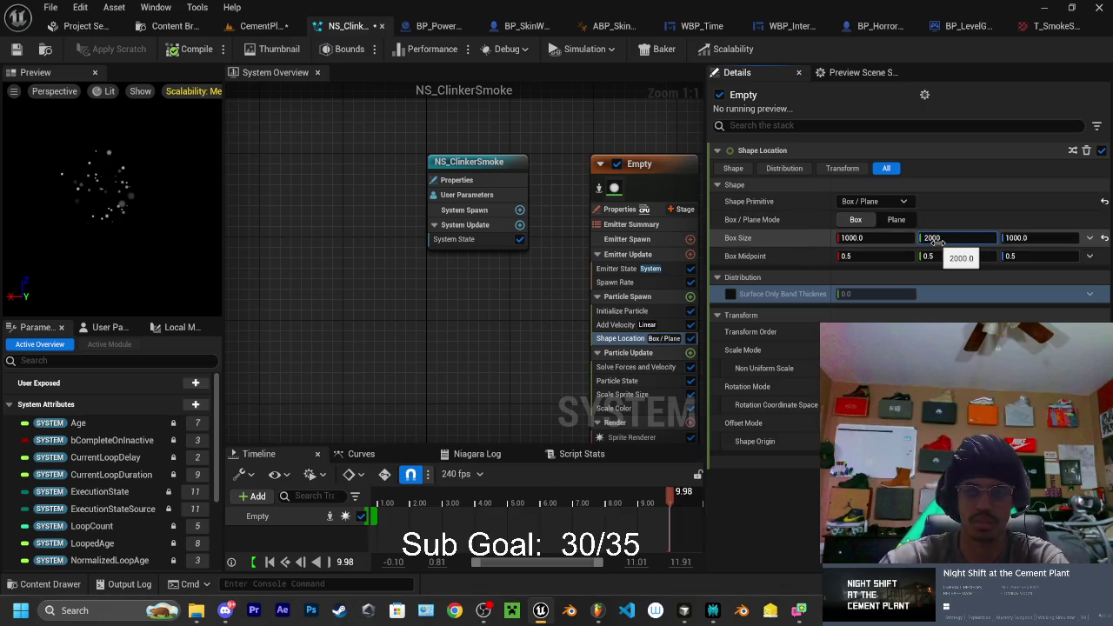
pyautogui.press('Return')
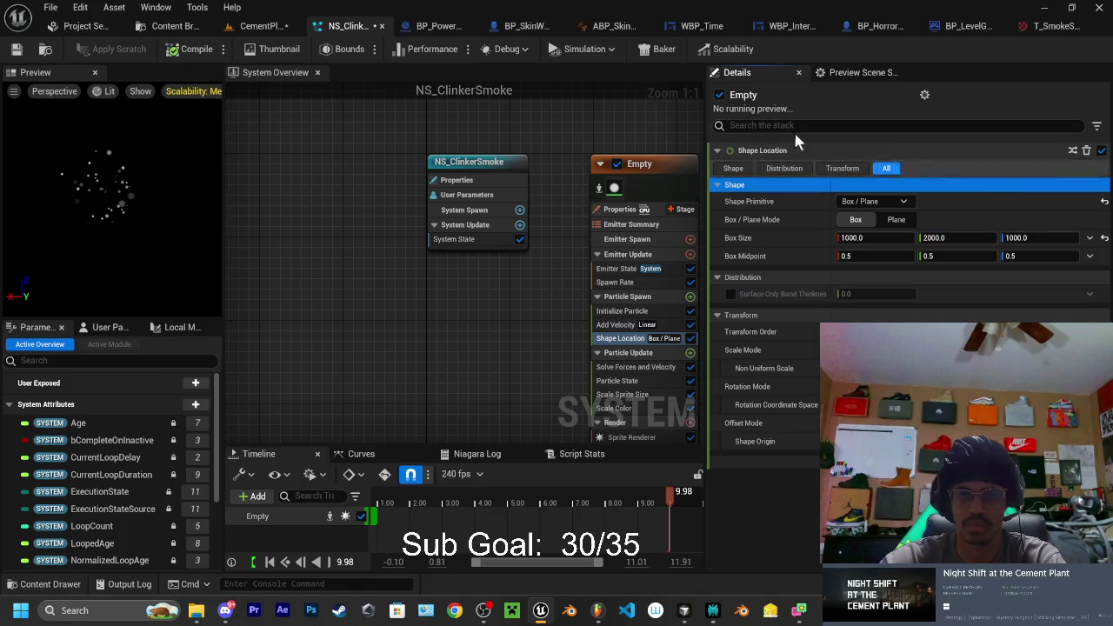
pyautogui.click(271, 27)
pyautogui.moveTo(348, 261)
pyautogui.mouseDown()
pyautogui.moveTo(257, 216)
pyautogui.moveTo(445, 109)
pyautogui.moveTo(435, 106)
pyautogui.mouseUp()
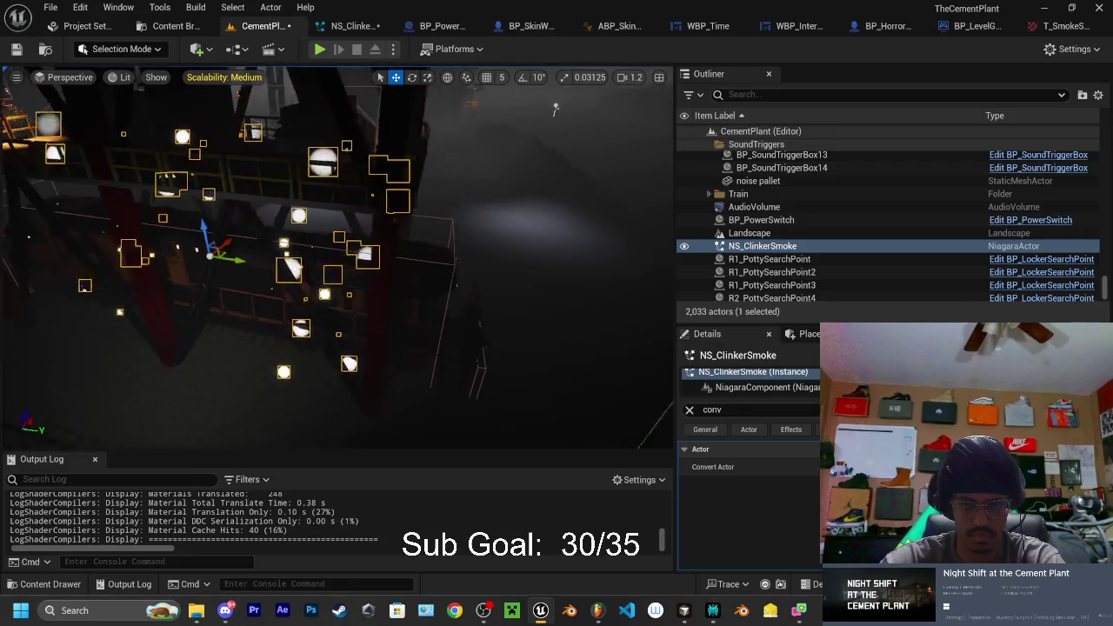
pyautogui.moveTo(435, 106); pyautogui.dragTo(348, 71)
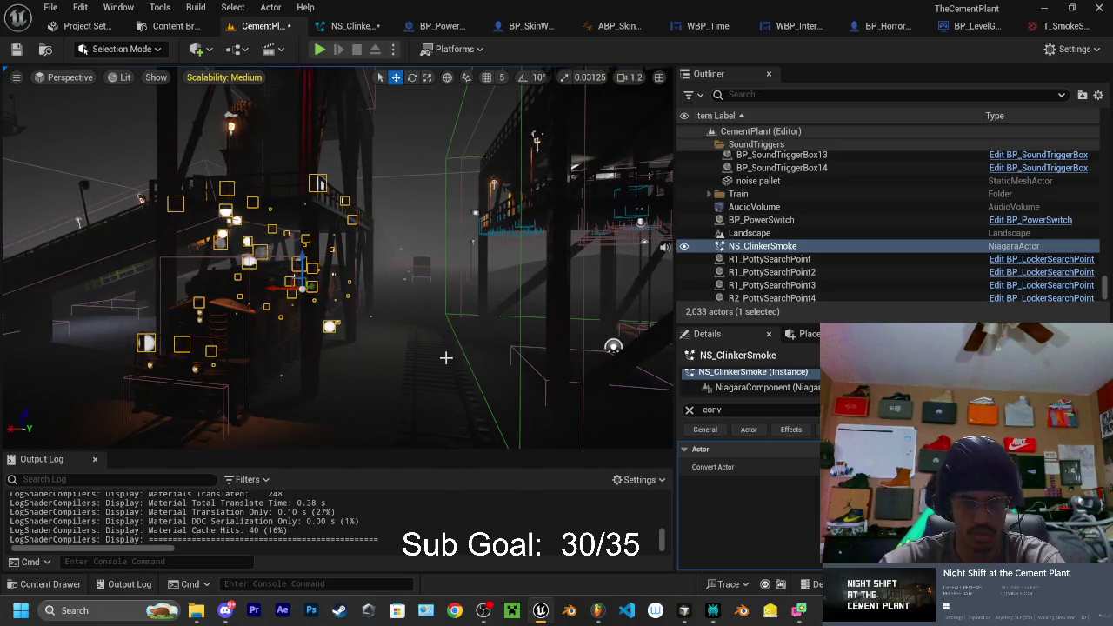
pyautogui.moveTo(348, 71); pyautogui.dragTo(287, 47)
pyautogui.moveTo(438, 341); pyautogui.dragTo(598, 114)
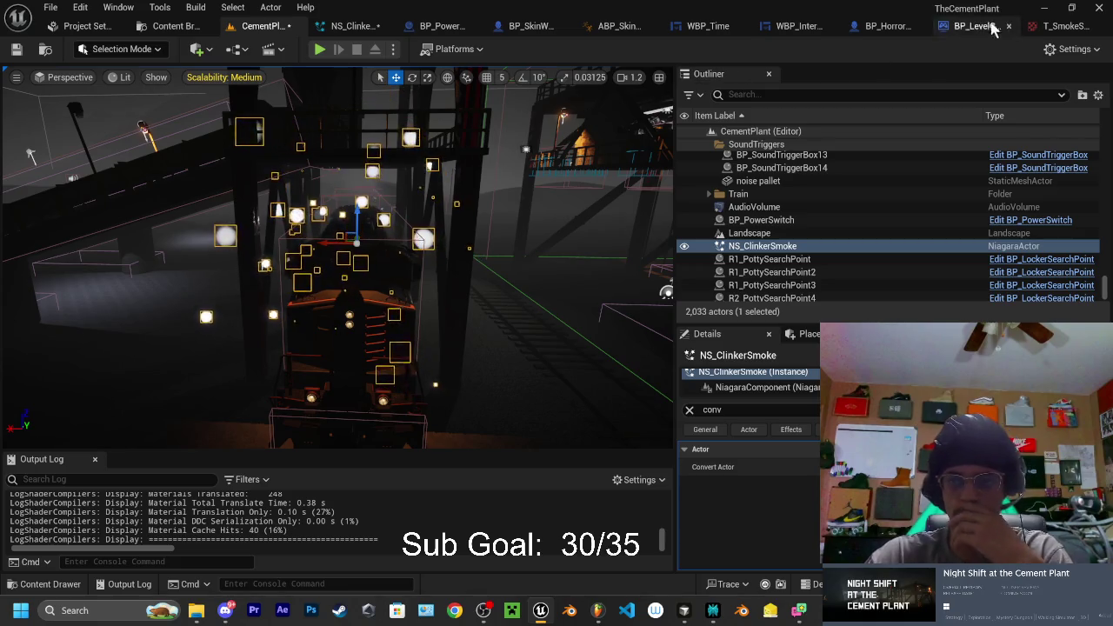
pyautogui.click(346, 25)
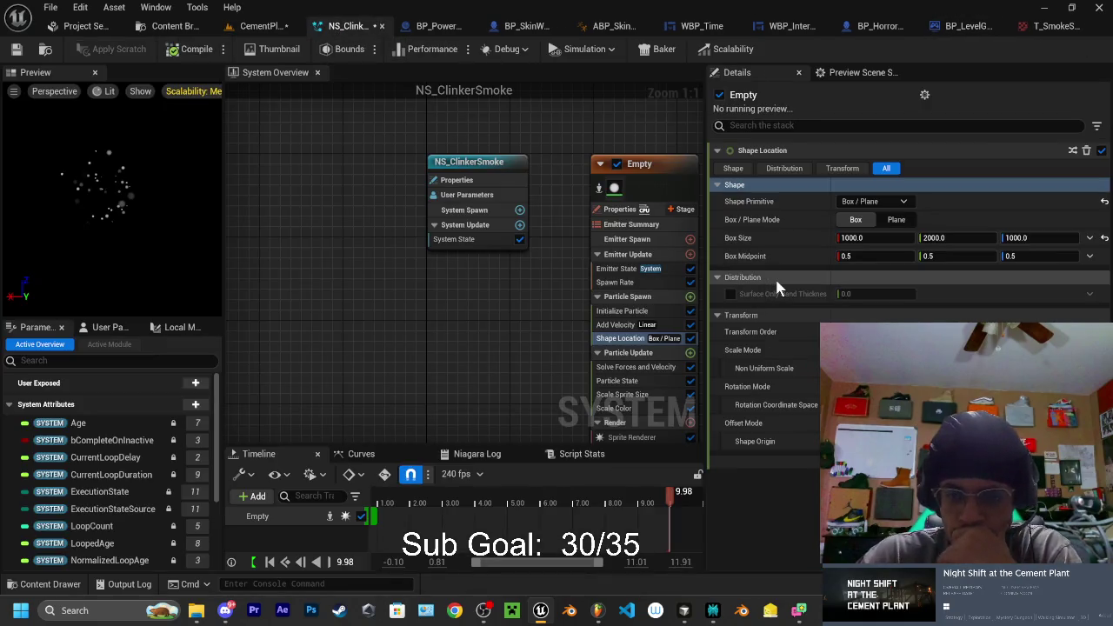
# Change Add Velocity X to 0 and Y to 50, then switch back to the CementPlant level
pyautogui.click(622, 325)
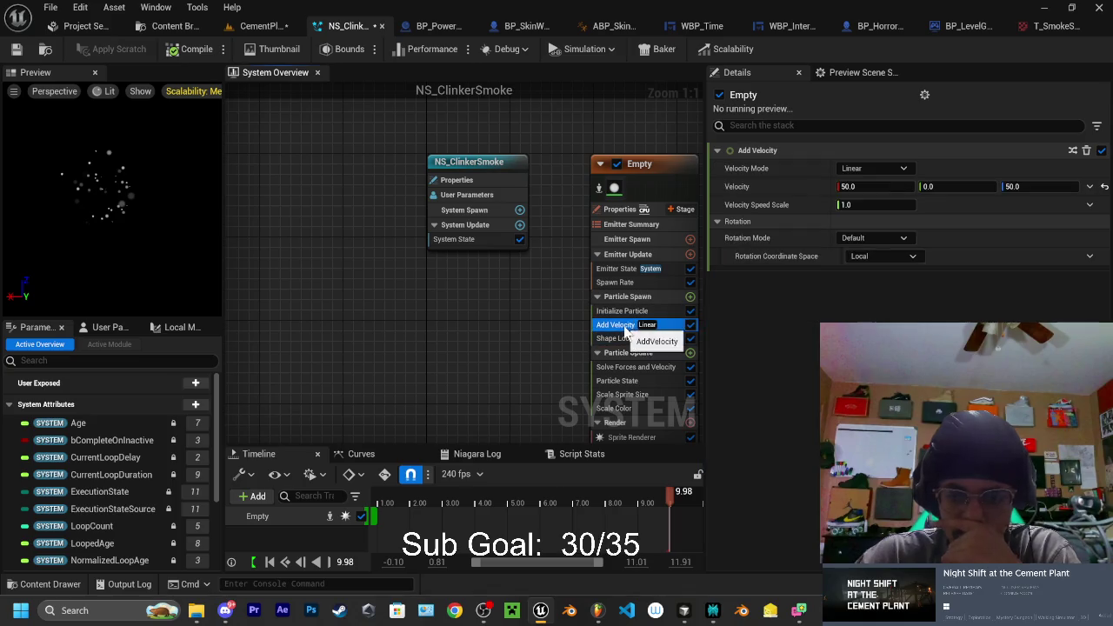
pyautogui.click(877, 187)
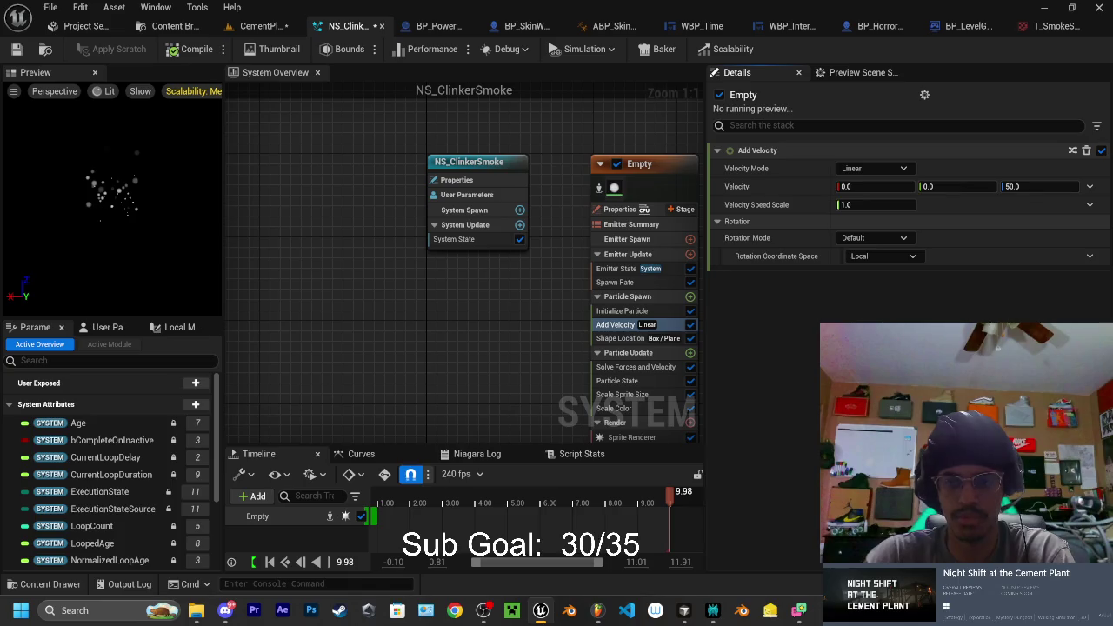
pyautogui.write('50')
pyautogui.click(931, 186)
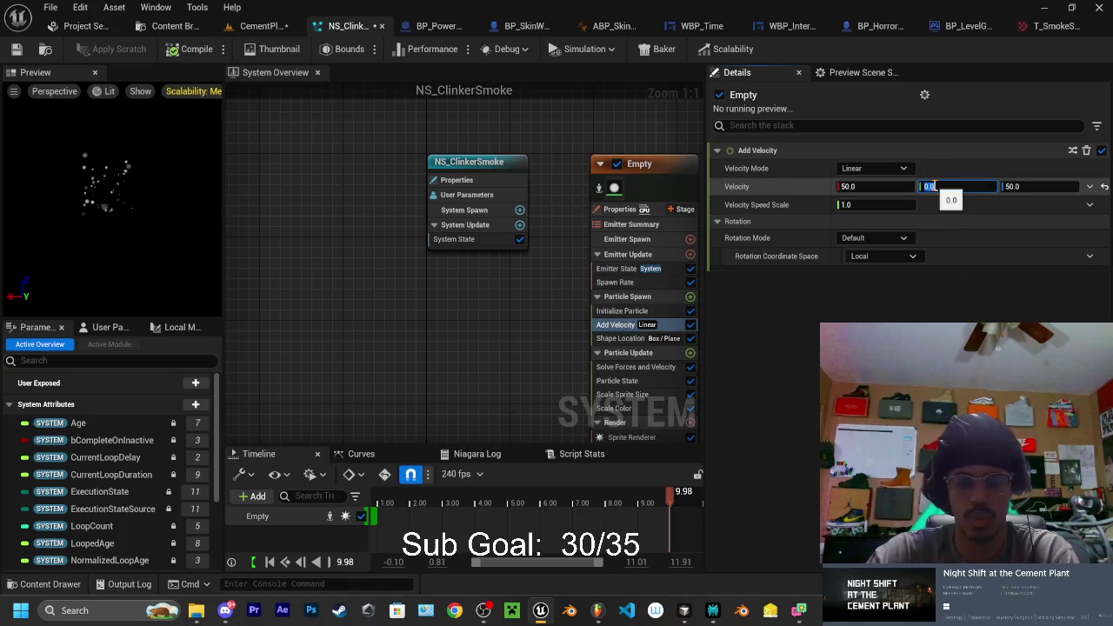
pyautogui.click(848, 186)
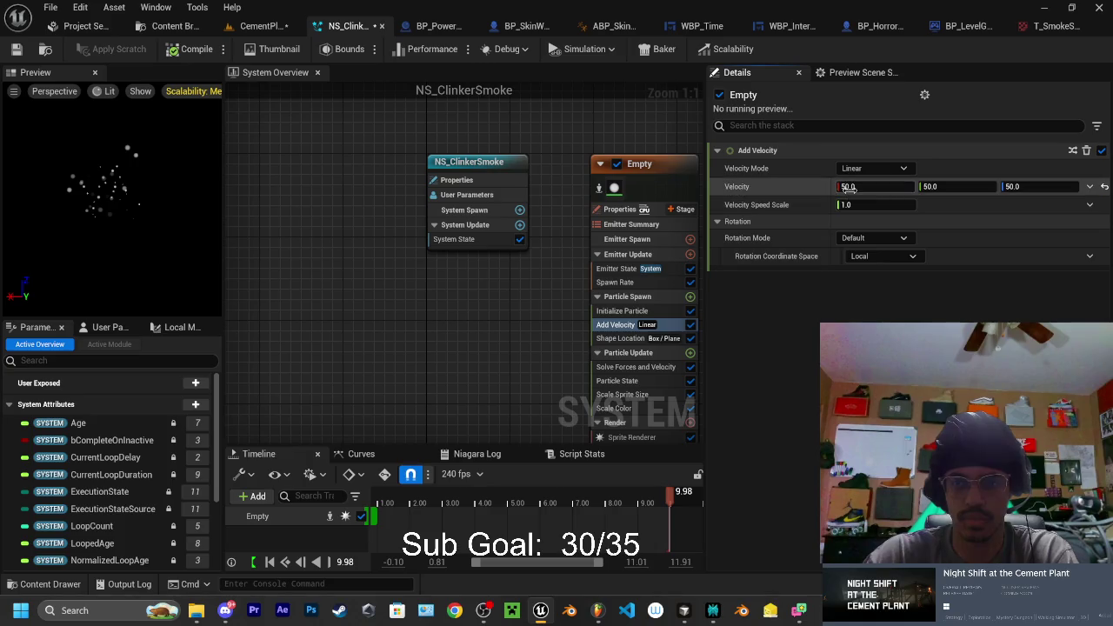
pyautogui.write('0')
pyautogui.press('Return')
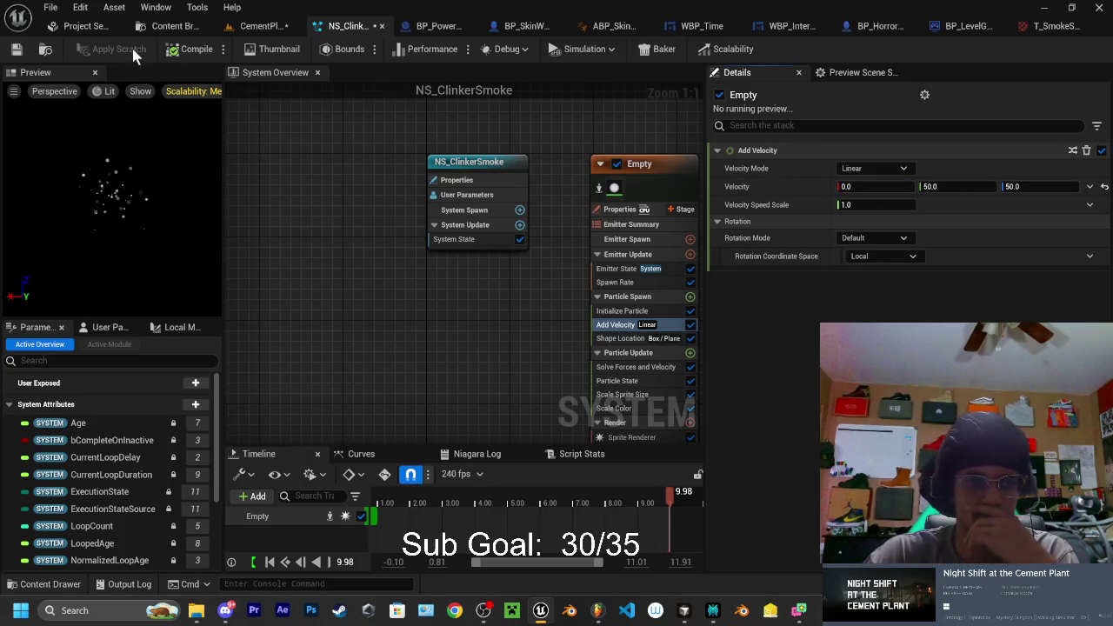
pyautogui.click(259, 26)
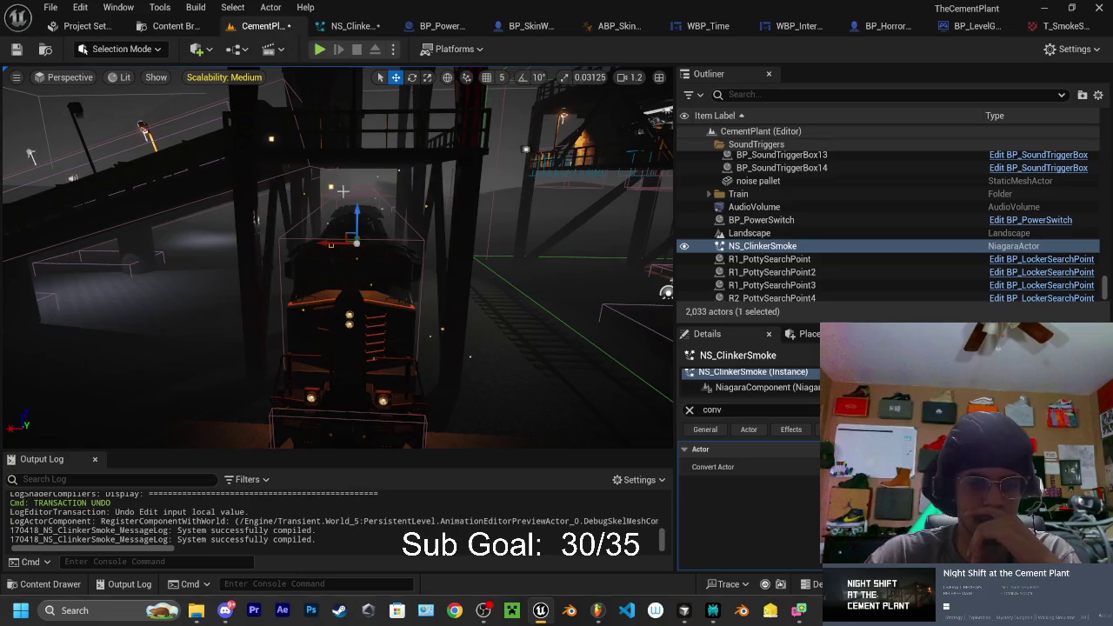
# Orbit around the train to check the puffs, then return to the NS_ClinkerSmoke editor
pyautogui.moveTo(347, 260)
pyautogui.mouseDown()
pyautogui.moveTo(522, 261)
pyautogui.moveTo(493, 225)
pyautogui.mouseUp()
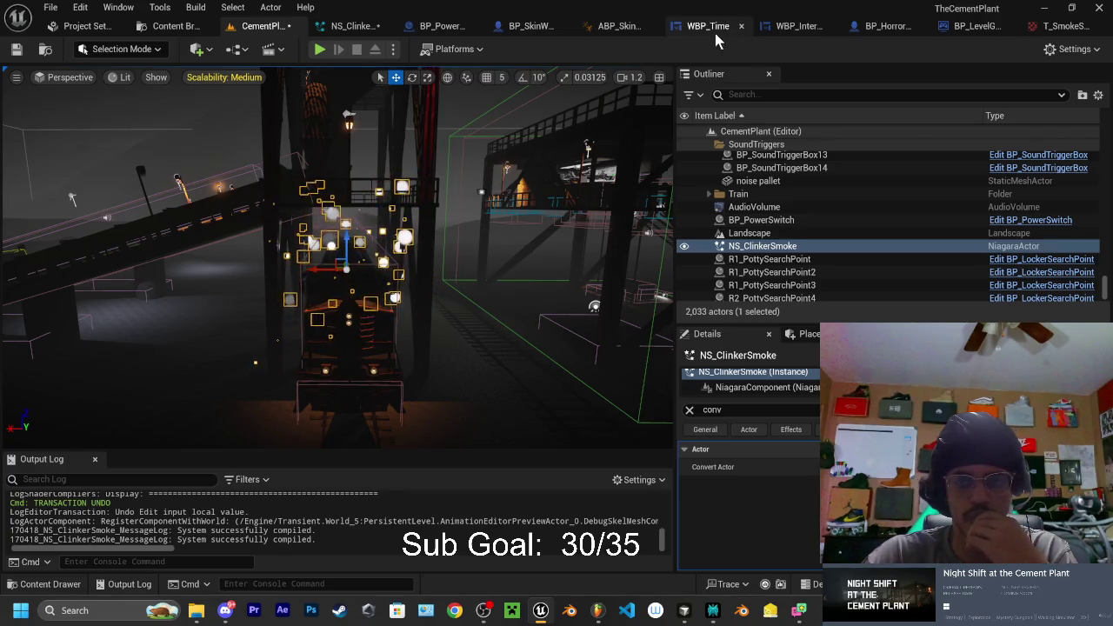
pyautogui.click(359, 36)
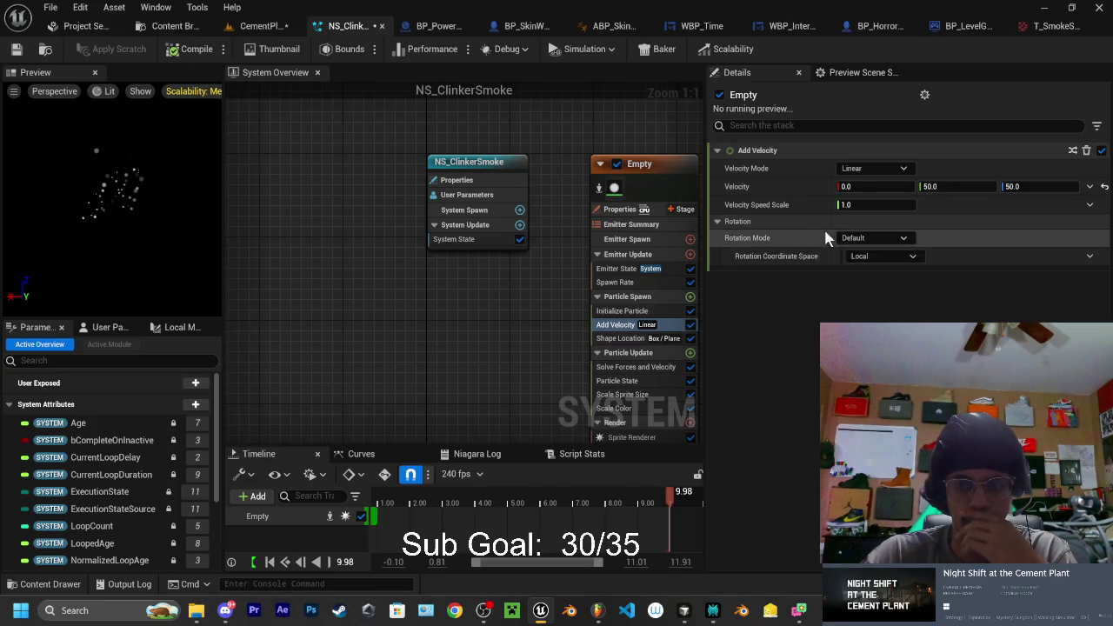
# Set the spawn box X size to 800 and fly around the train to preview it
pyautogui.click(628, 338)
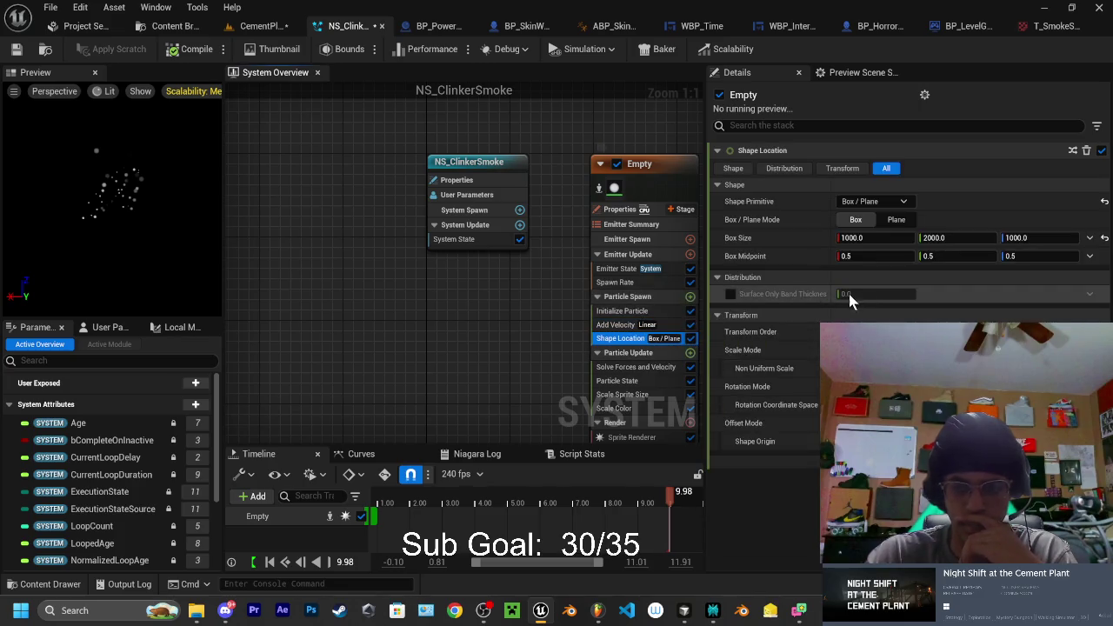
pyautogui.click(1015, 237)
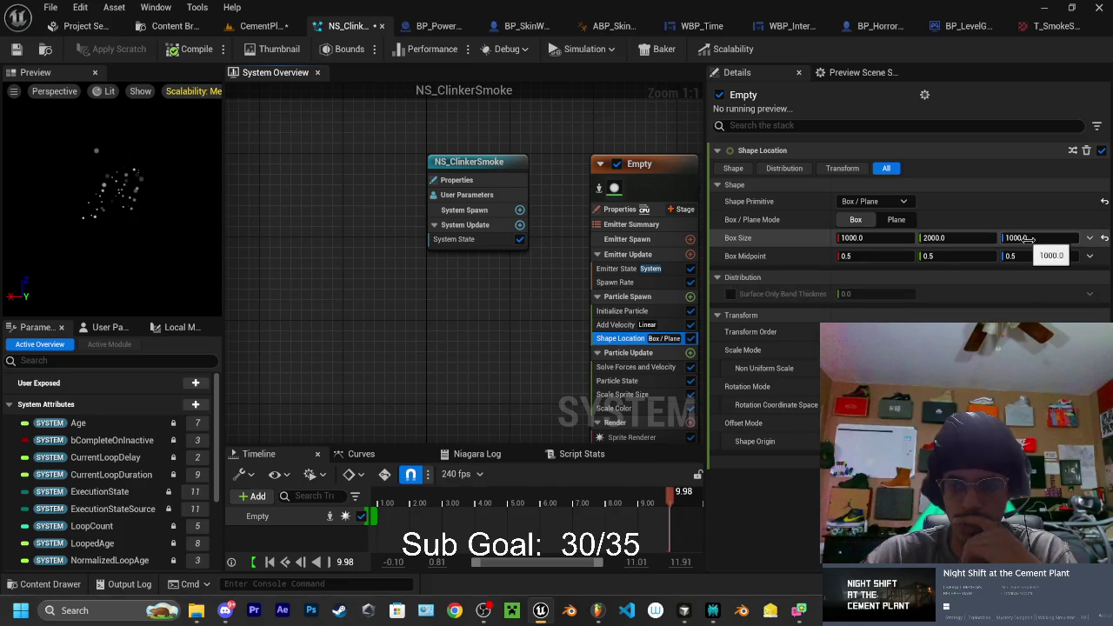
pyautogui.click(850, 237)
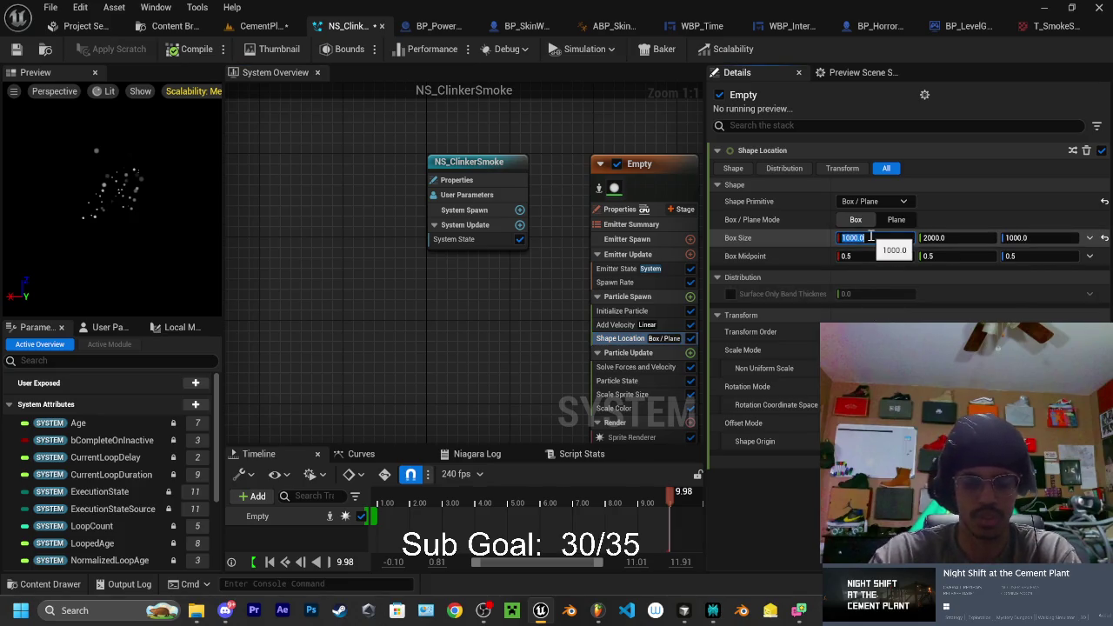
pyautogui.write('800')
pyautogui.press('Return')
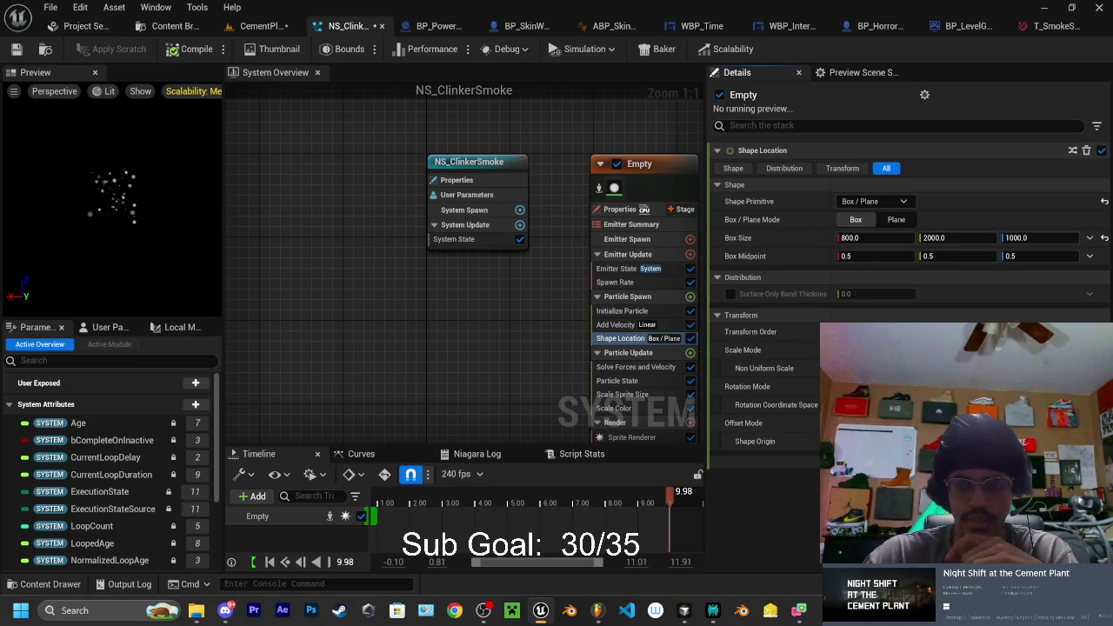
pyautogui.click(259, 25)
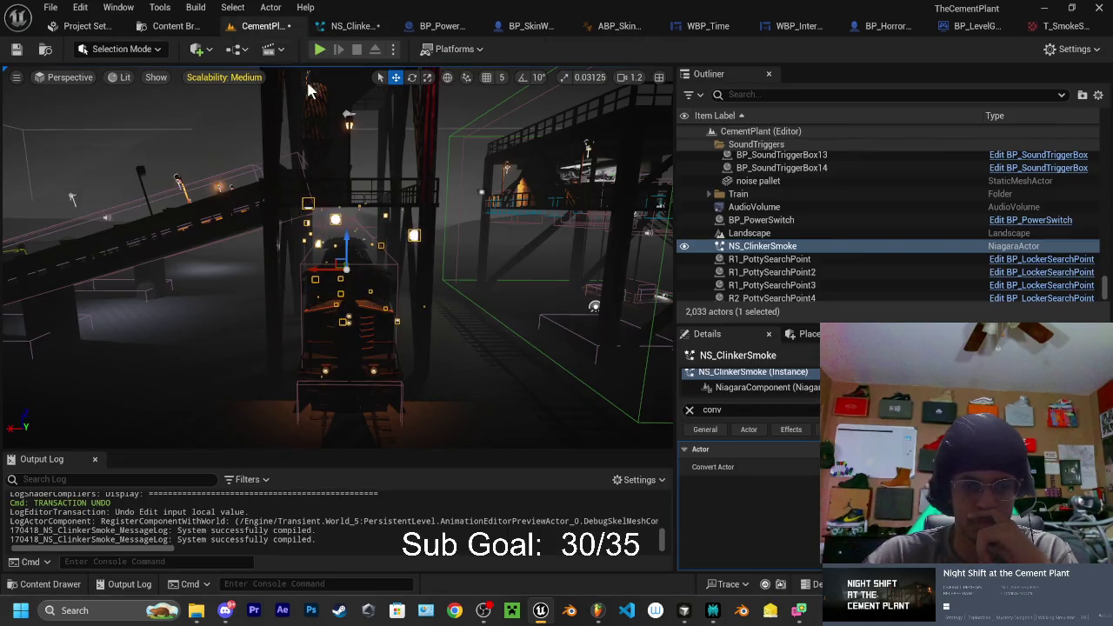
pyautogui.press('w')
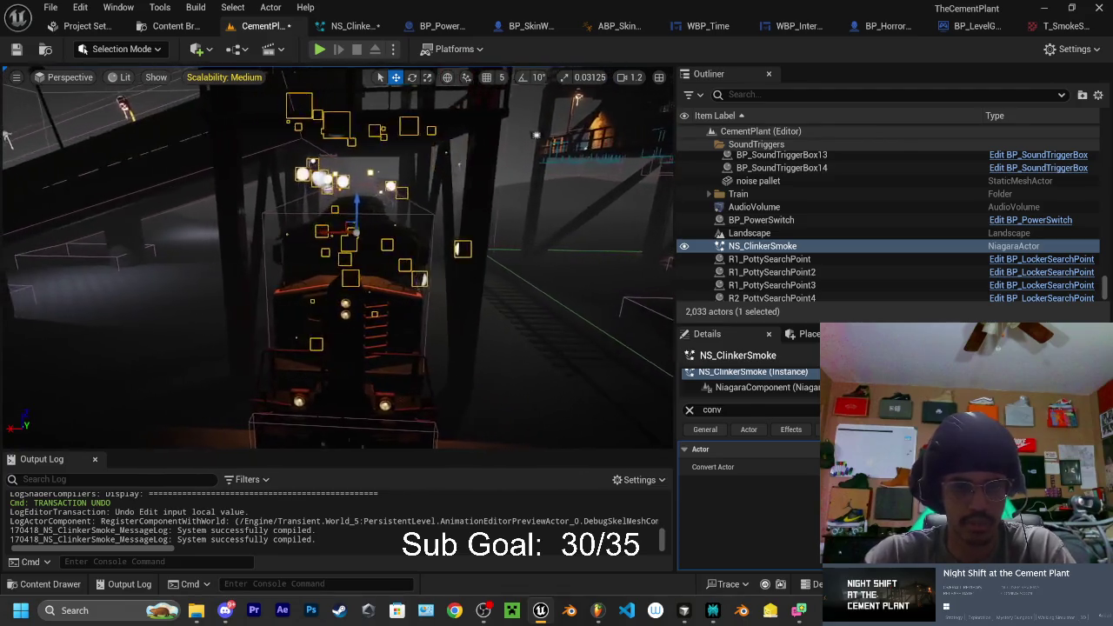
pyautogui.press('s')
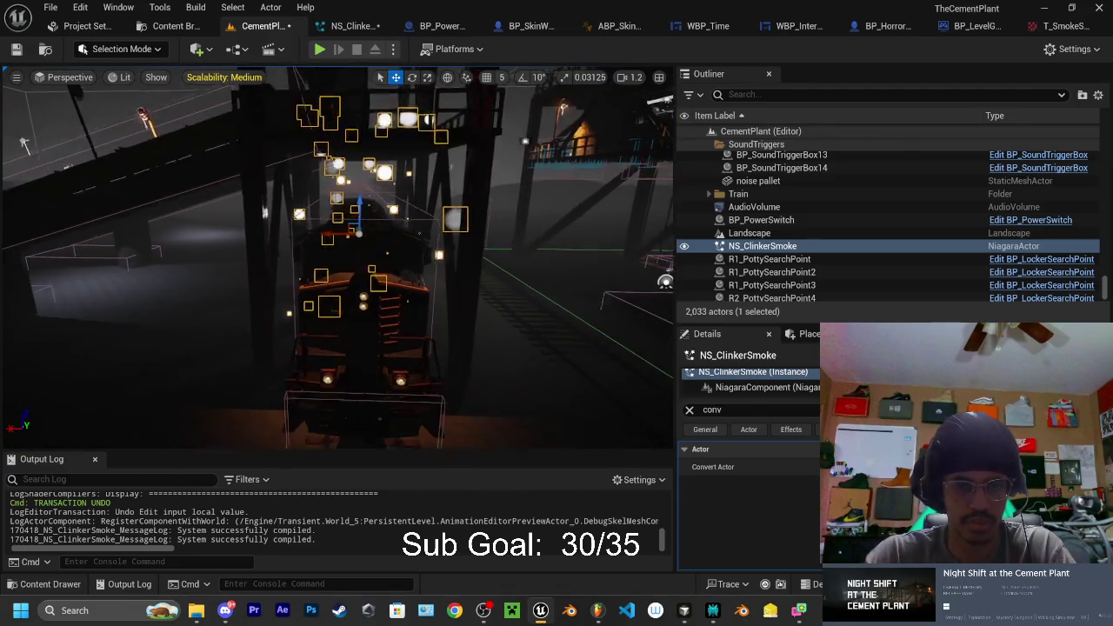
pyautogui.press('w')
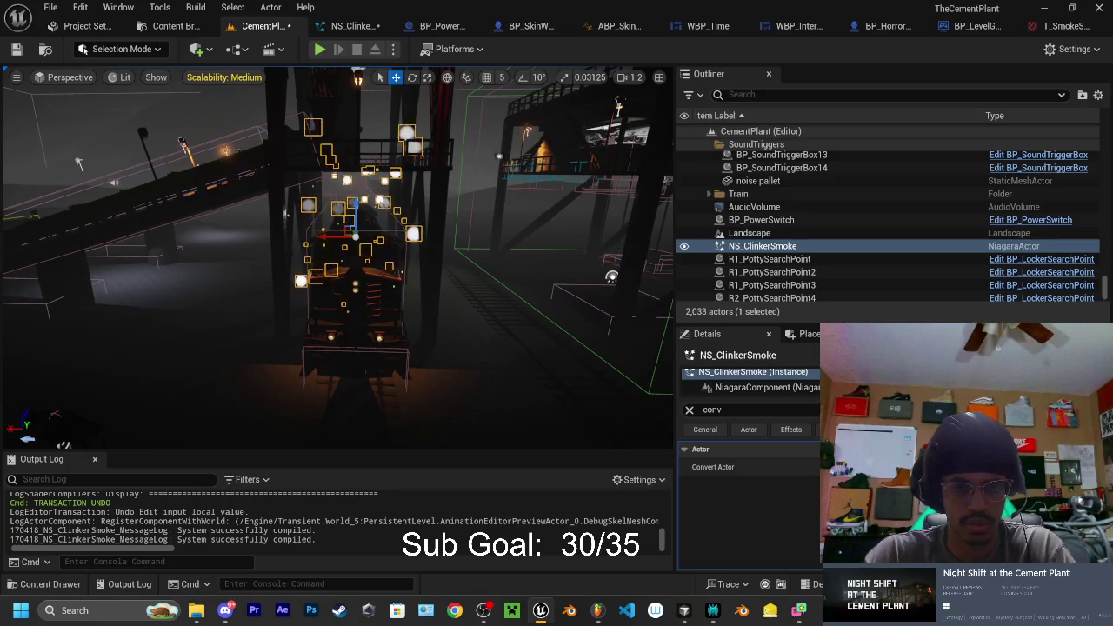
# Set Box Size Z to 800, compile the system, and return to the level
pyautogui.click(352, 30)
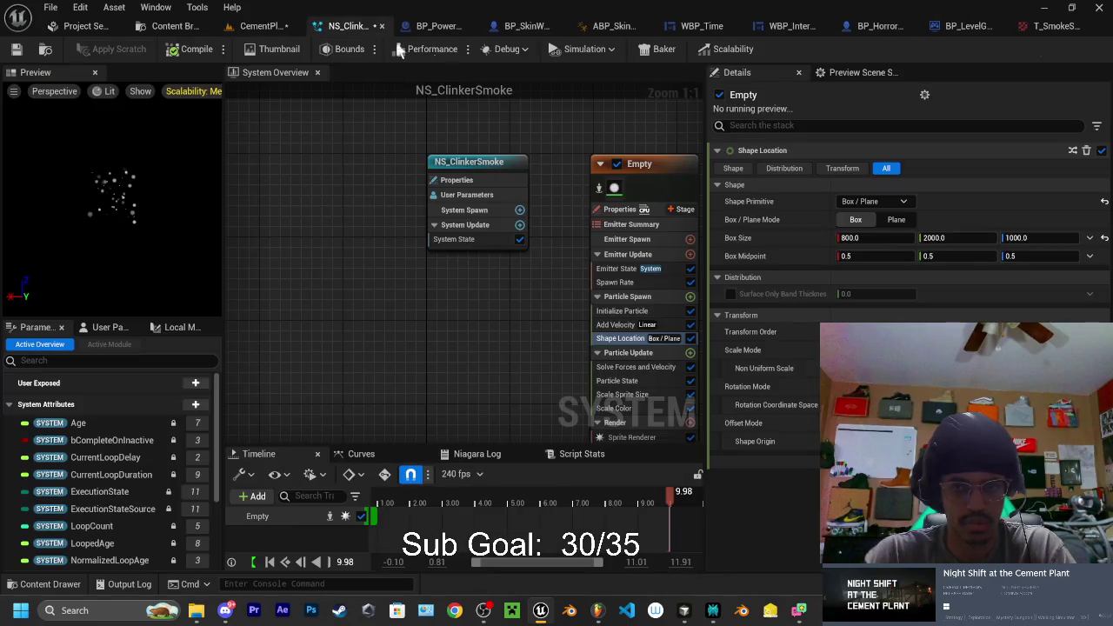
pyautogui.click(1025, 238)
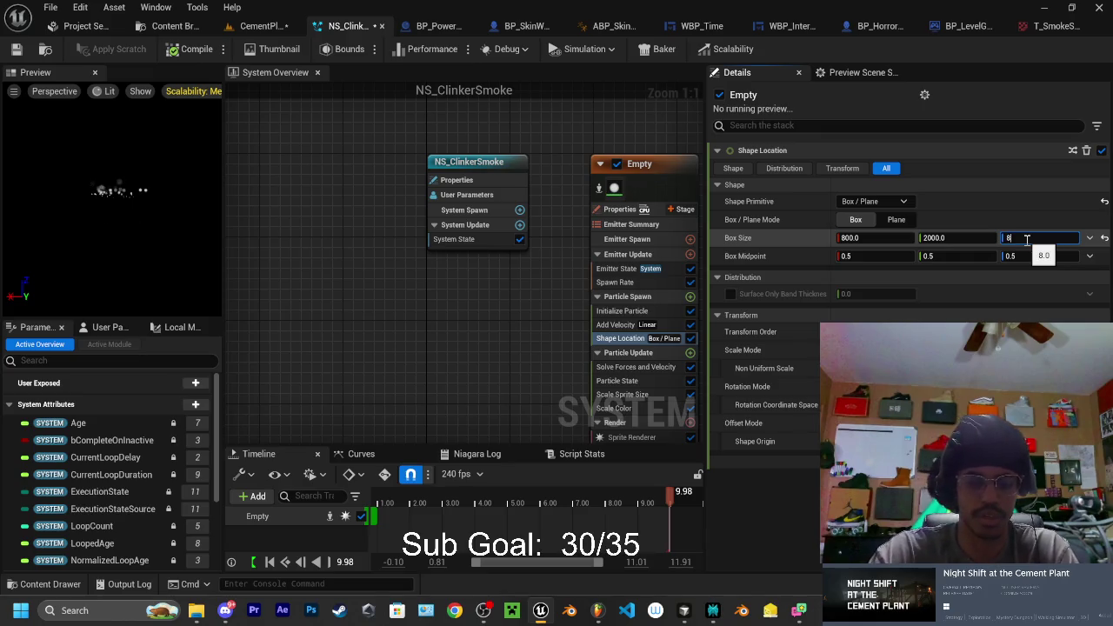
pyautogui.click(197, 50)
pyautogui.click(260, 25)
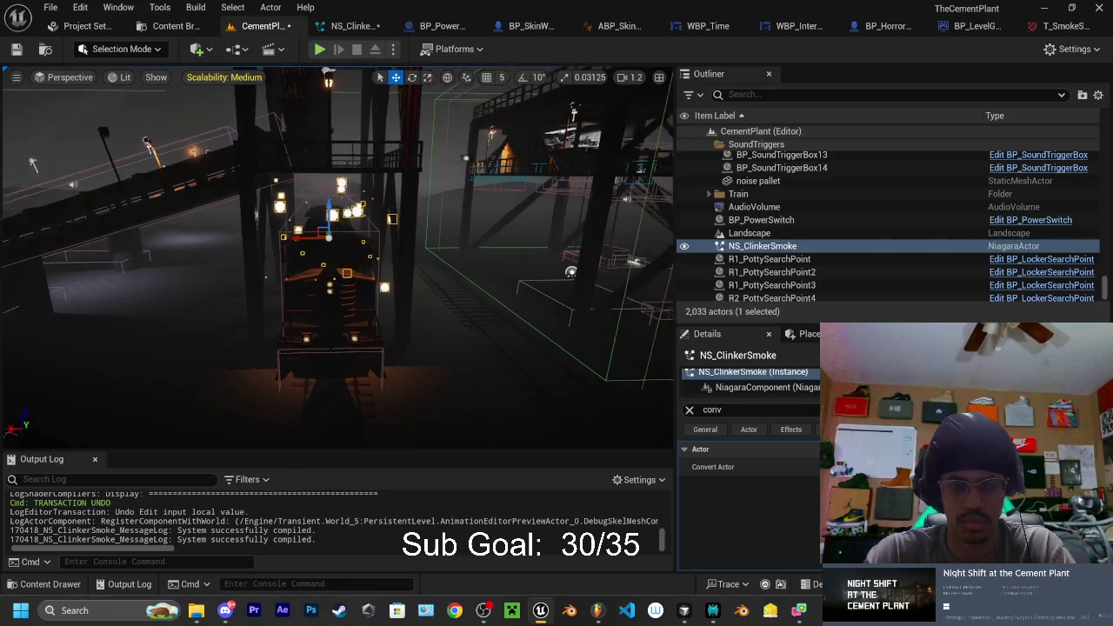
pyautogui.scroll(8, 44, 163)
pyautogui.moveTo(652, 98)
pyautogui.mouseDown()
pyautogui.moveTo(626, 182)
pyautogui.moveTo(652, 97)
pyautogui.mouseUp()
pyautogui.moveTo(337, 261)
pyautogui.mouseDown()
pyautogui.moveTo(351, 254)
pyautogui.moveTo(268, 337)
pyautogui.mouseUp()
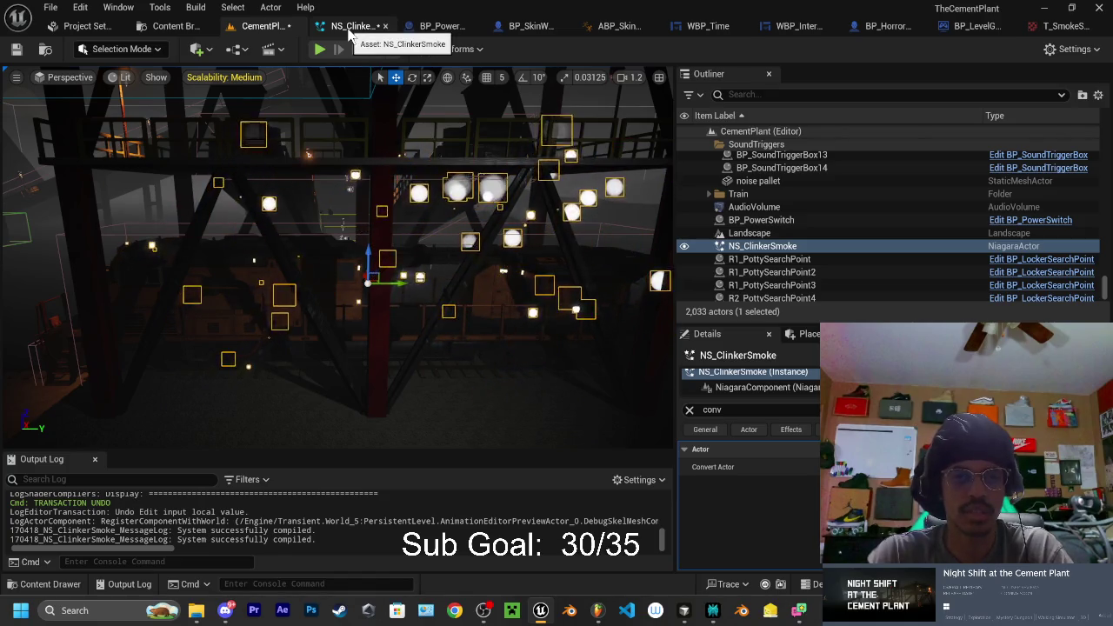
pyautogui.click(348, 26)
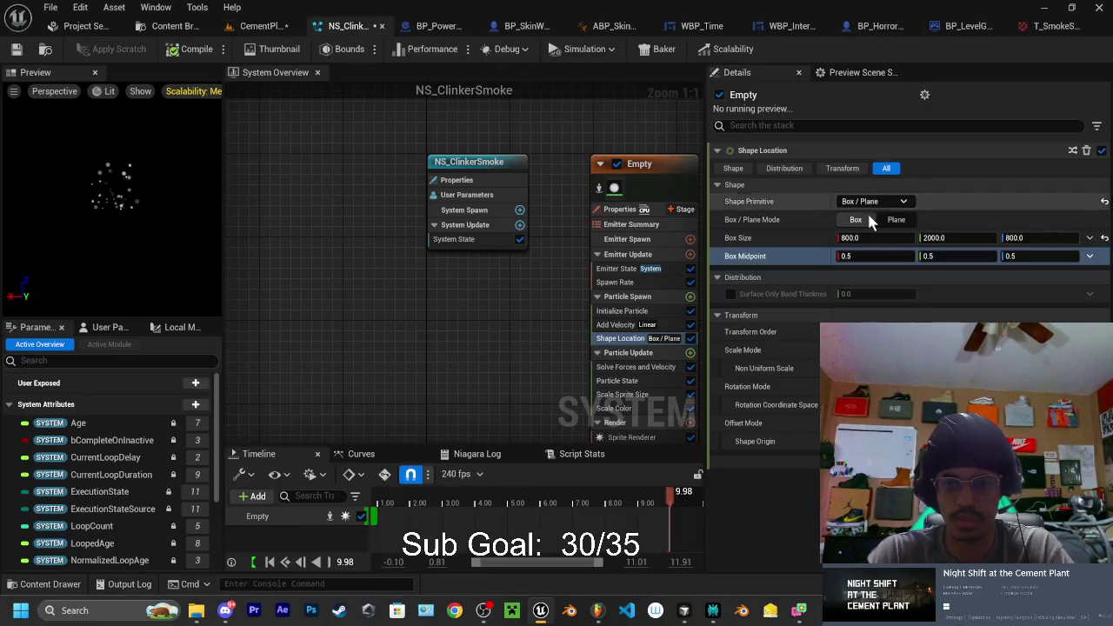
# Check the Add Velocity values and save the NS_ClinkerSmoke system
pyautogui.click(621, 327)
pyautogui.click(935, 186)
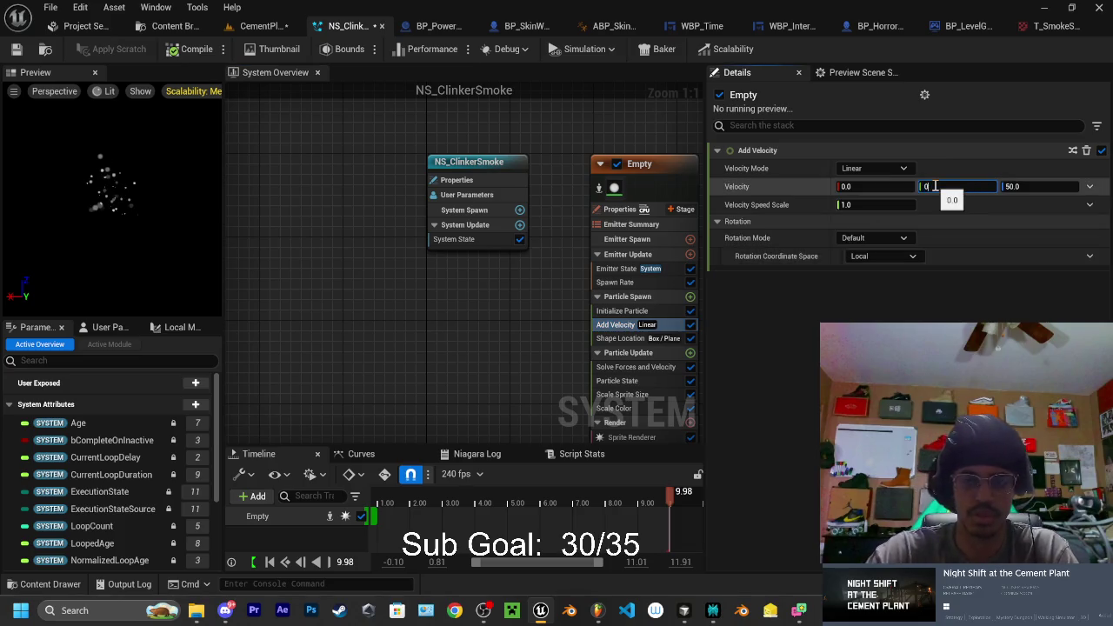
pyautogui.click(17, 48)
# Zoom around the CementPlant level, then save all unsaved changes with Ctrl+S
pyautogui.click(259, 26)
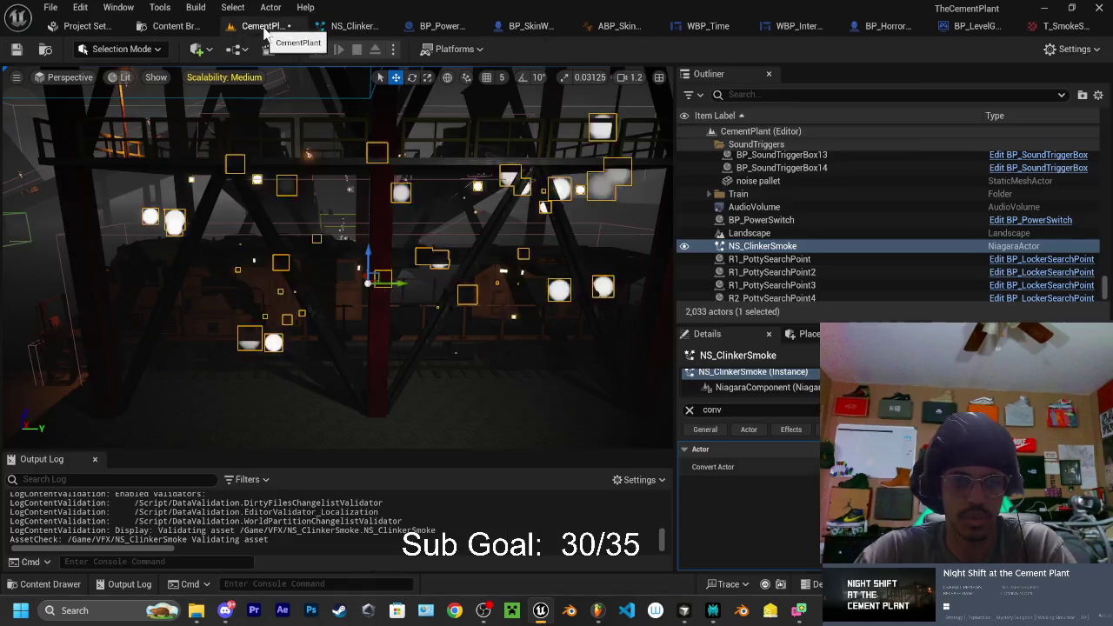
pyautogui.scroll(5, 338, 258)
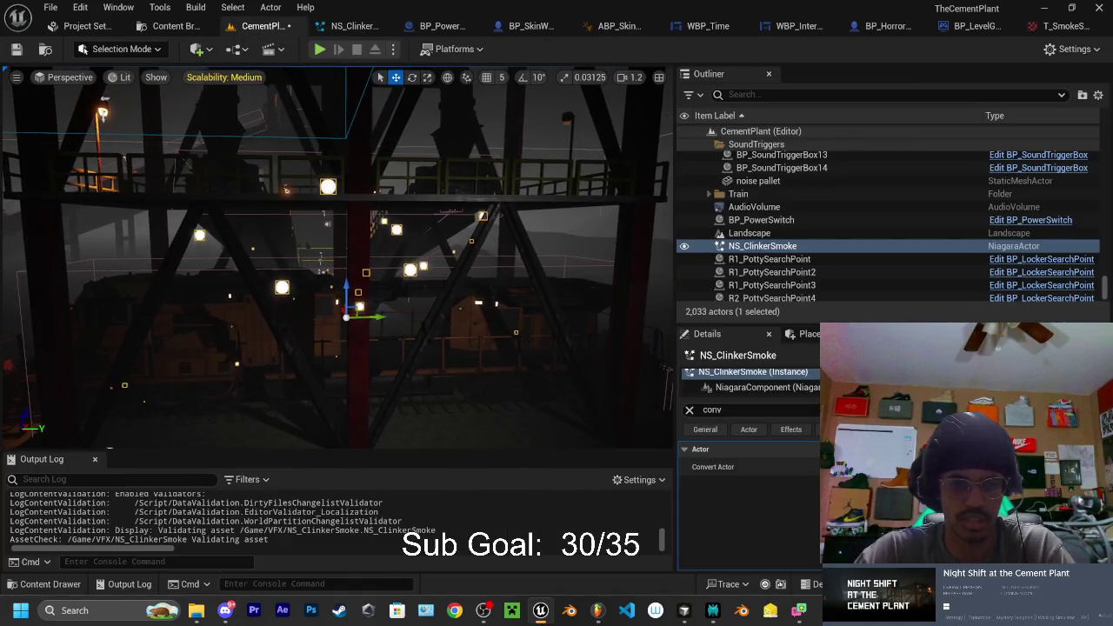
pyautogui.scroll(-5, 337, 258)
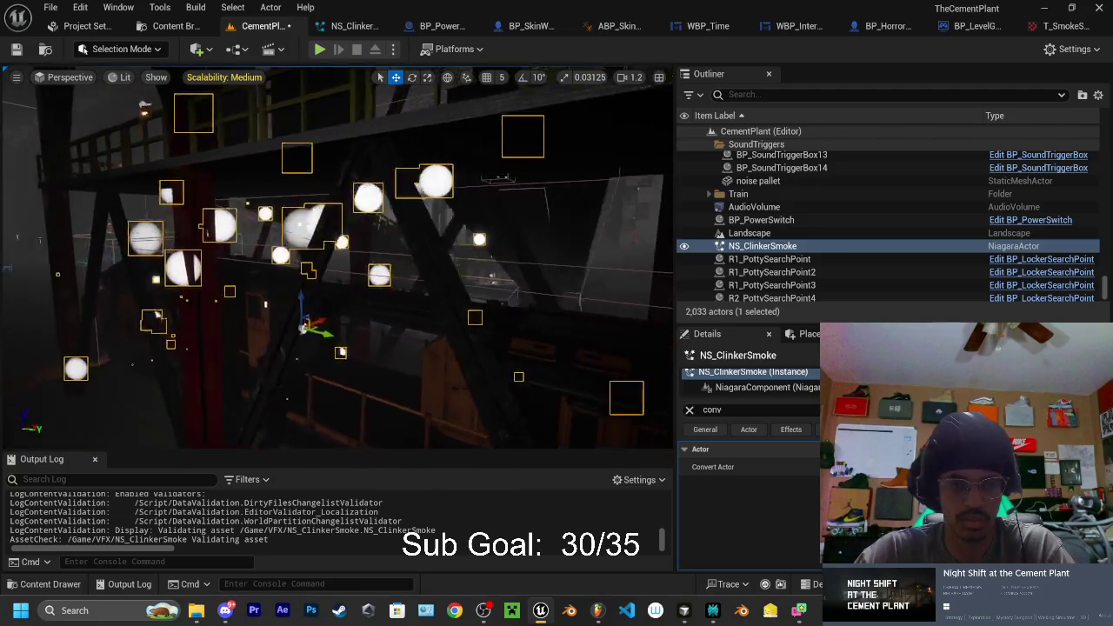
pyautogui.scroll(-5, 337, 257)
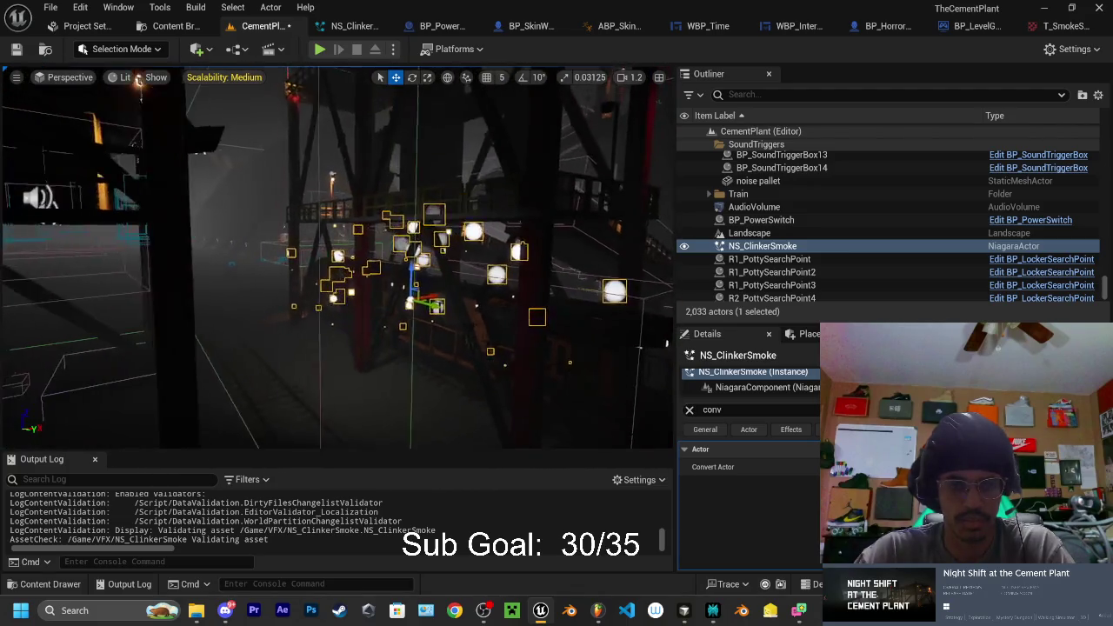
pyautogui.scroll(5, 337, 257)
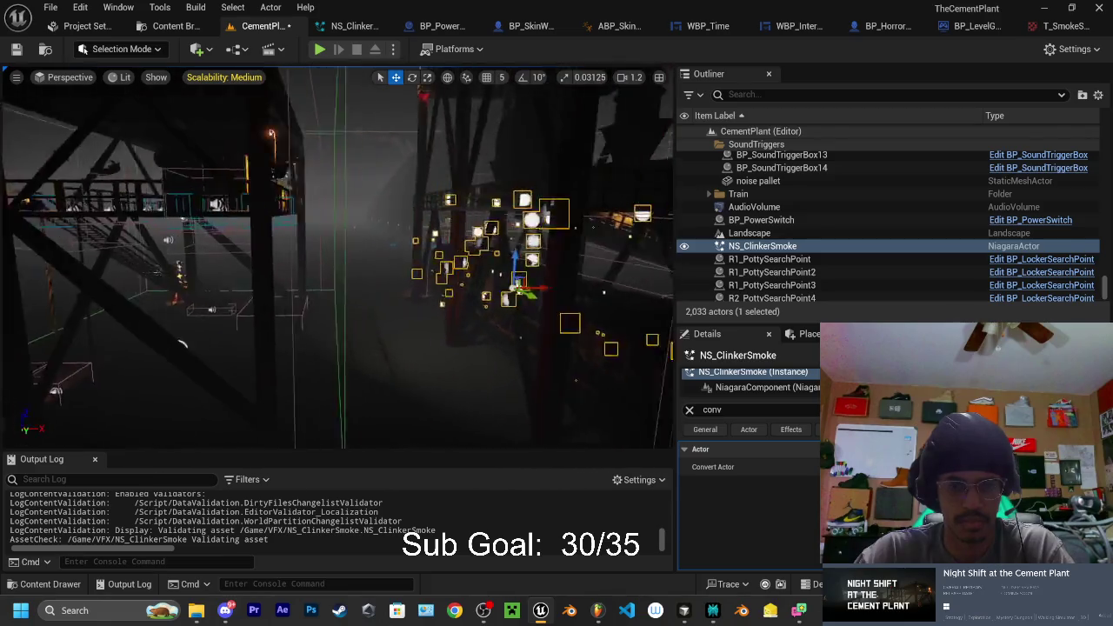
pyautogui.scroll(-5, 337, 257)
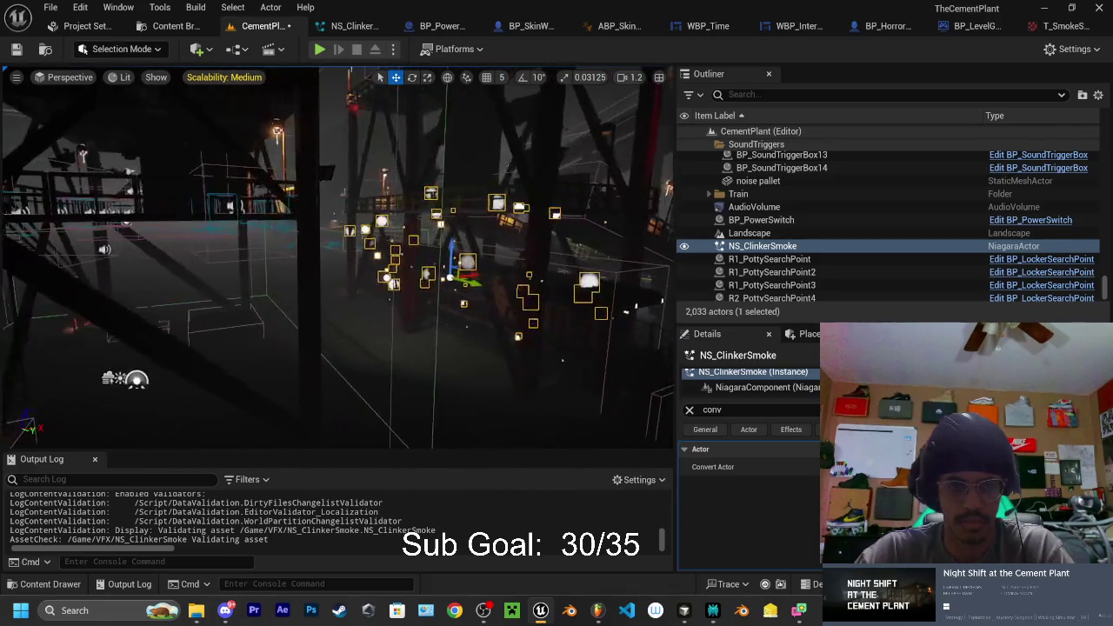
pyautogui.hotkey('ctrl', 's')
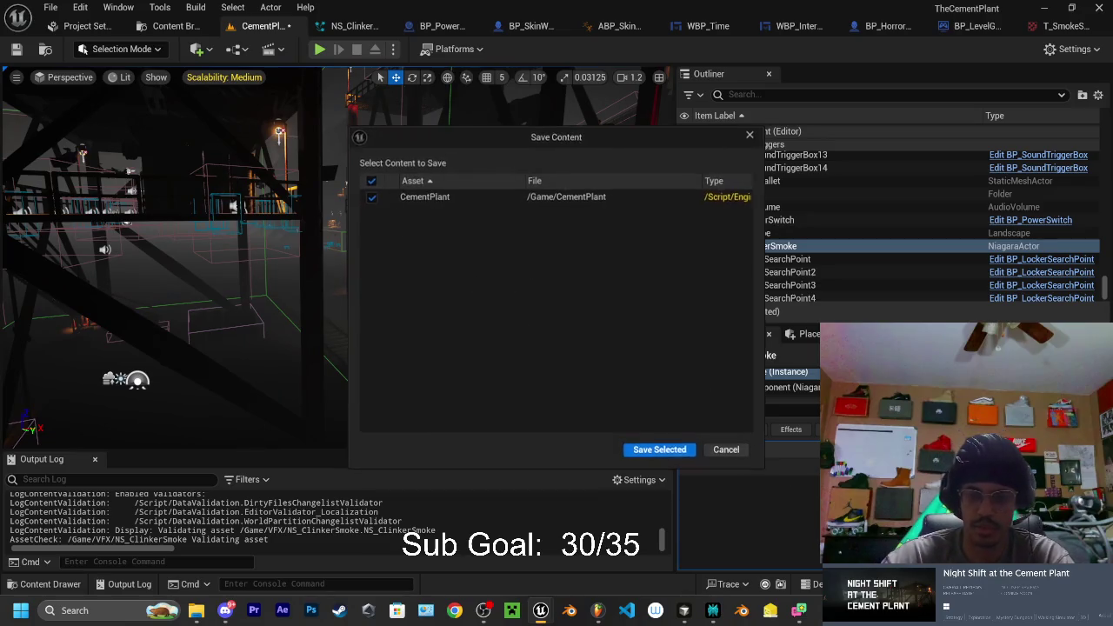
# Confirm saving the CementPlant level in the Save Content dialog
pyautogui.click(670, 451)
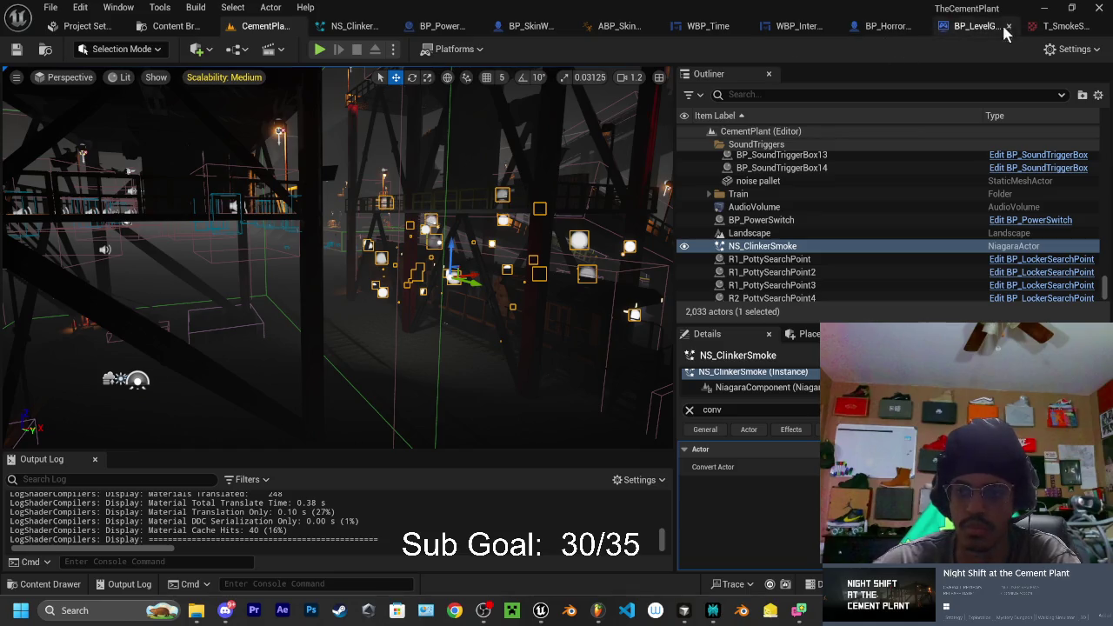
# Tick Local Space in the Empty emitter's properties and save with Ctrl+Shift+S
pyautogui.click(334, 26)
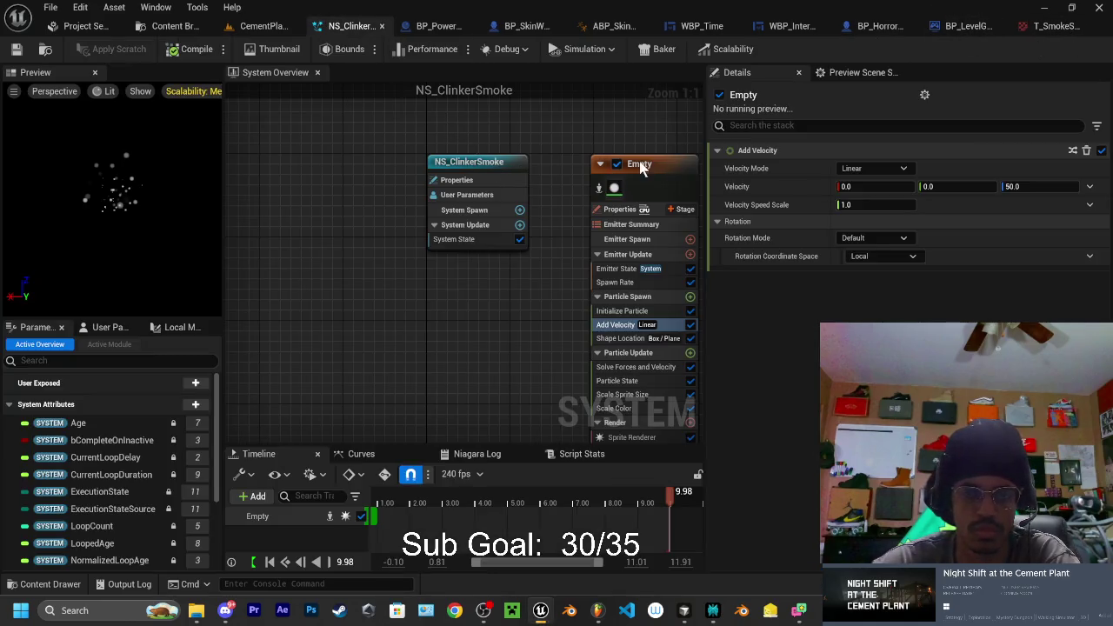
pyautogui.click(641, 165)
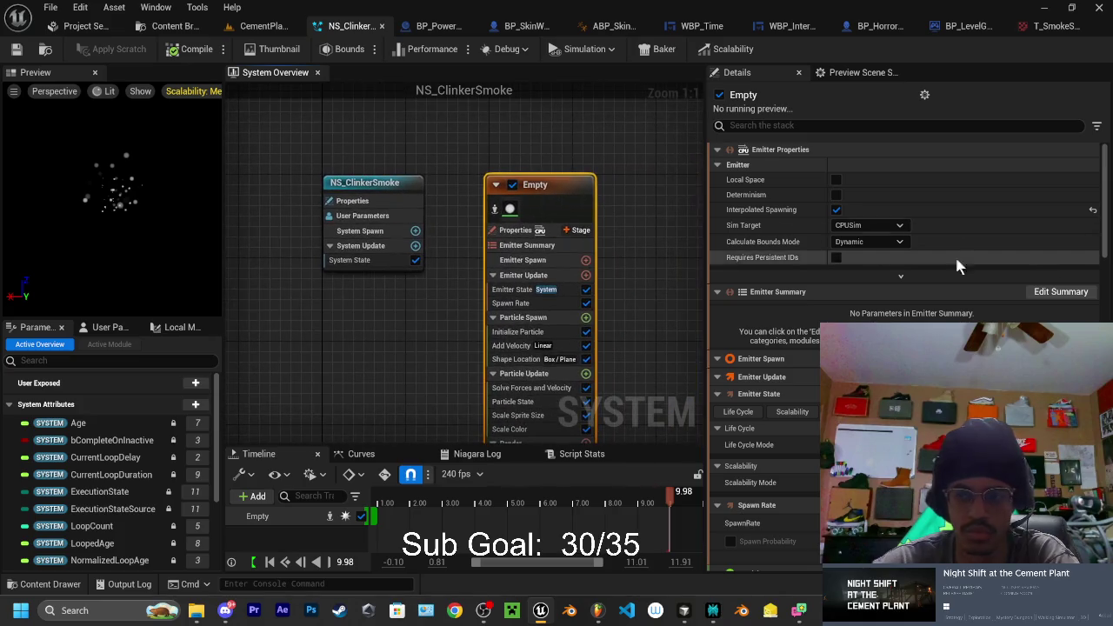
pyautogui.click(835, 179)
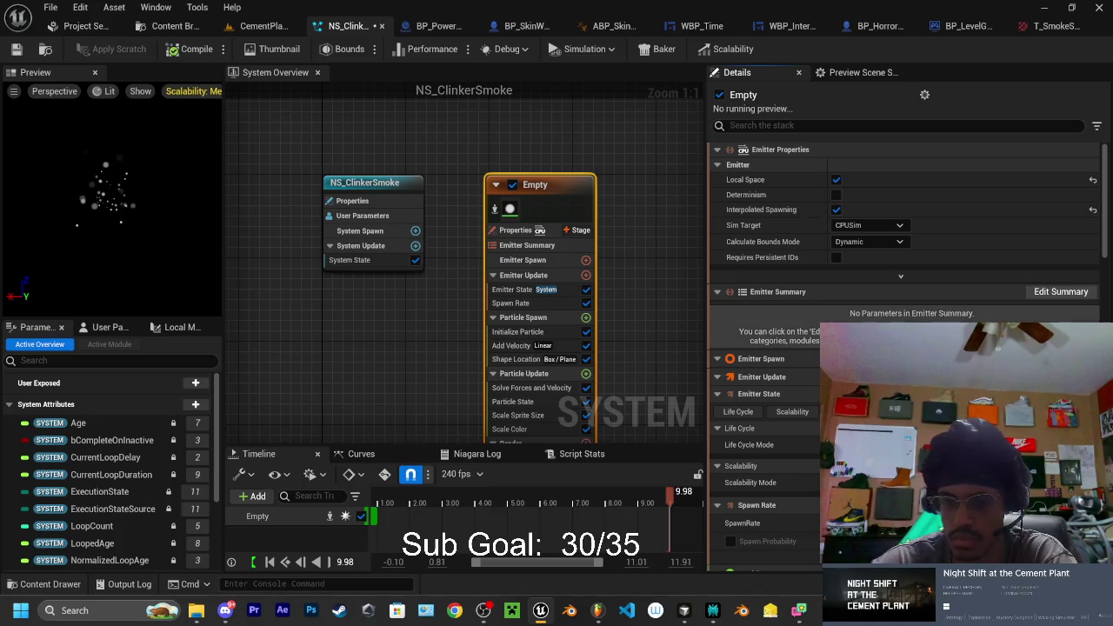
pyautogui.scroll(-1, 904, 261)
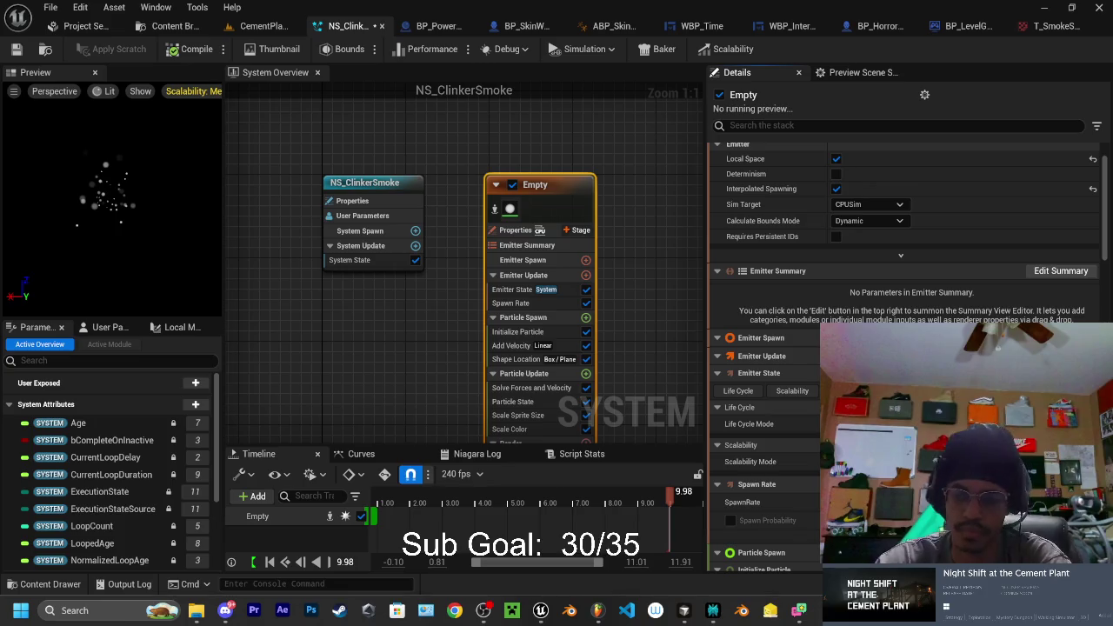
pyautogui.hotkey('ctrl', 'shift', 's')
# Confirm saving NS_ClinkerSmoke, then search Windows for 'epic' and dismiss the search
pyautogui.click(661, 451)
pyautogui.click(117, 611)
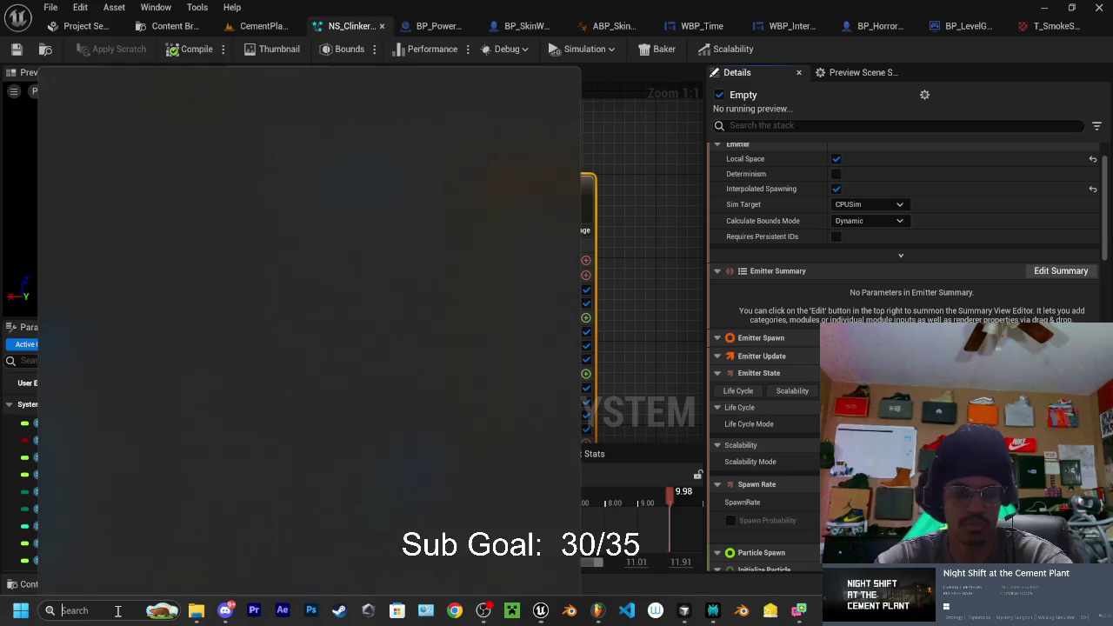
pyautogui.write('epic')
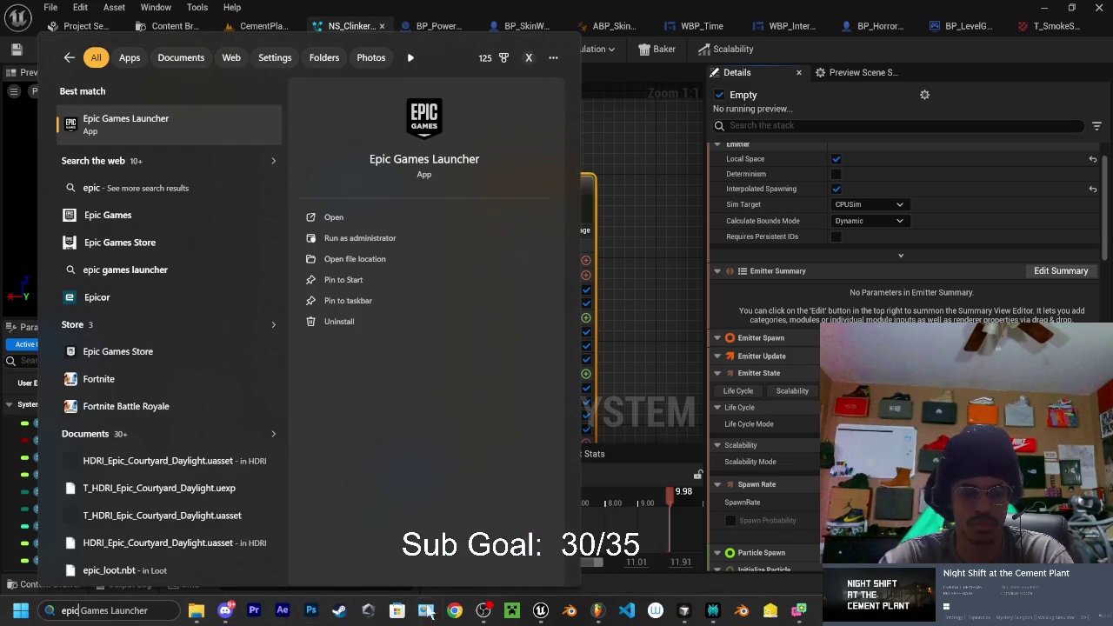
pyautogui.moveTo(207, 616)
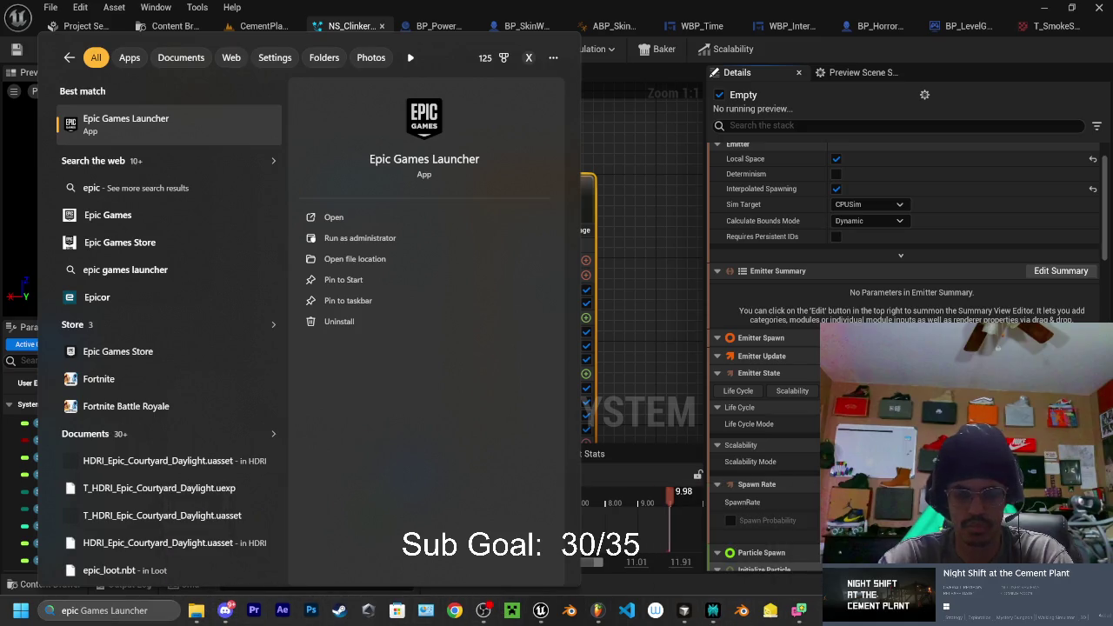
pyautogui.press('Escape')
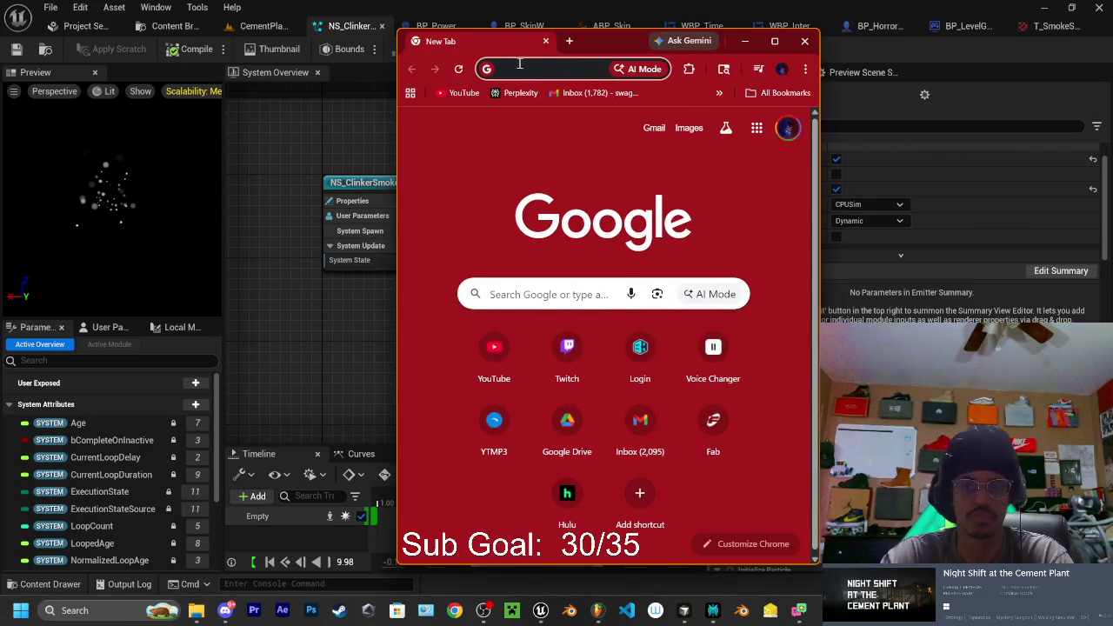
# Open fab.com in a maximized Chrome window and go to the Discover page
pyautogui.click(517, 67)
pyautogui.write('fab')
pyautogui.press('Return')
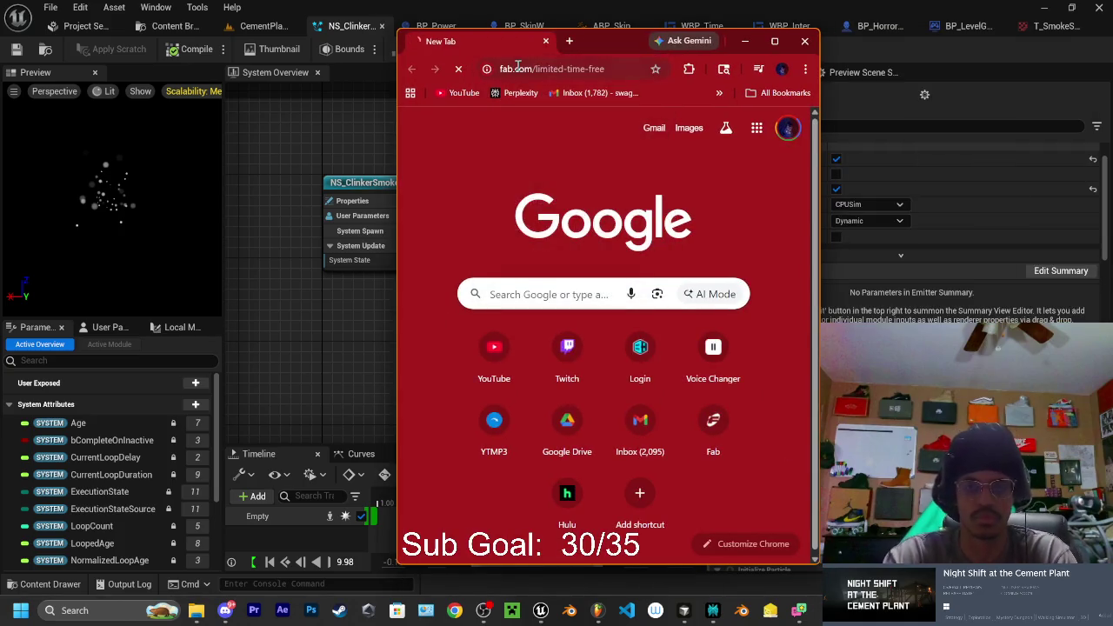
pyautogui.click(777, 41)
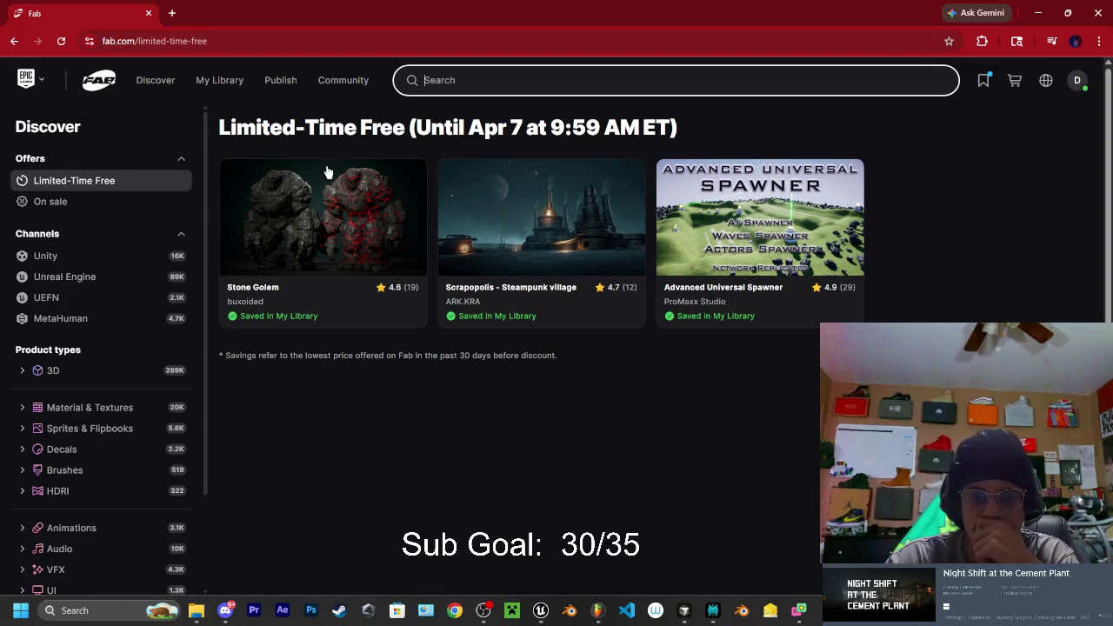
pyautogui.click(155, 80)
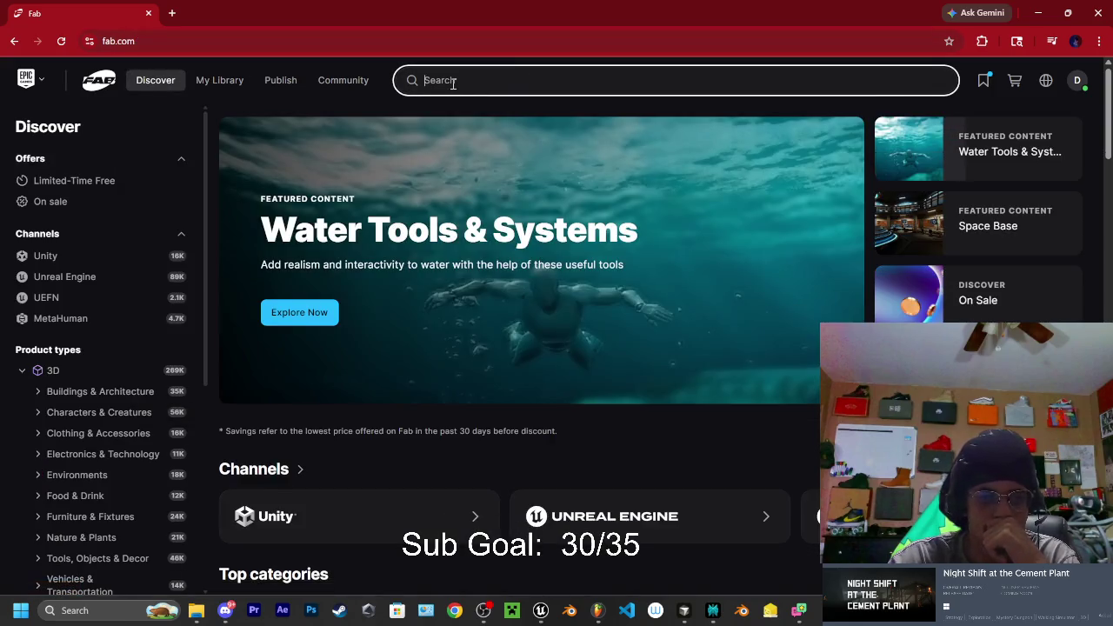
# Search Fab for 'realistic starter VFX pack' and open the Realistic Starter VFX Pack Vol 2 listing
pyautogui.write('rea')
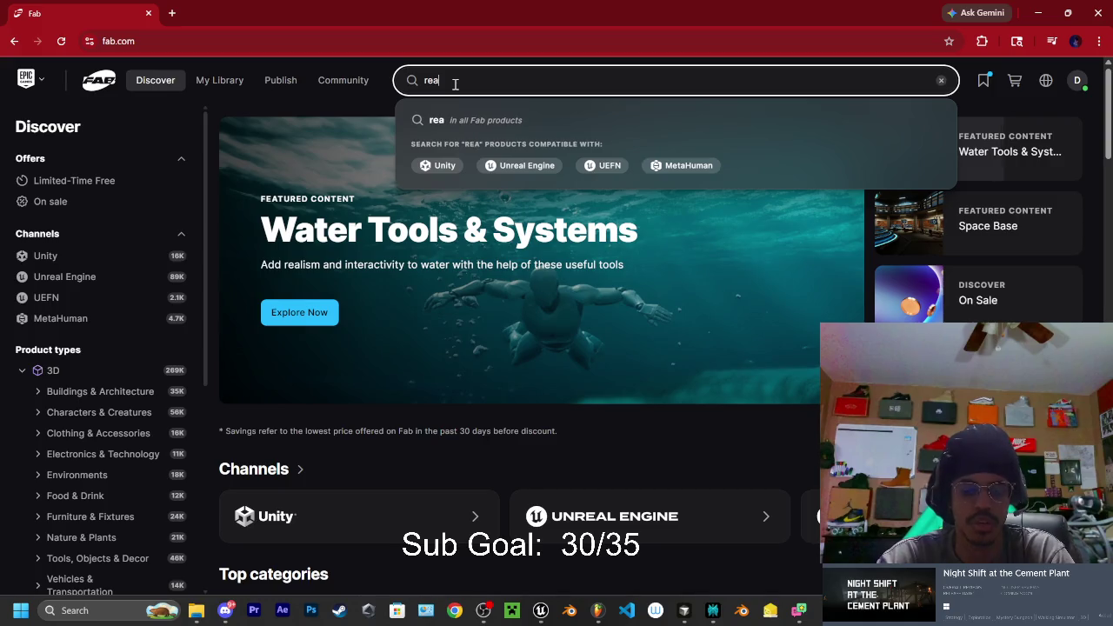
pyautogui.write('listic s')
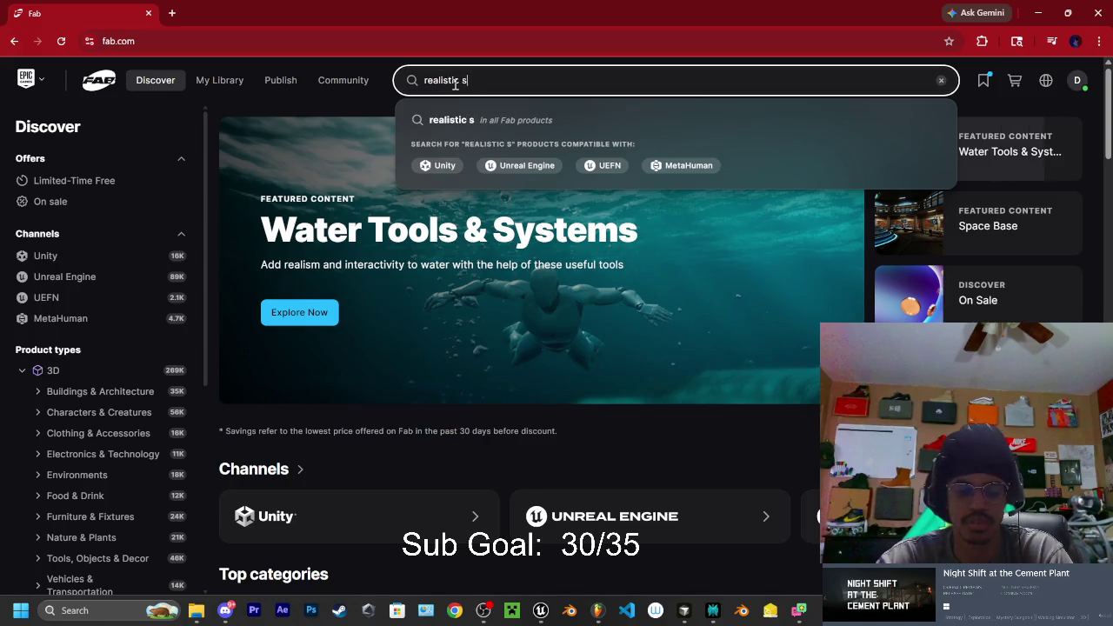
pyautogui.write('tarter pack')
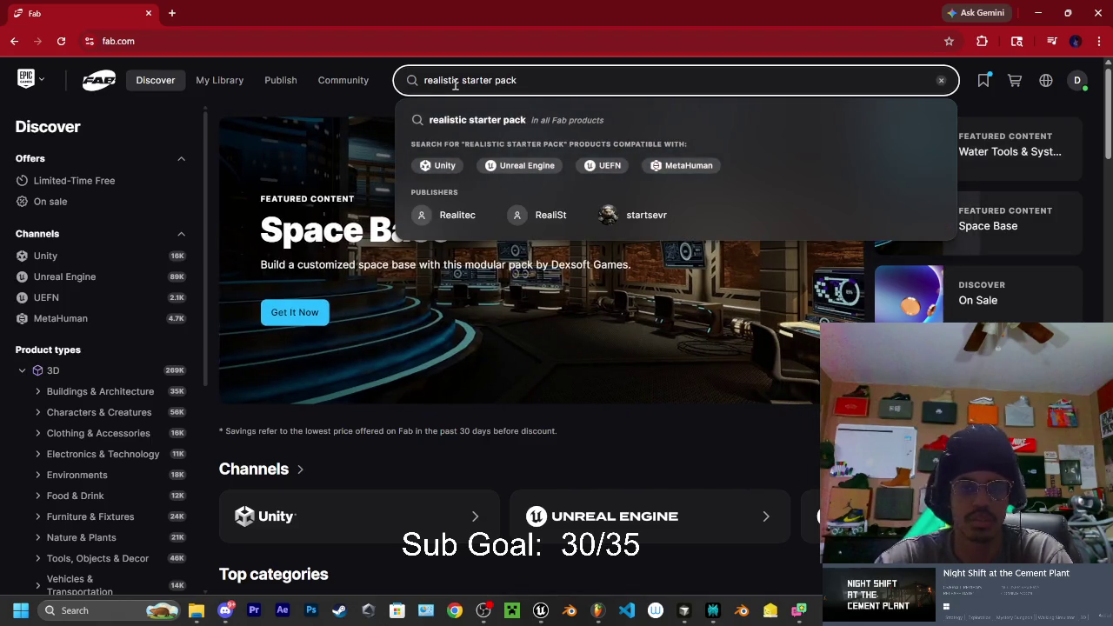
pyautogui.click(435, 120)
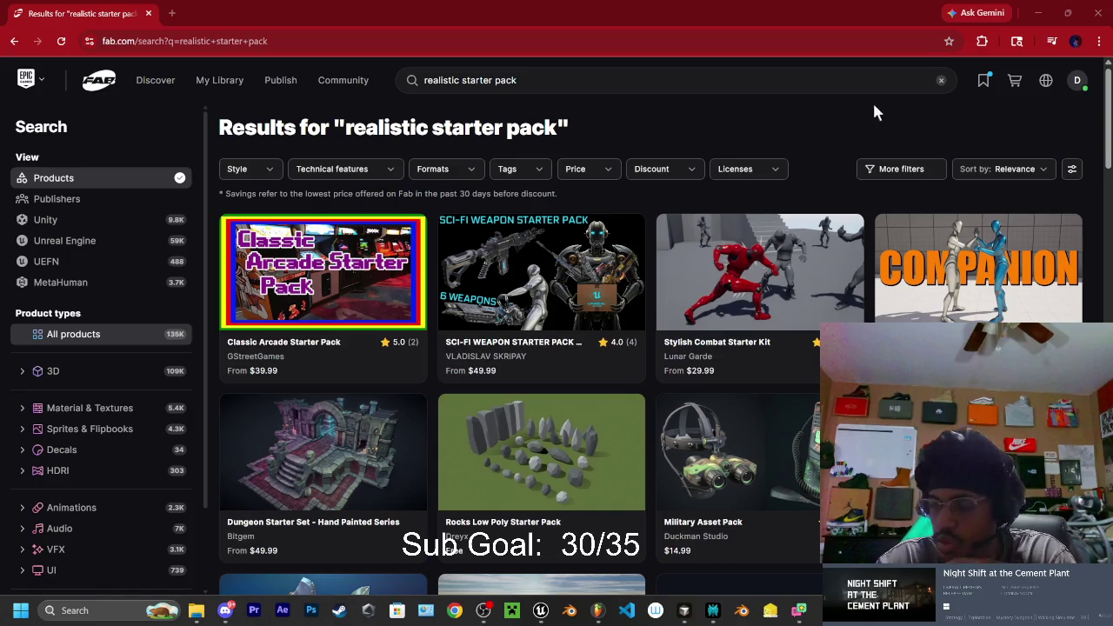
pyautogui.click(496, 80)
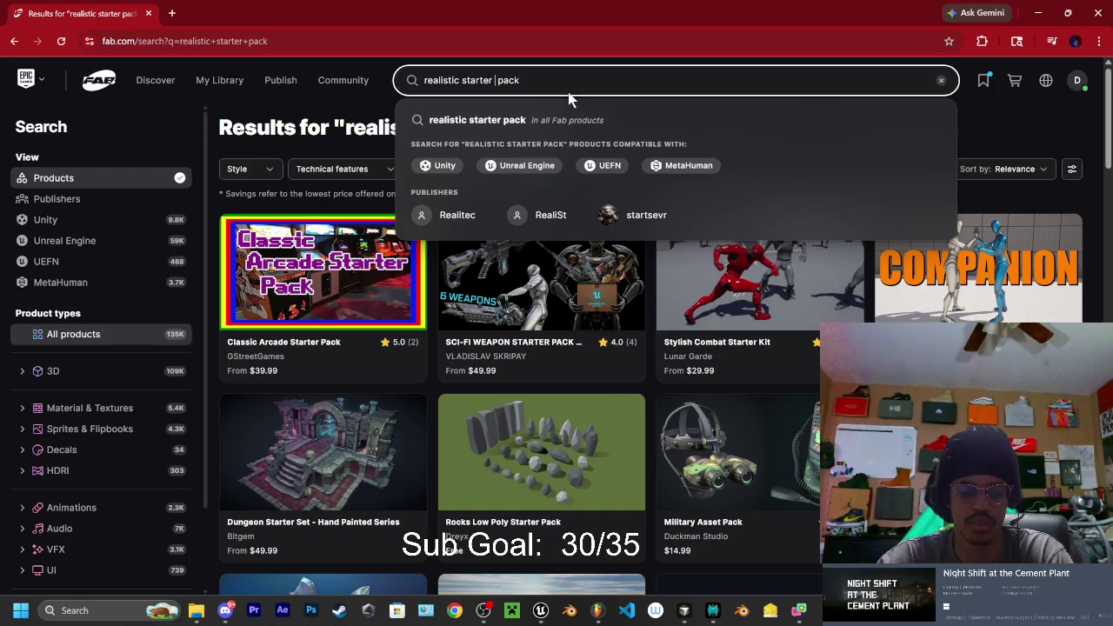
pyautogui.write('VFX')
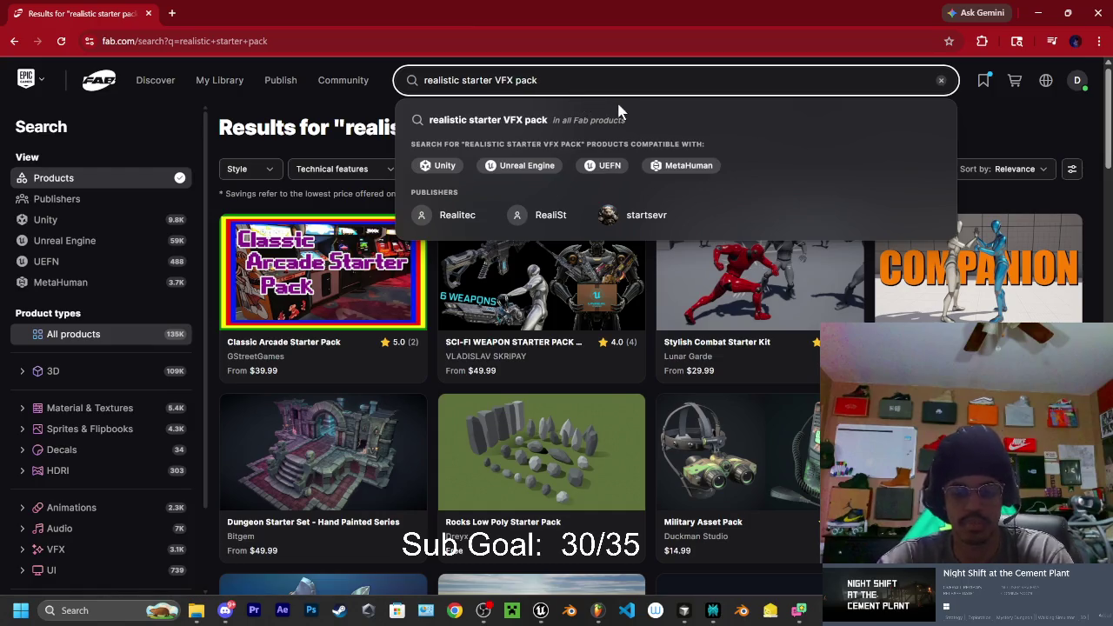
pyautogui.press('Return')
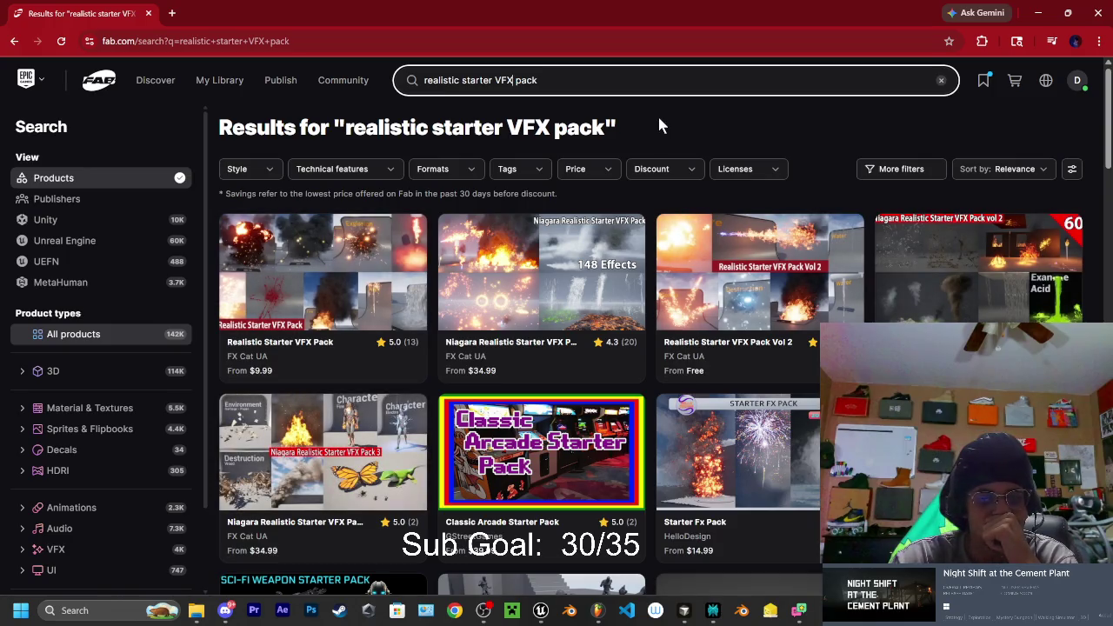
pyautogui.click(760, 272)
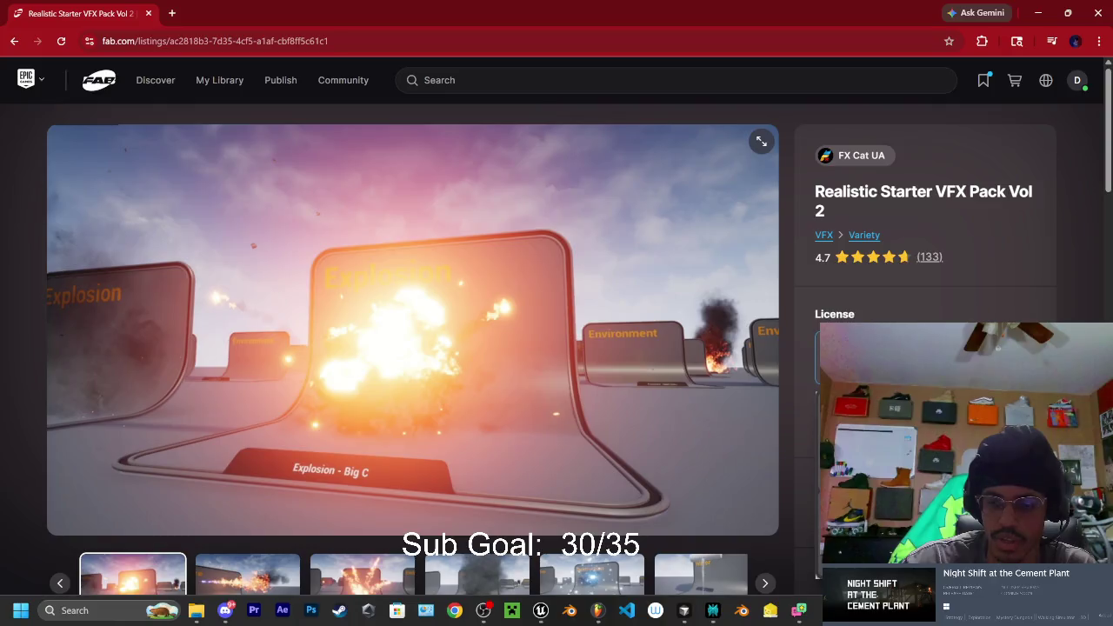
# Preview the pack's flamethrower, Sparks - G, Smoke - B, Destruction - Electric, Water, Fire and Smoke - D shots
pyautogui.scroll(-2, 413, 347)
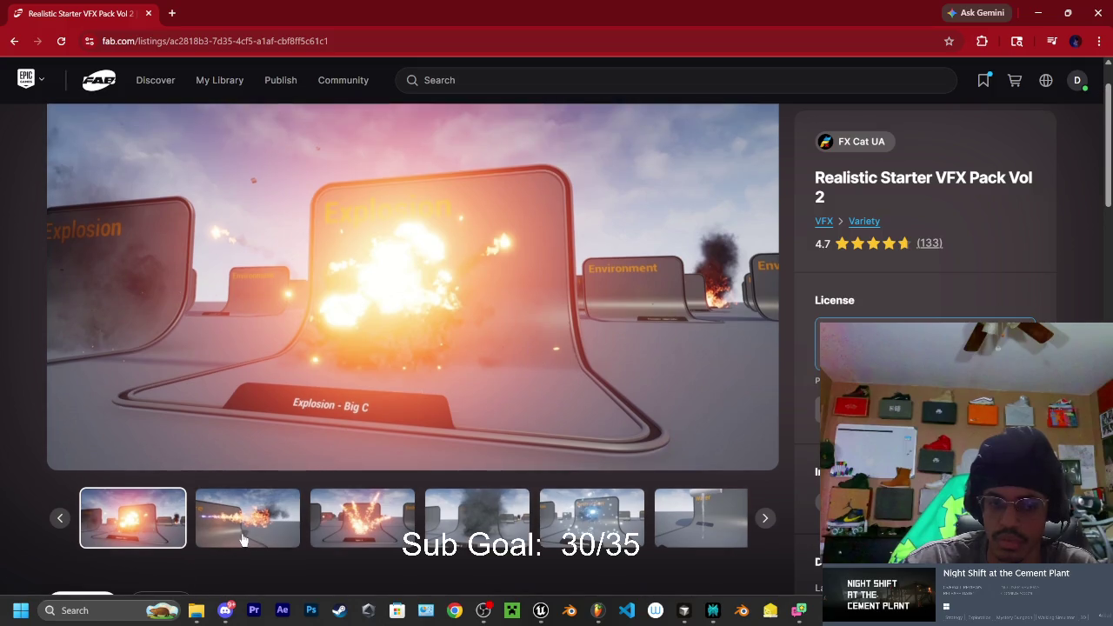
pyautogui.click(243, 539)
pyautogui.click(338, 538)
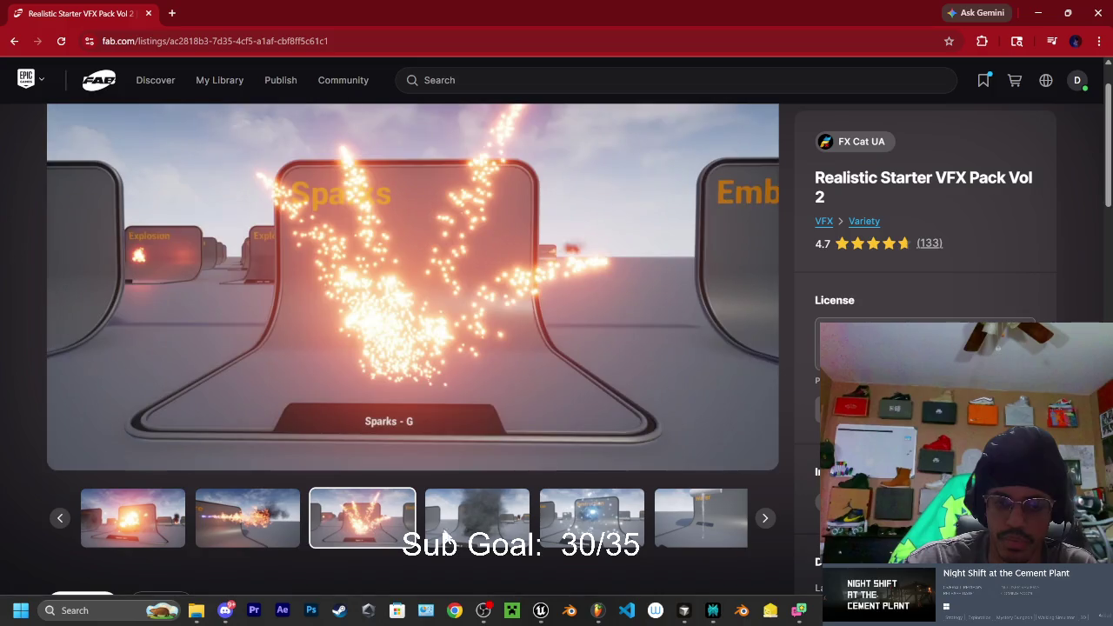
pyautogui.click(476, 540)
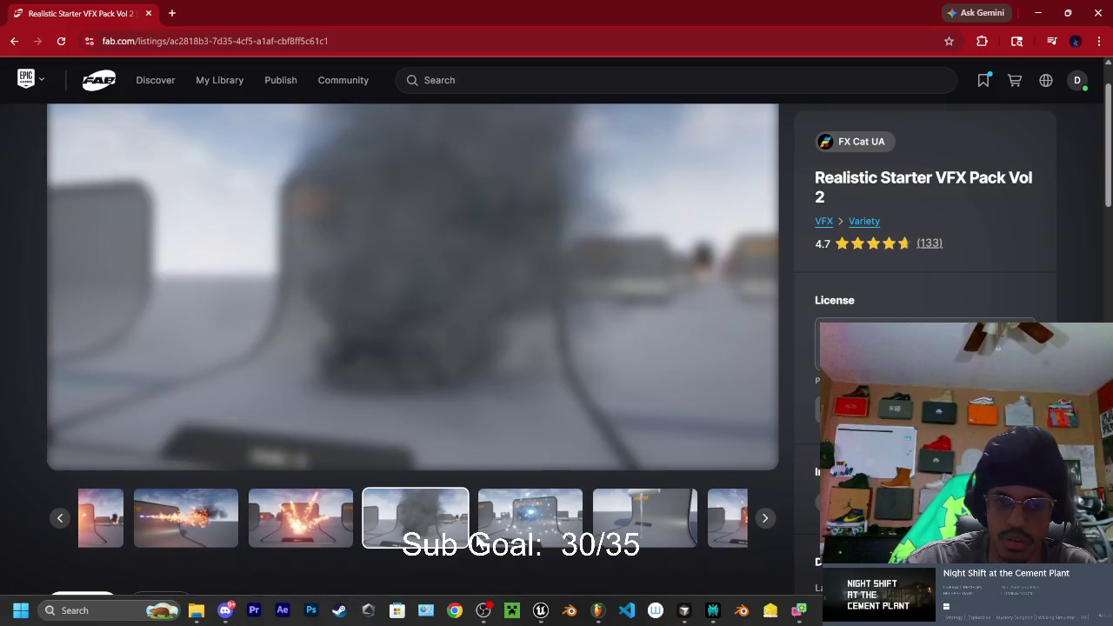
pyautogui.click(556, 521)
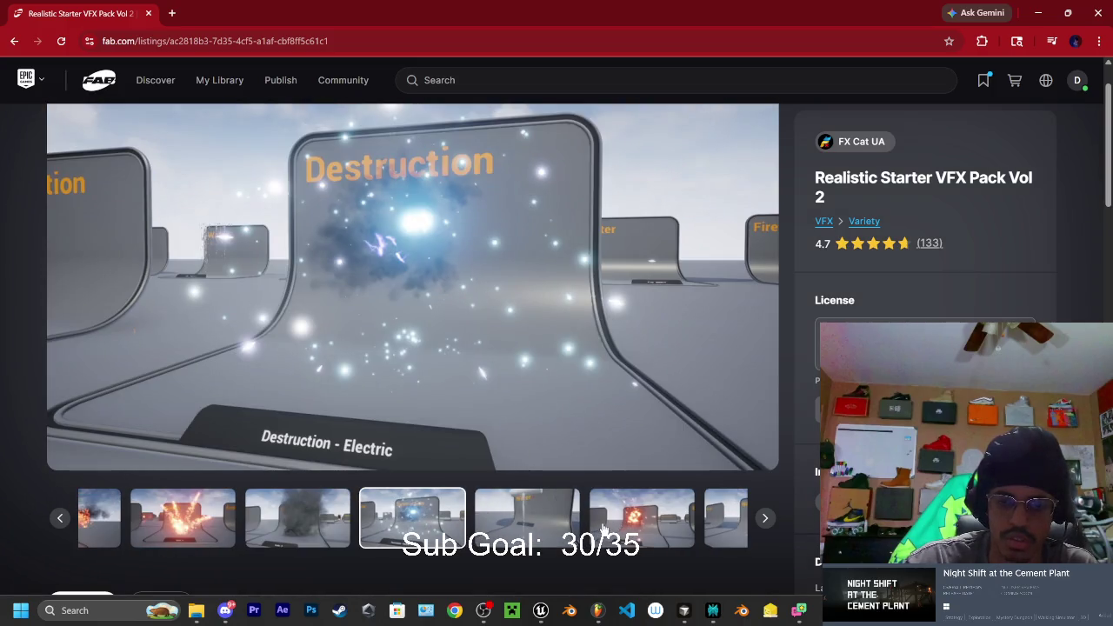
pyautogui.click(604, 530)
pyautogui.click(559, 537)
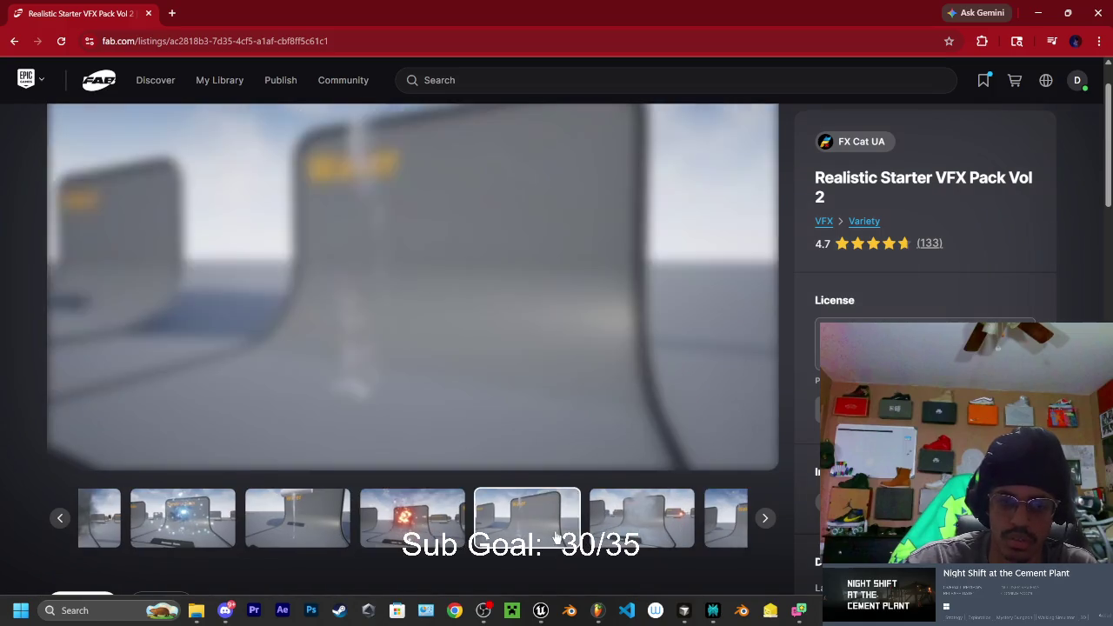
pyautogui.click(595, 535)
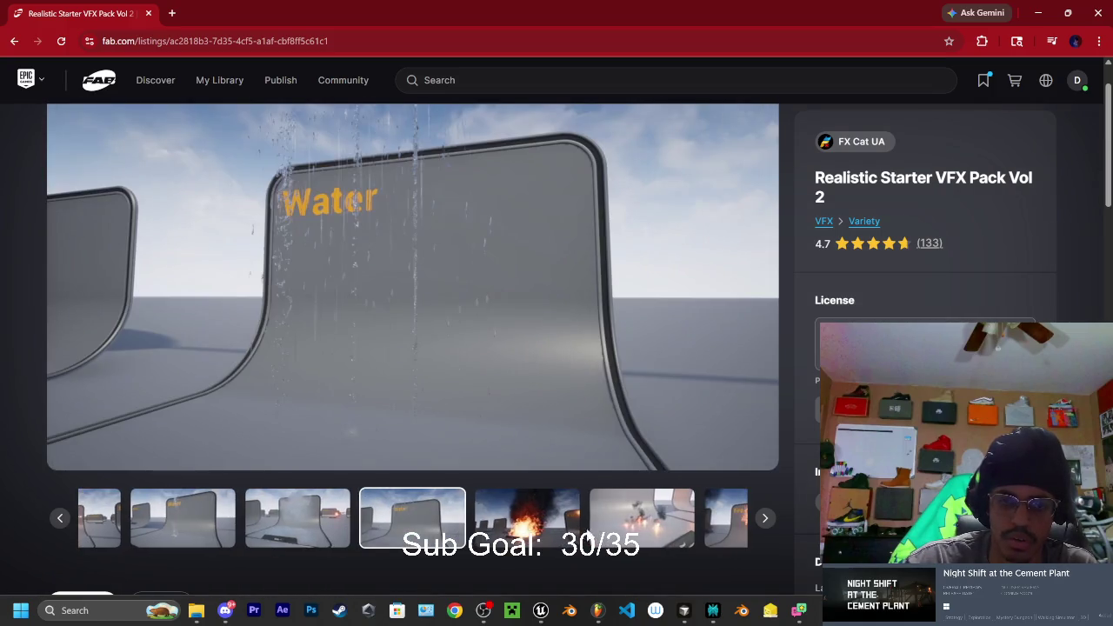
pyautogui.click(532, 528)
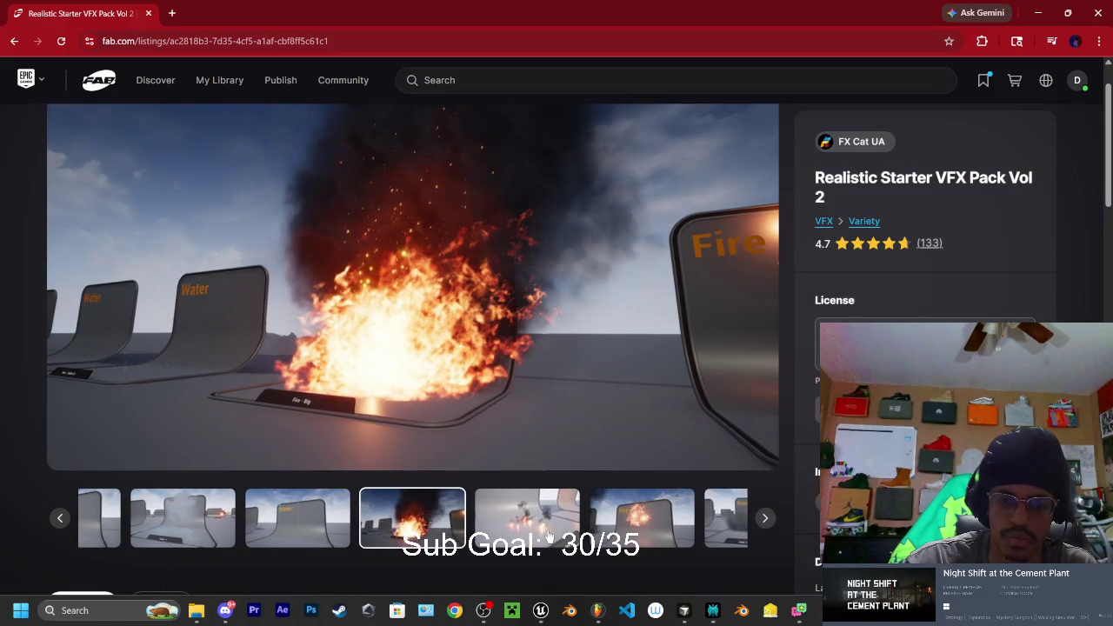
pyautogui.click(548, 538)
pyautogui.click(545, 532)
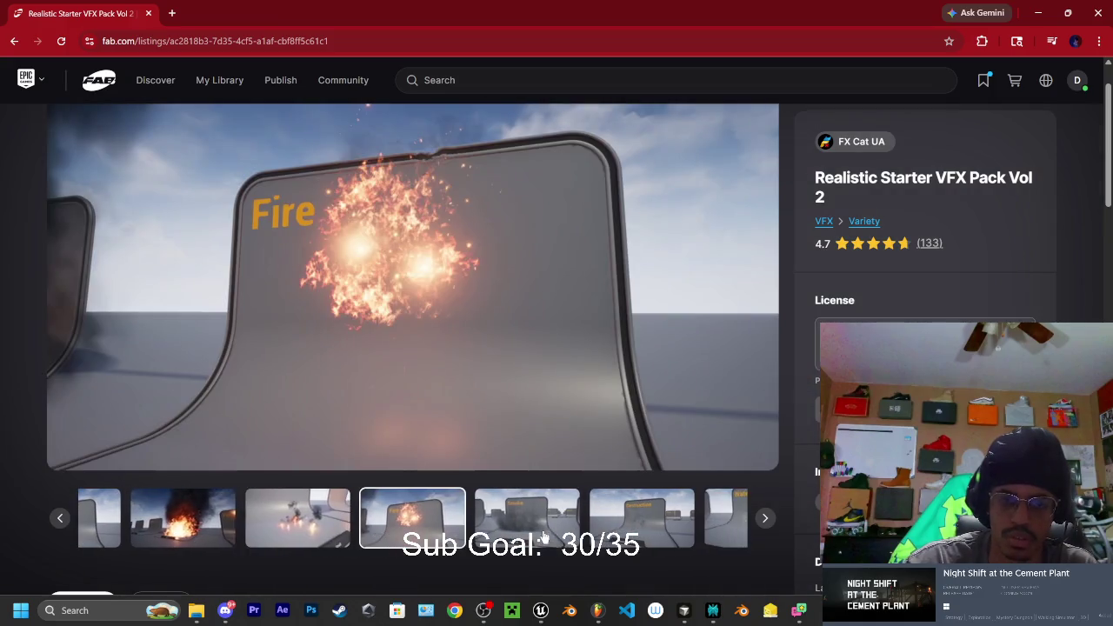
pyautogui.click(548, 532)
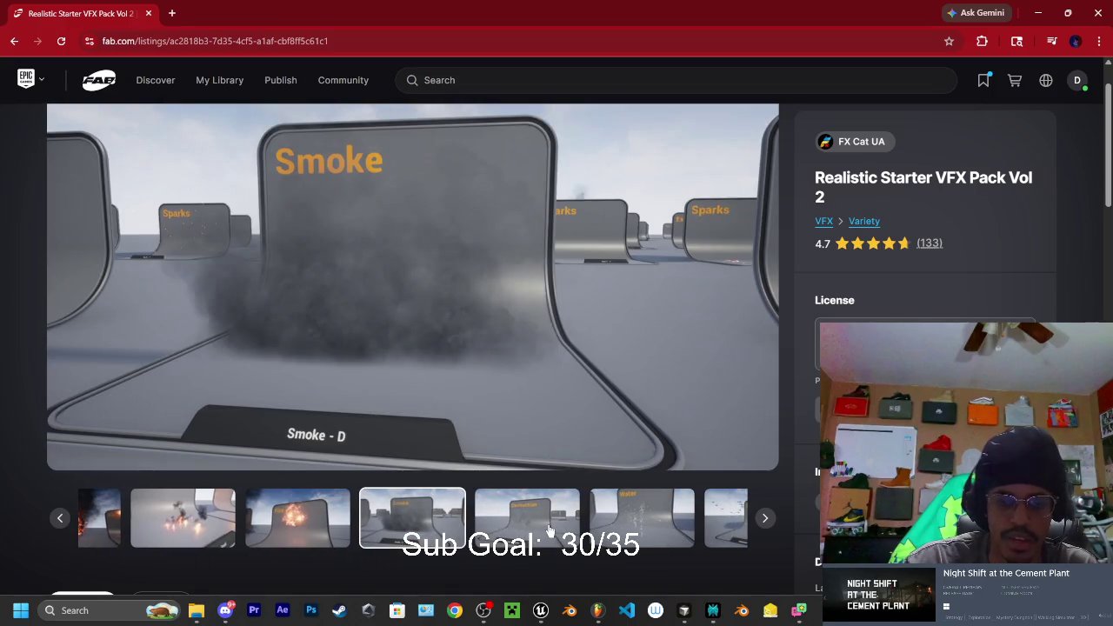
pyautogui.click(549, 531)
# Preview the Water bubbles, Fish A, Butterfly, Leaves Vortex, Dandelion, Explosion Big A/B and Sparks - B shots
pyautogui.click(561, 524)
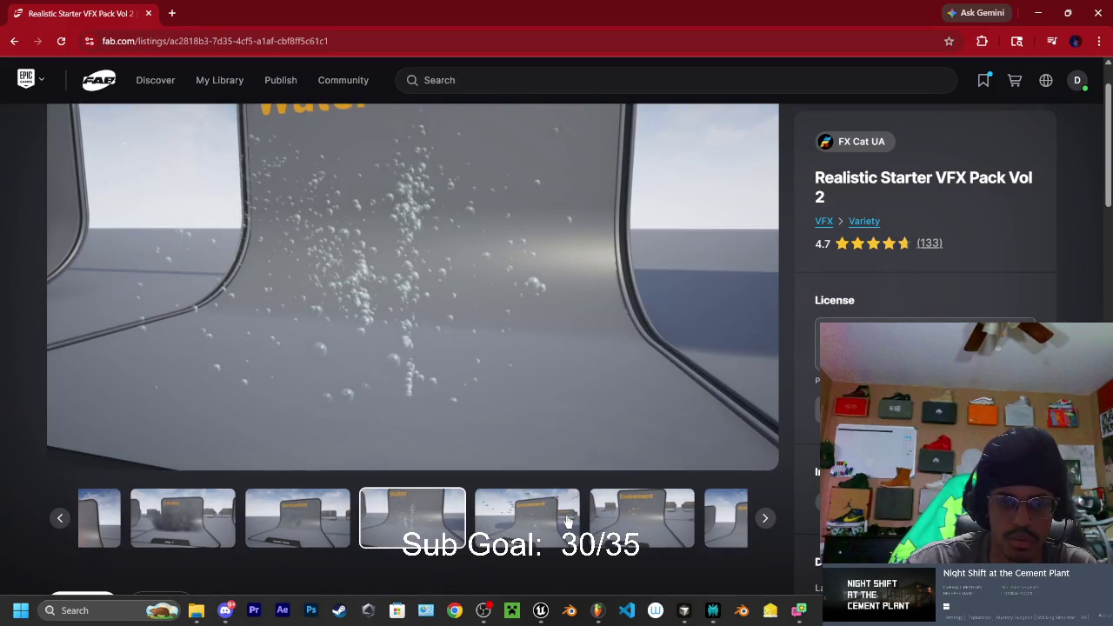
pyautogui.click(567, 520)
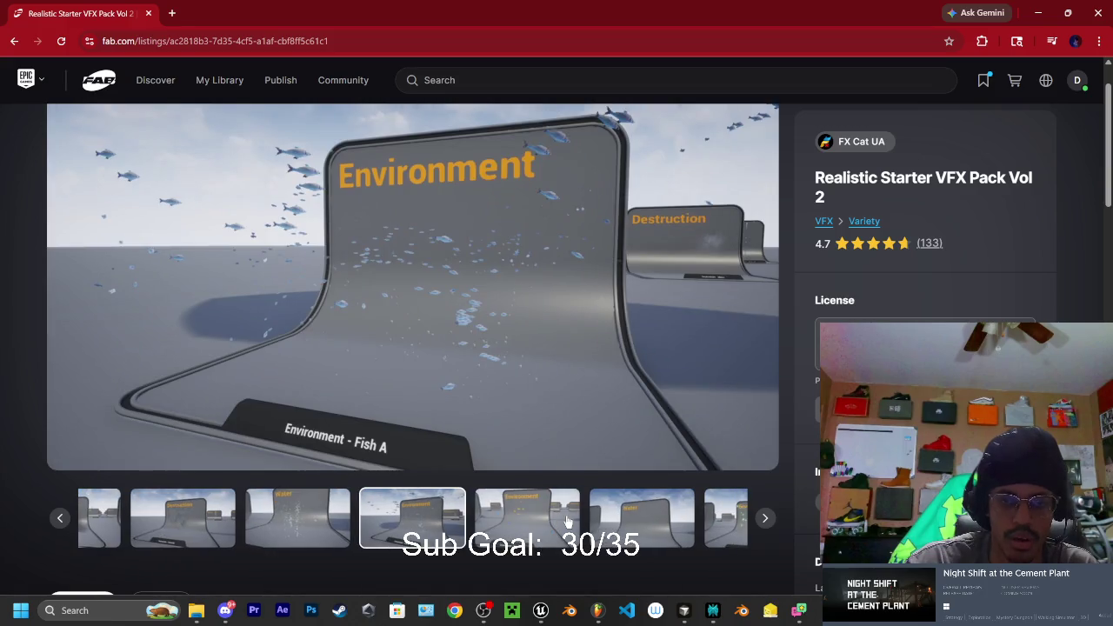
pyautogui.click(567, 520)
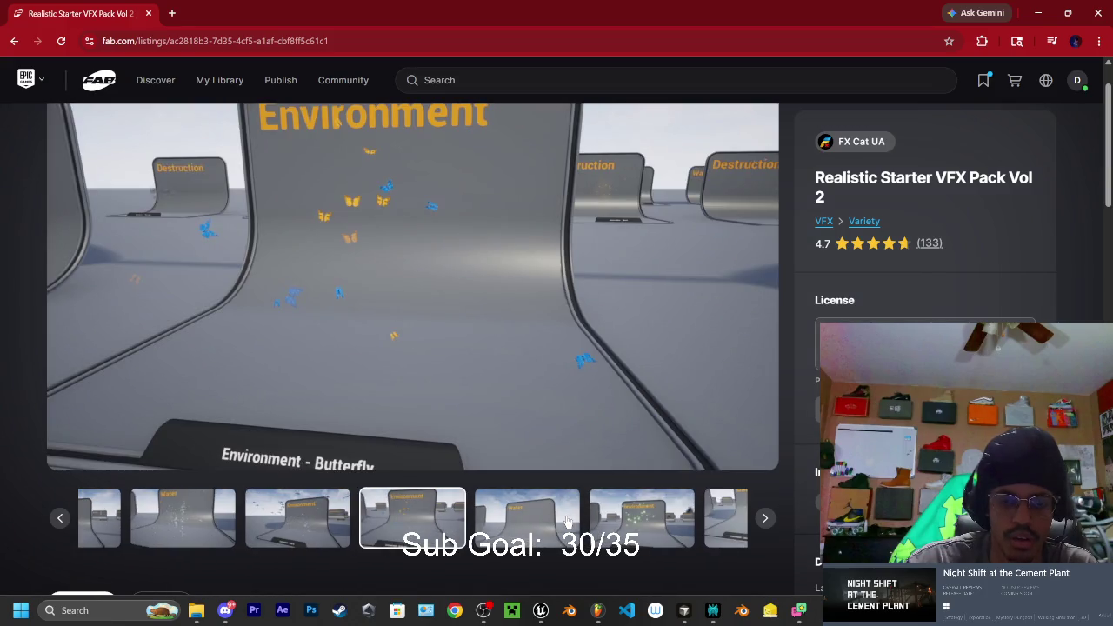
pyautogui.click(325, 527)
pyautogui.click(535, 526)
pyautogui.click(536, 527)
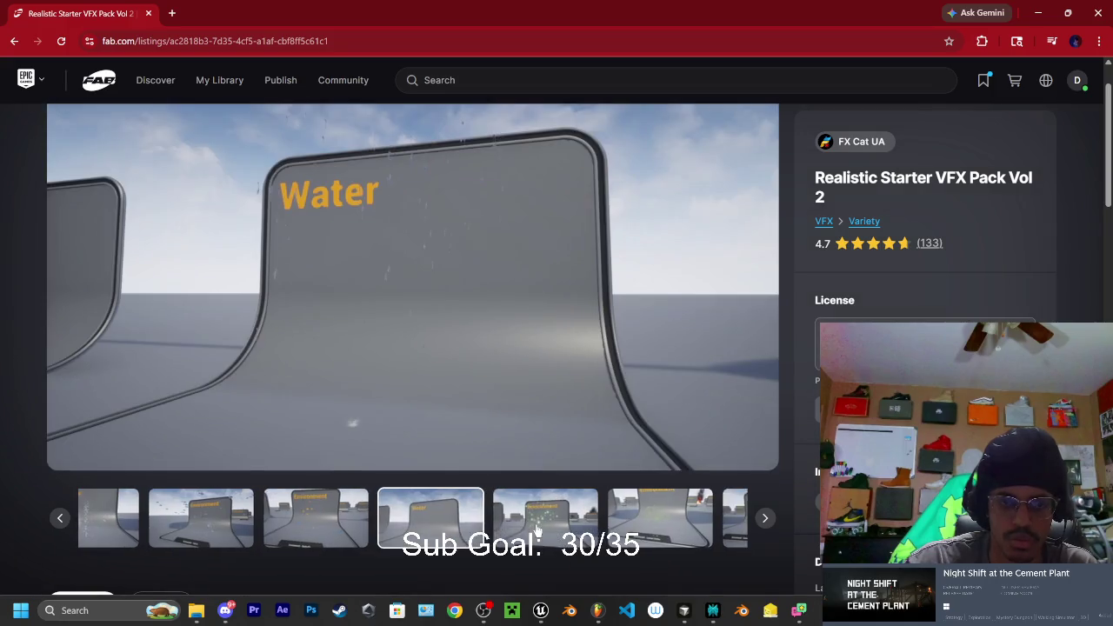
pyautogui.click(543, 530)
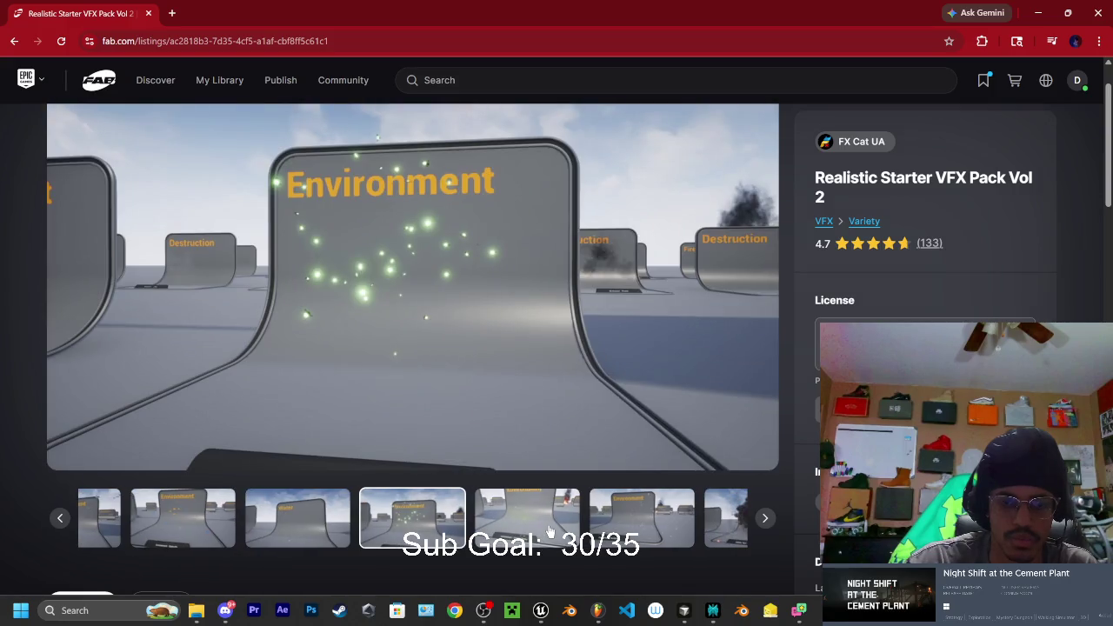
pyautogui.click(548, 531)
pyautogui.click(552, 529)
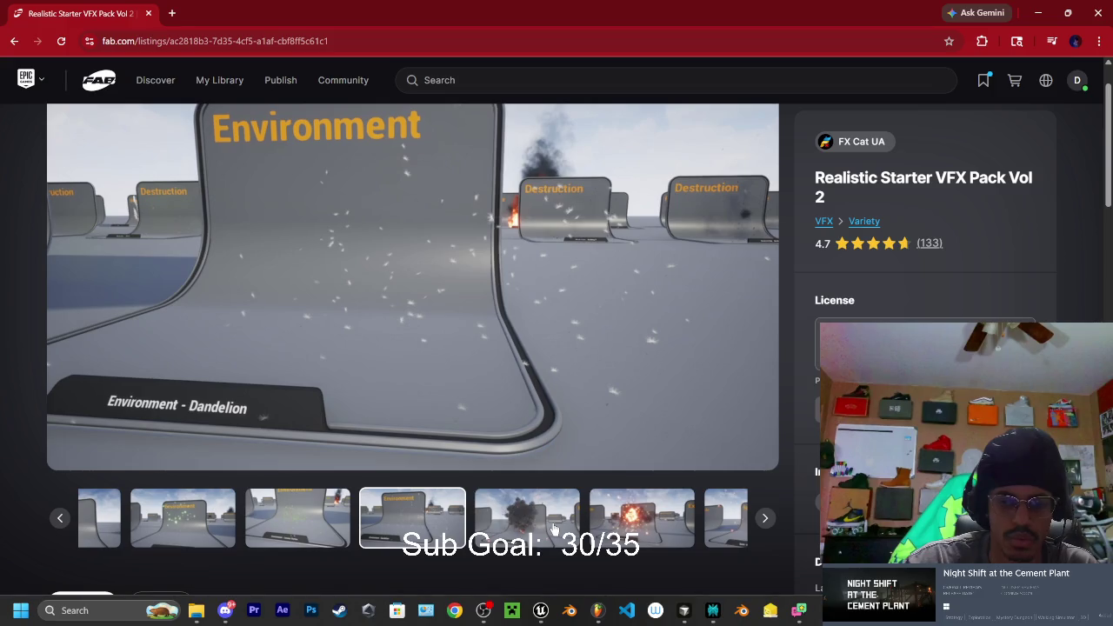
pyautogui.click(554, 528)
pyautogui.click(554, 528)
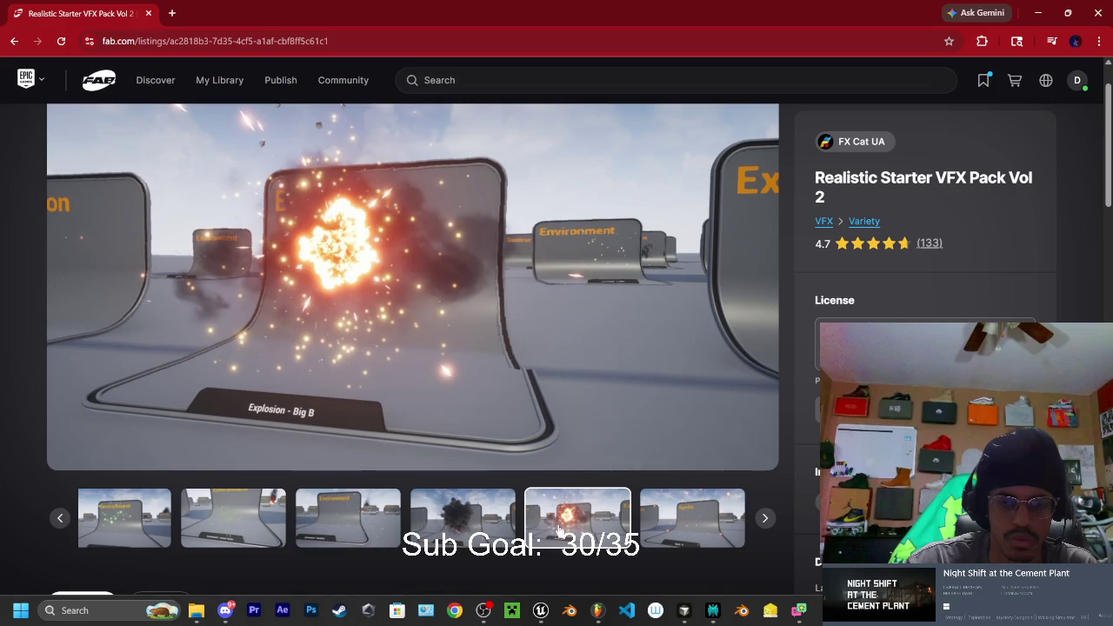
pyautogui.click(682, 527)
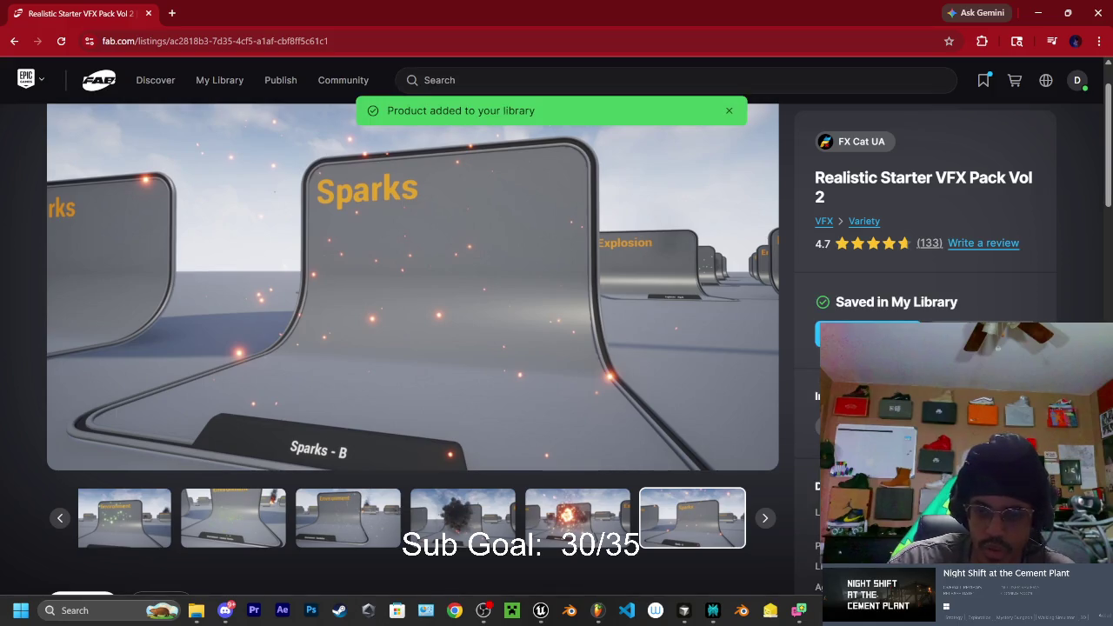
# Open the saved VFX pack in Epic Games Launcher and close its project picker without adding it
pyautogui.click(866, 334)
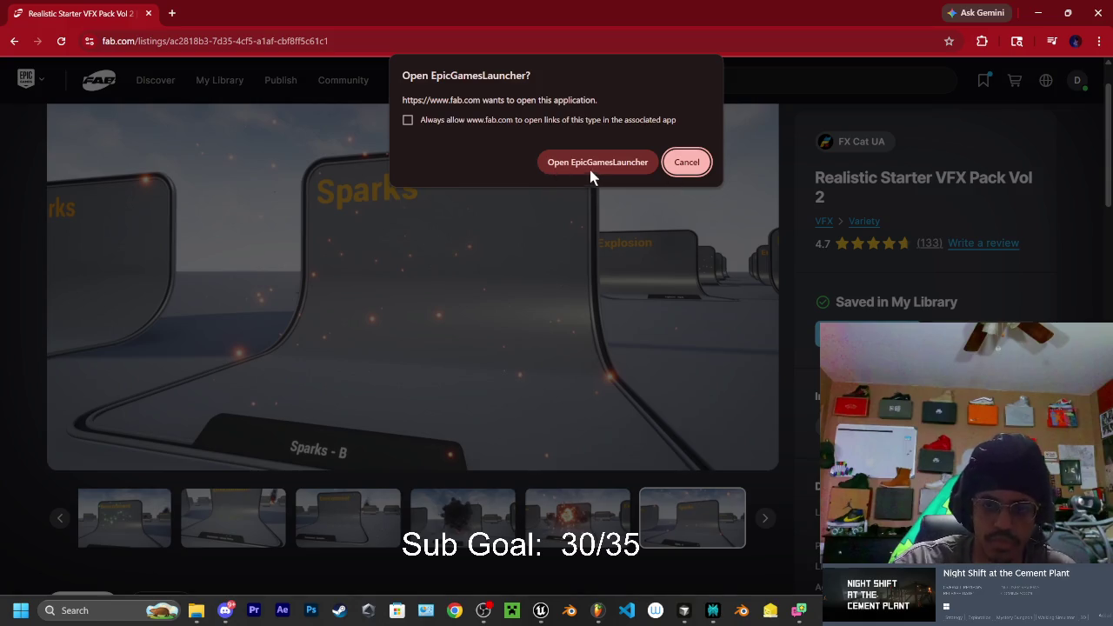
pyautogui.click(588, 170)
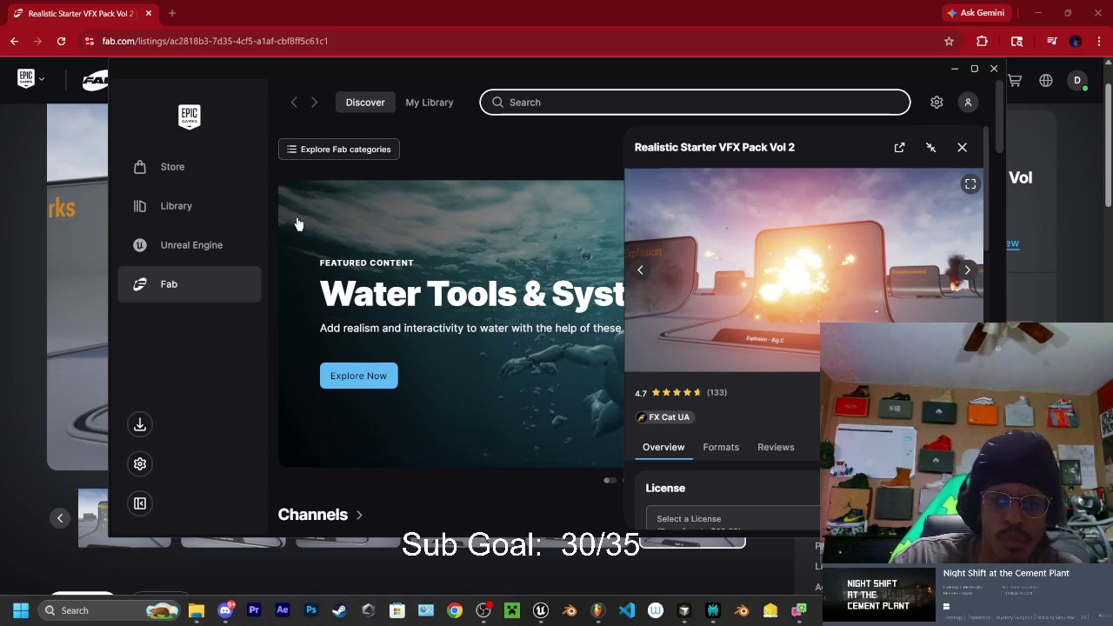
pyautogui.scroll(-2, 803, 288)
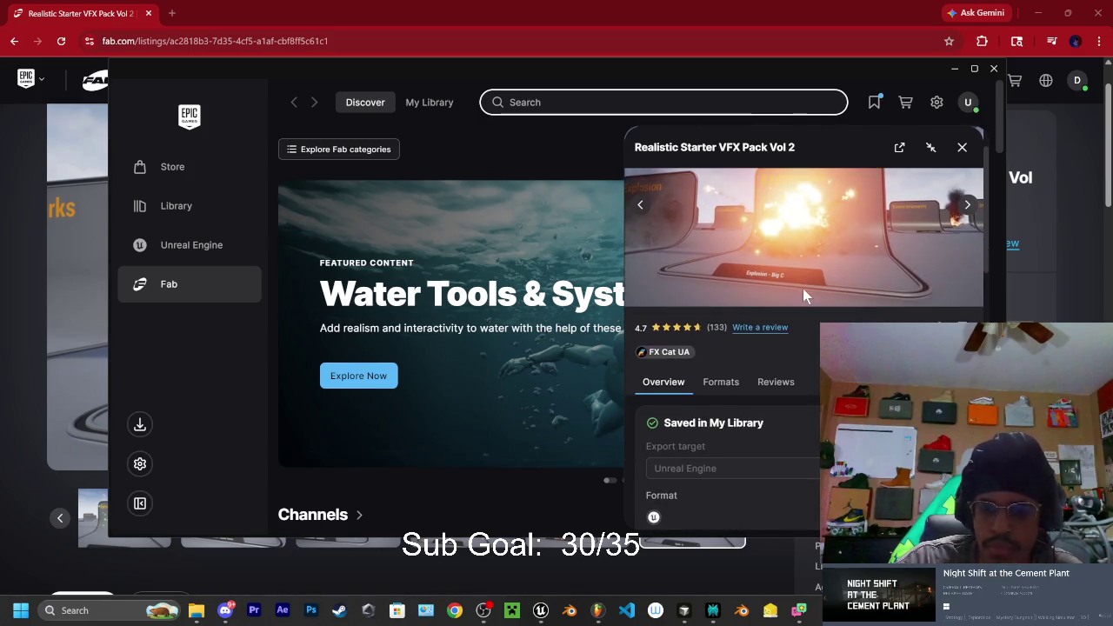
pyautogui.scroll(-2, 834, 276)
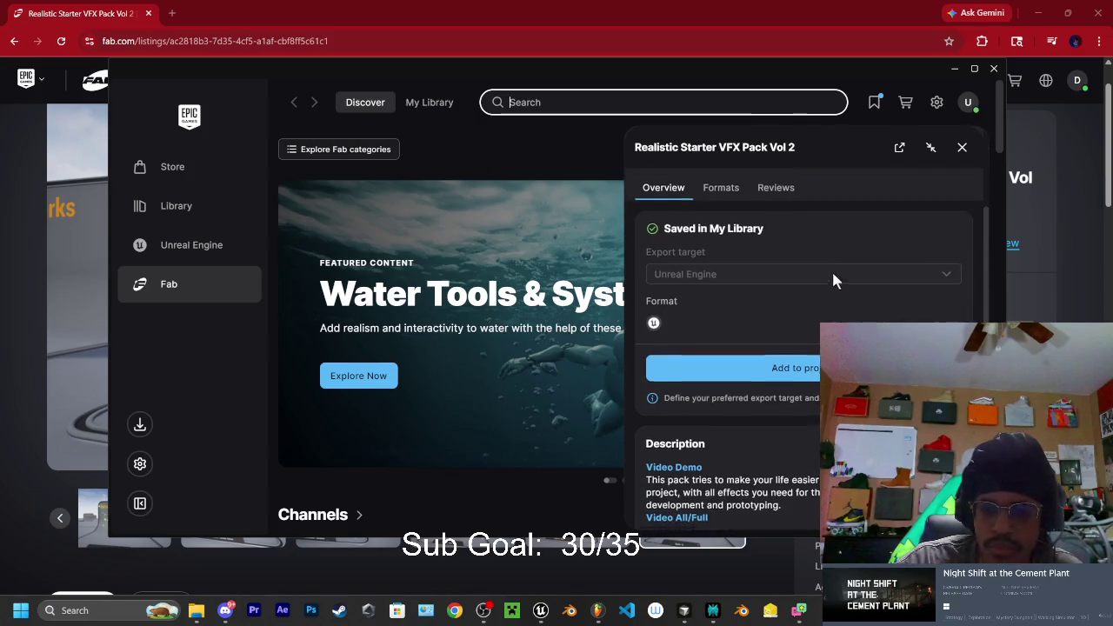
pyautogui.click(798, 372)
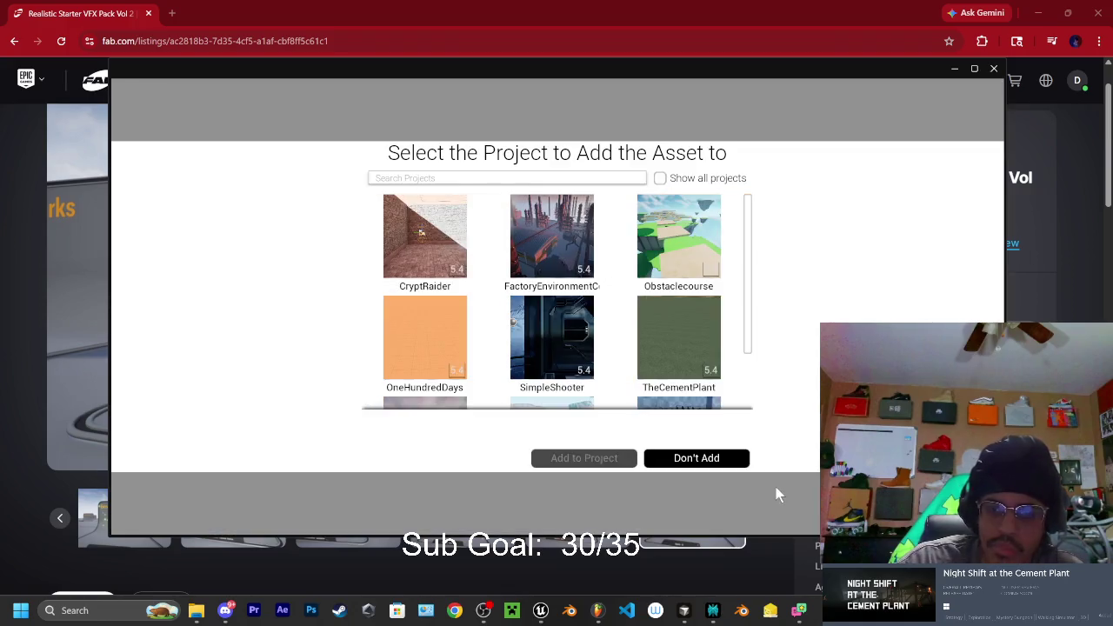
pyautogui.scroll(-2, 614, 286)
pyautogui.scroll(2, 612, 286)
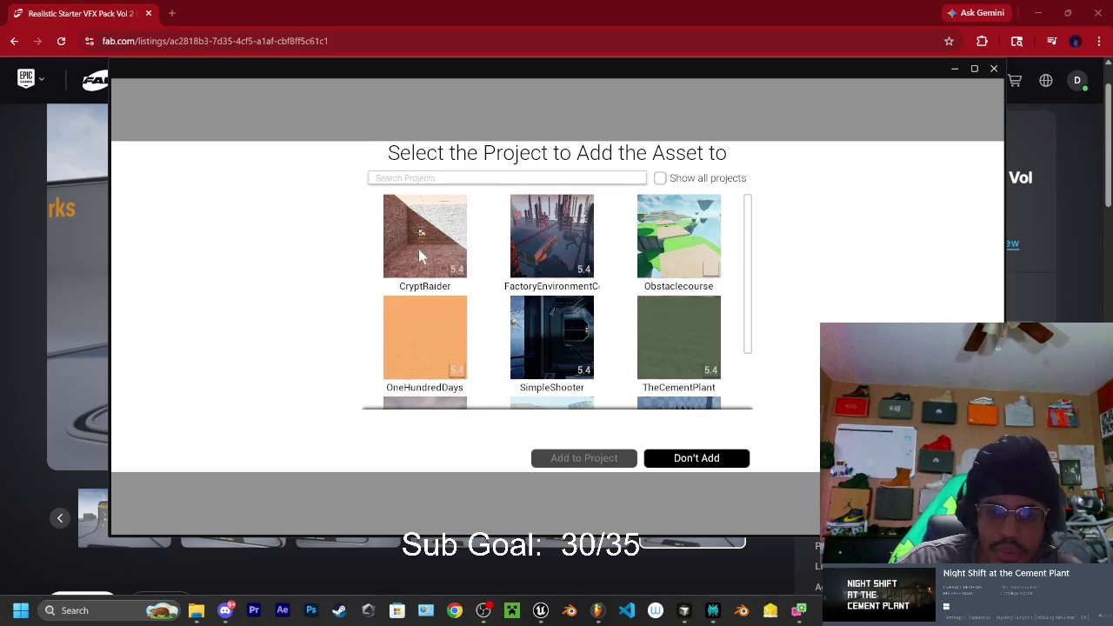
pyautogui.scroll(-2, 617, 260)
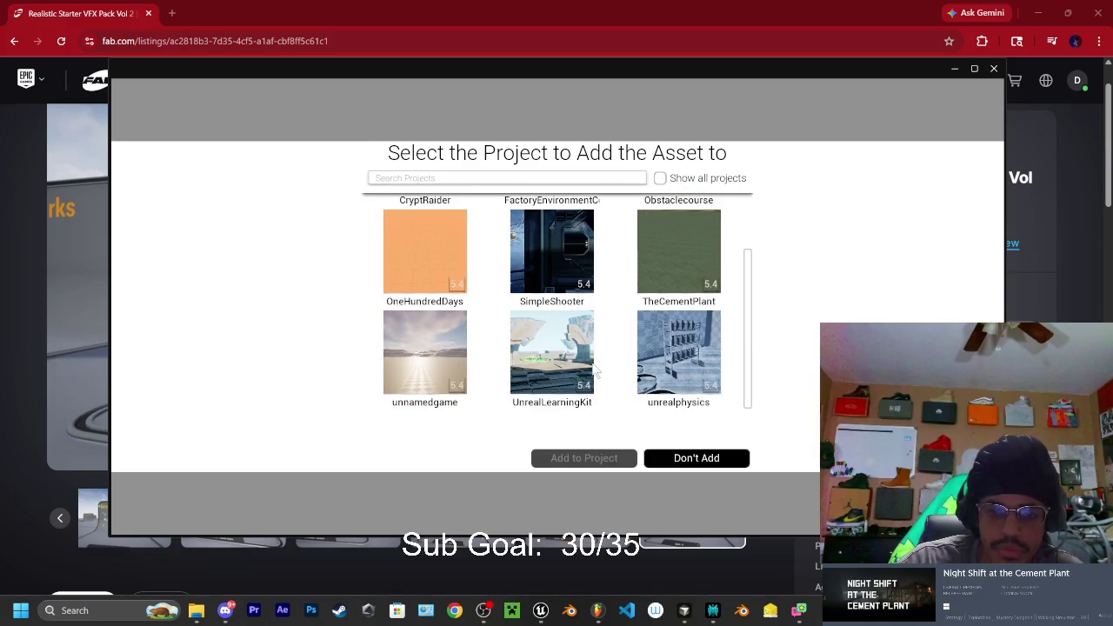
pyautogui.scroll(2, 596, 369)
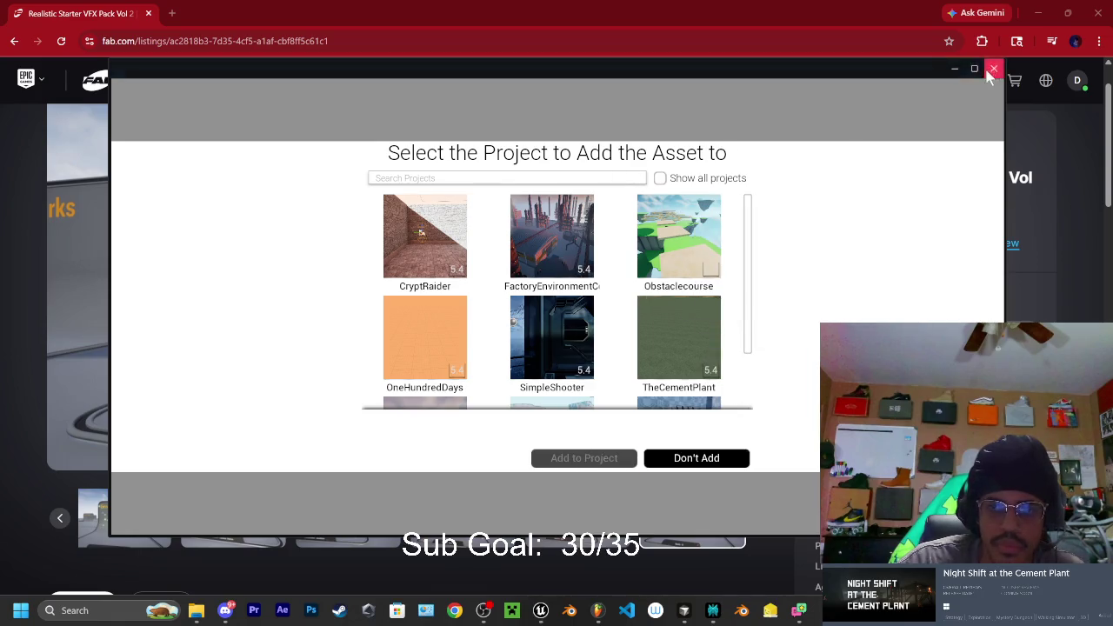
pyautogui.click(703, 454)
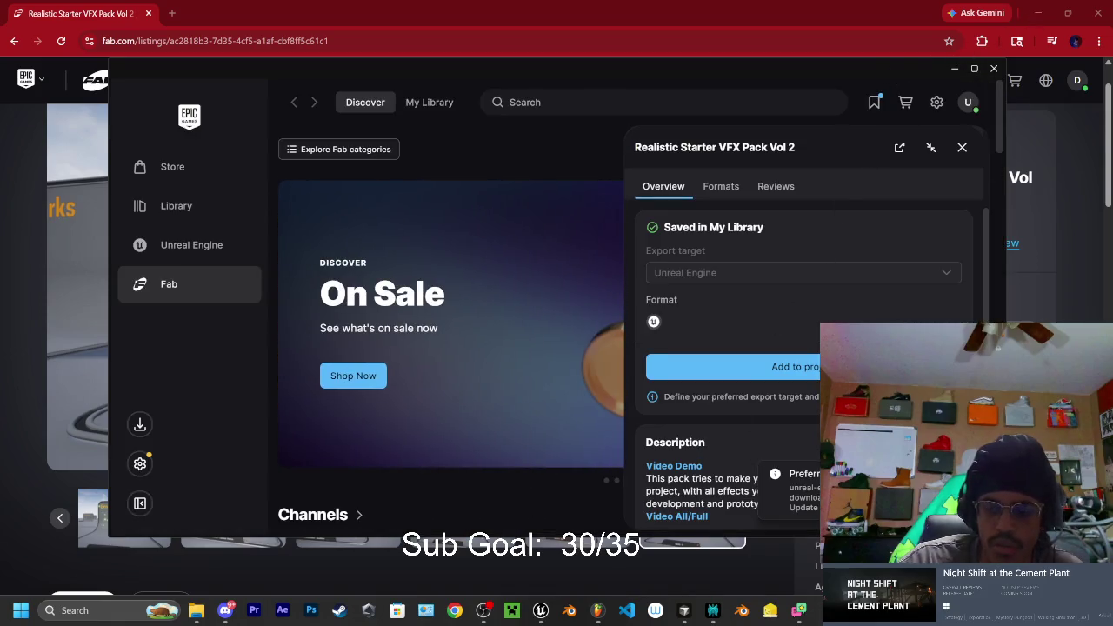
# Bring up the NS_ClinkerSmoke editor, return to the launcher, then switch to the Cursor workspace
pyautogui.click(542, 613)
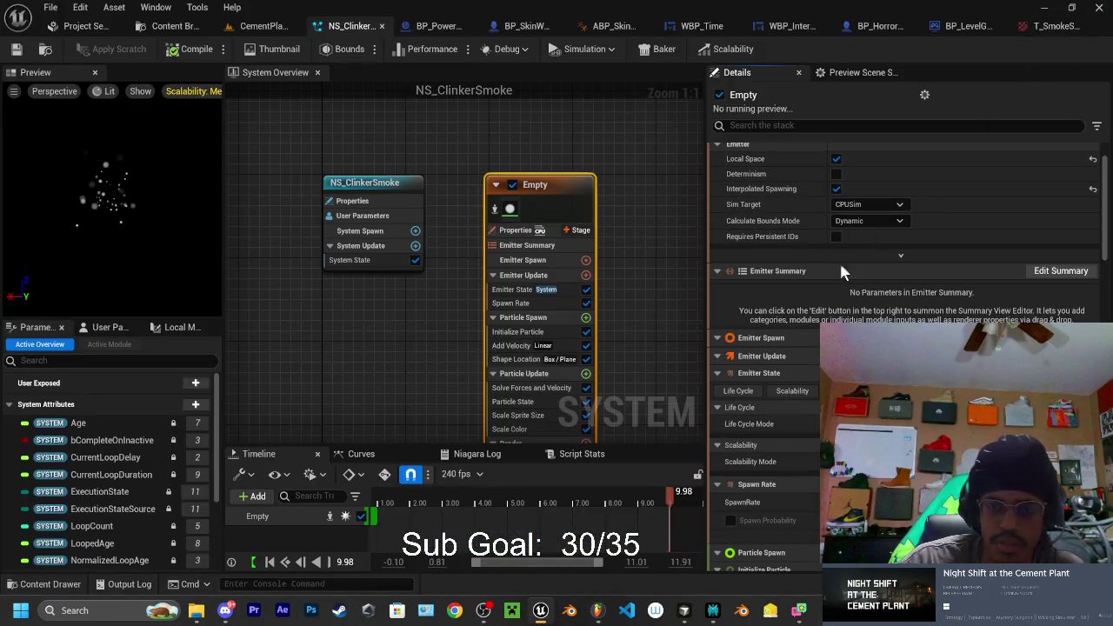
pyautogui.hotkey('alt', 'Tab')
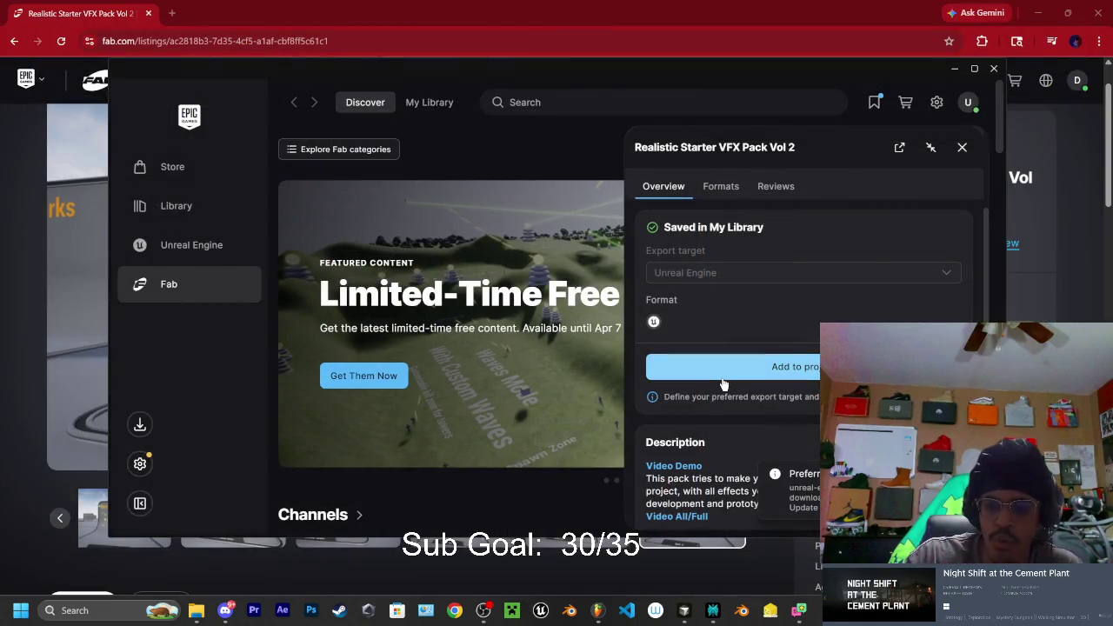
pyautogui.click(734, 377)
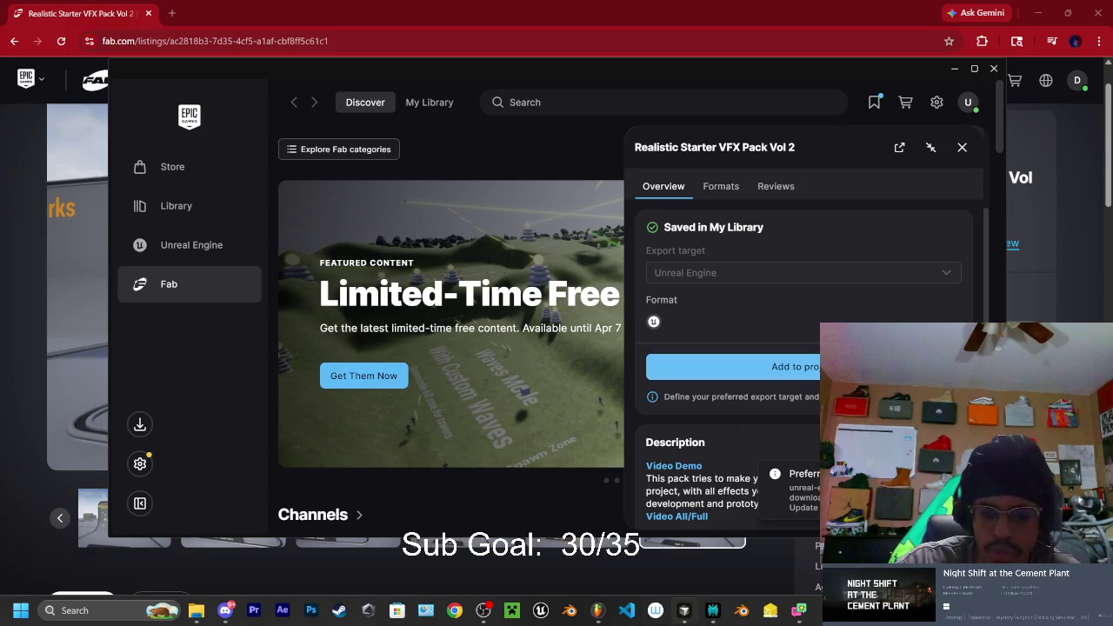
pyautogui.hotkey('alt', 'Tab')
pyautogui.click(209, 11)
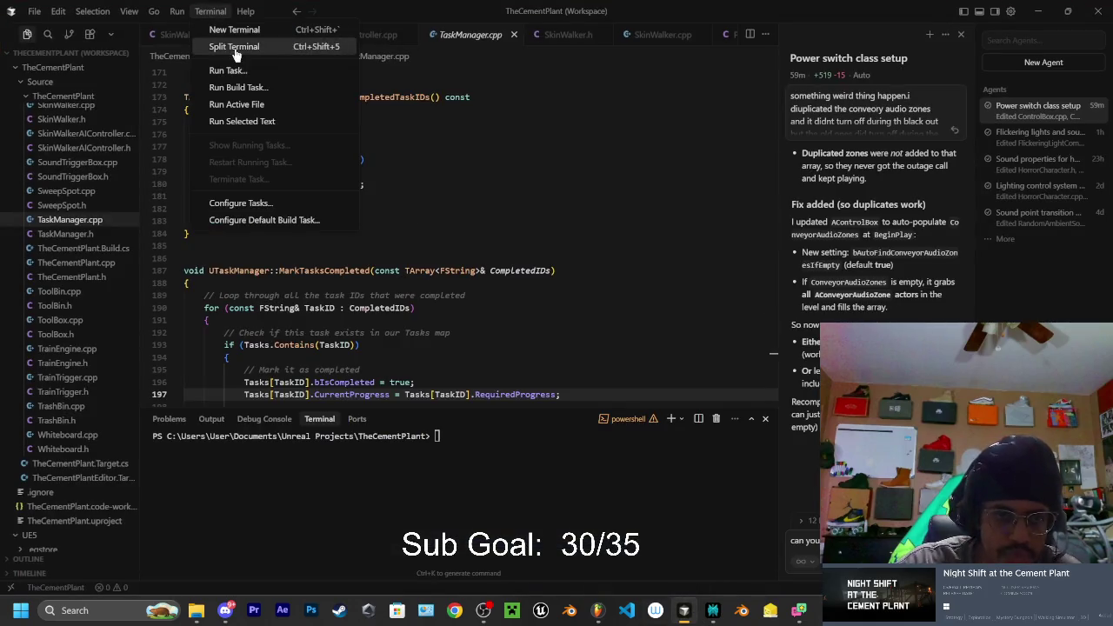
# Build TheCementPlantEditor Win64 Development in Cursor, finishing in 6.91 seconds, then minimize Cursor
pyautogui.click(500, 87)
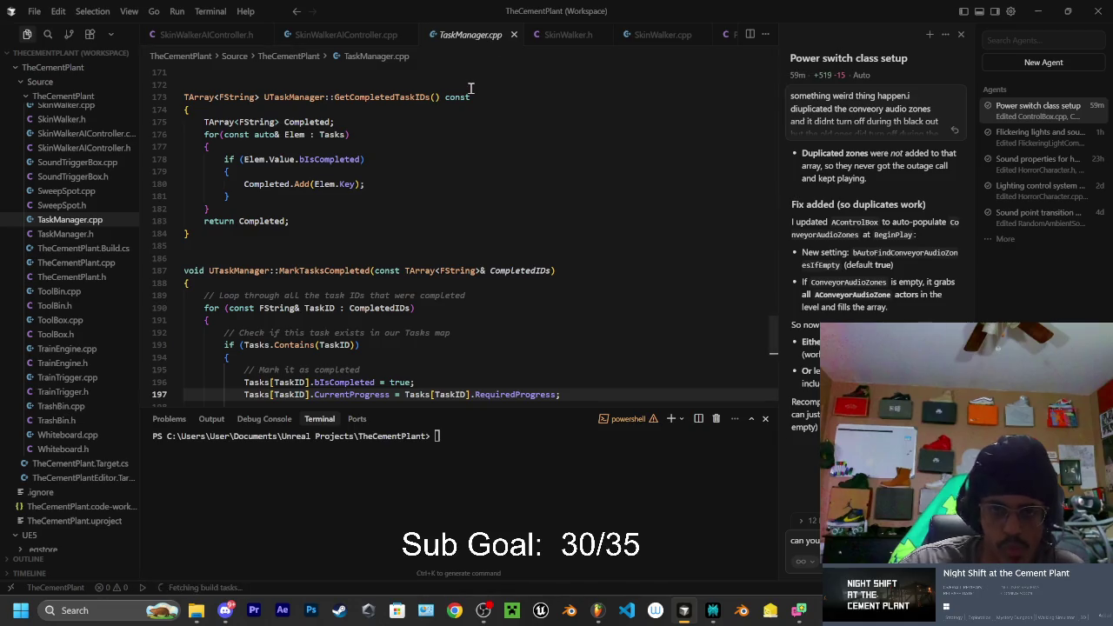
pyautogui.hotkey('ctrl', 'shift', 'b')
pyautogui.click(502, 50)
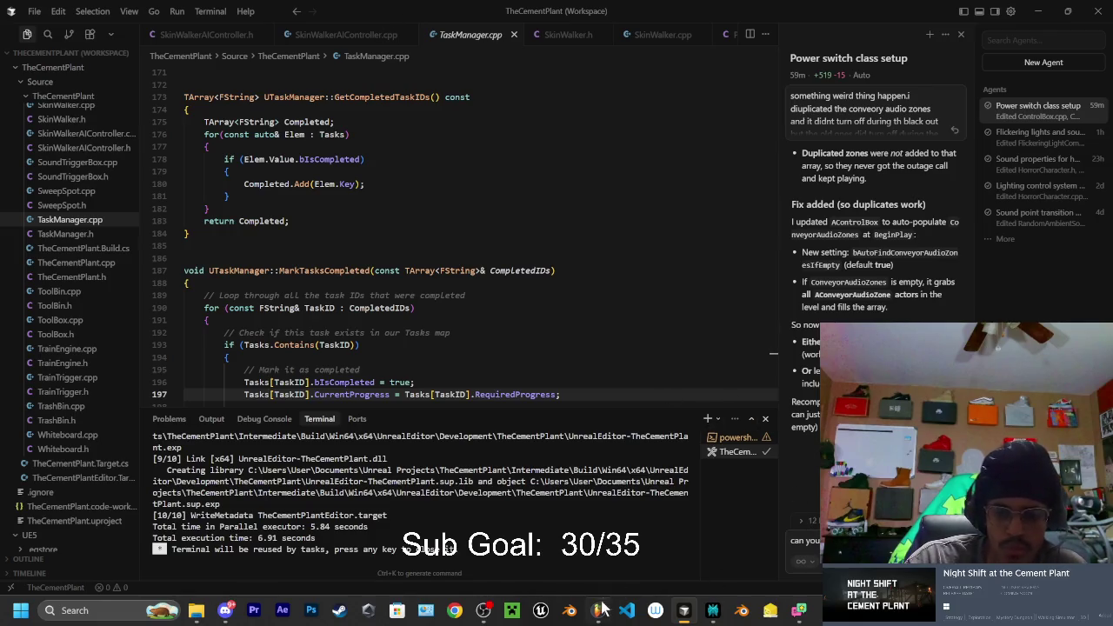
pyautogui.click(1038, 12)
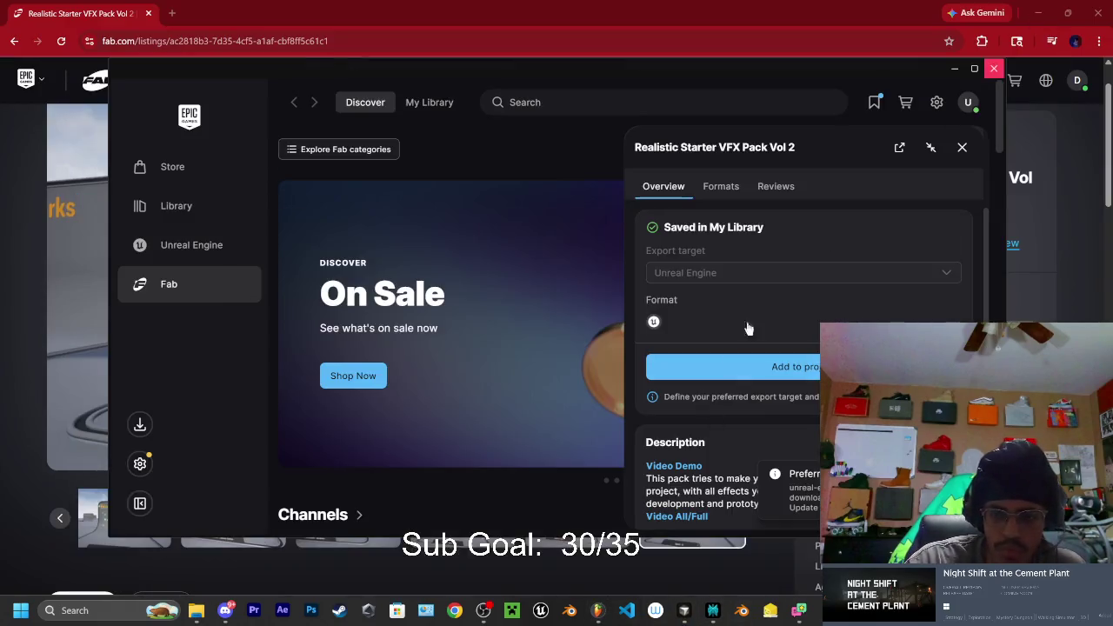
# Add Realistic Starter VFX Pack Vol 2 to TheCementPlant using Show all projects, then close the launcher
pyautogui.click(796, 372)
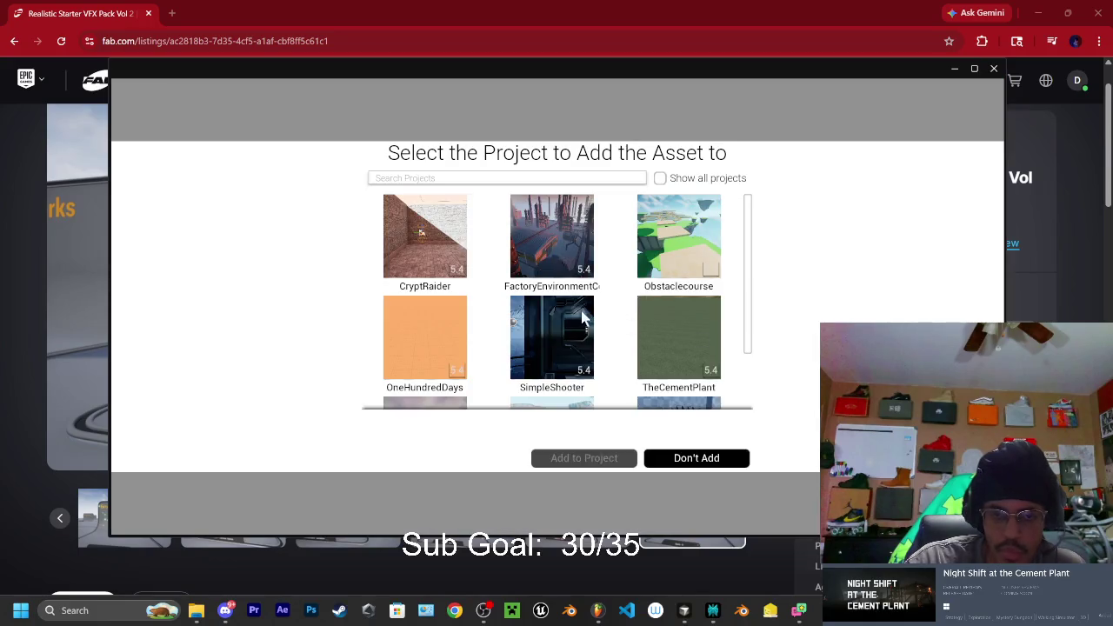
pyautogui.scroll(-2, 567, 304)
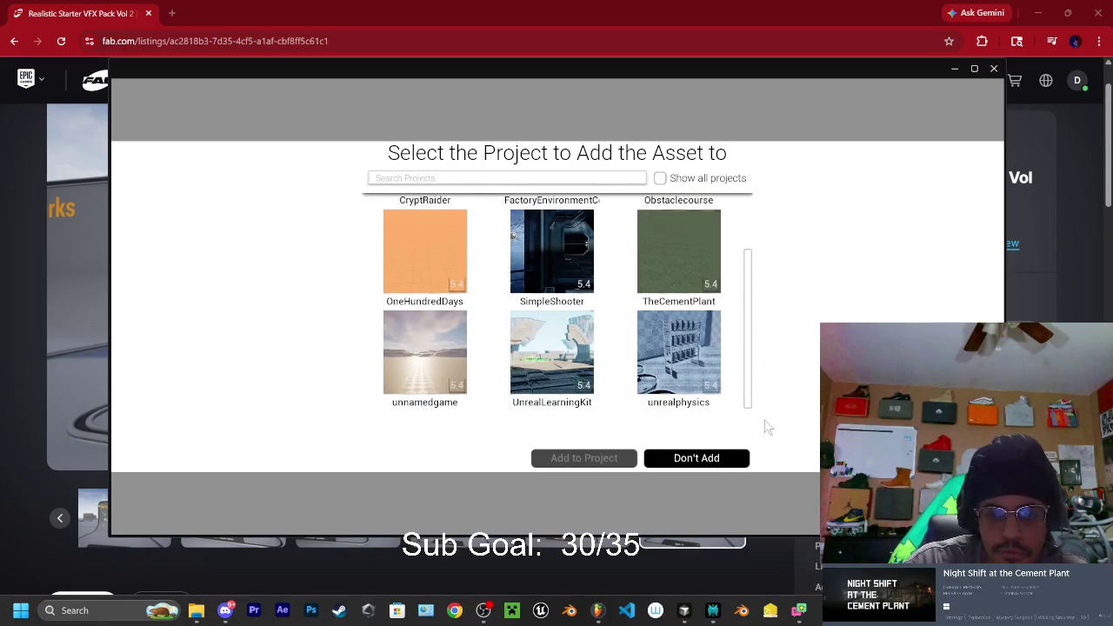
pyautogui.scroll(2, 702, 366)
pyautogui.click(660, 178)
pyautogui.scroll(-2, 650, 328)
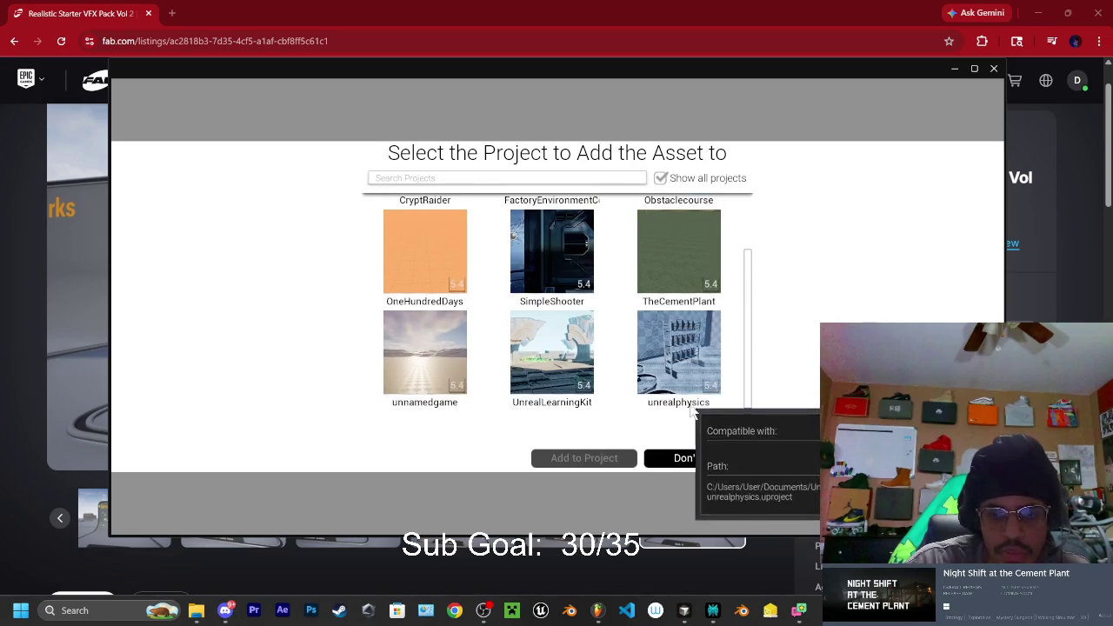
pyautogui.scroll(2, 437, 386)
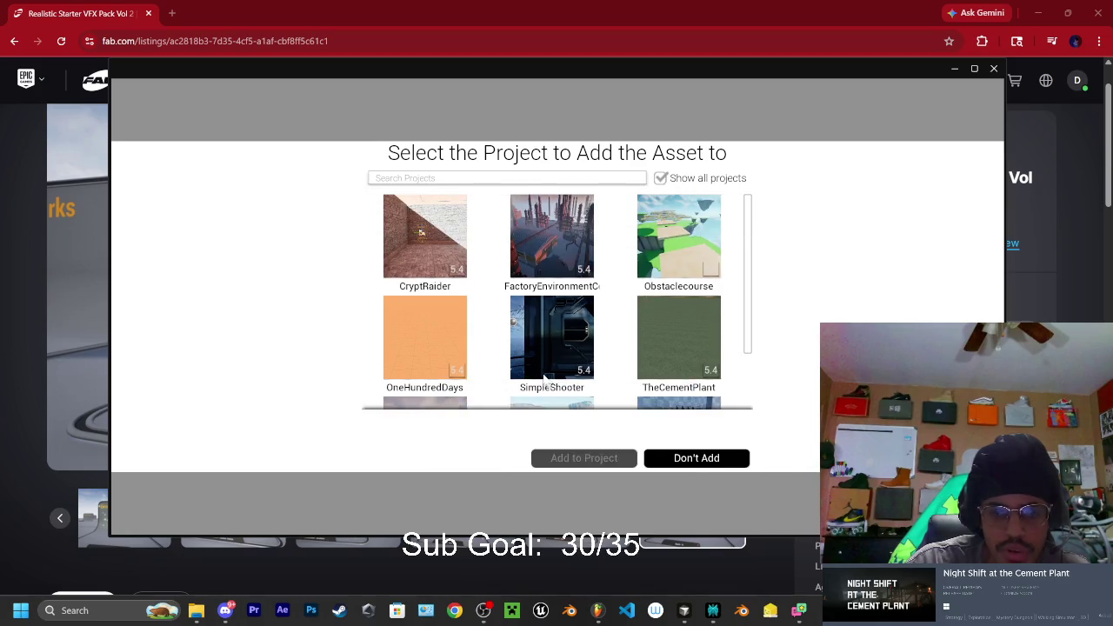
pyautogui.click(700, 352)
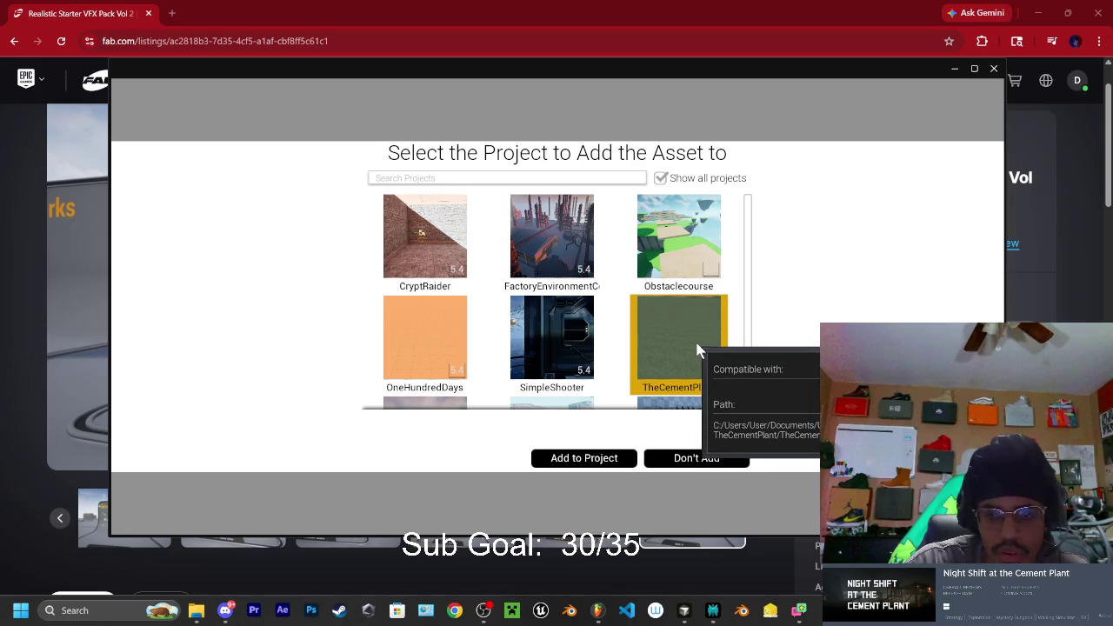
pyautogui.click(584, 458)
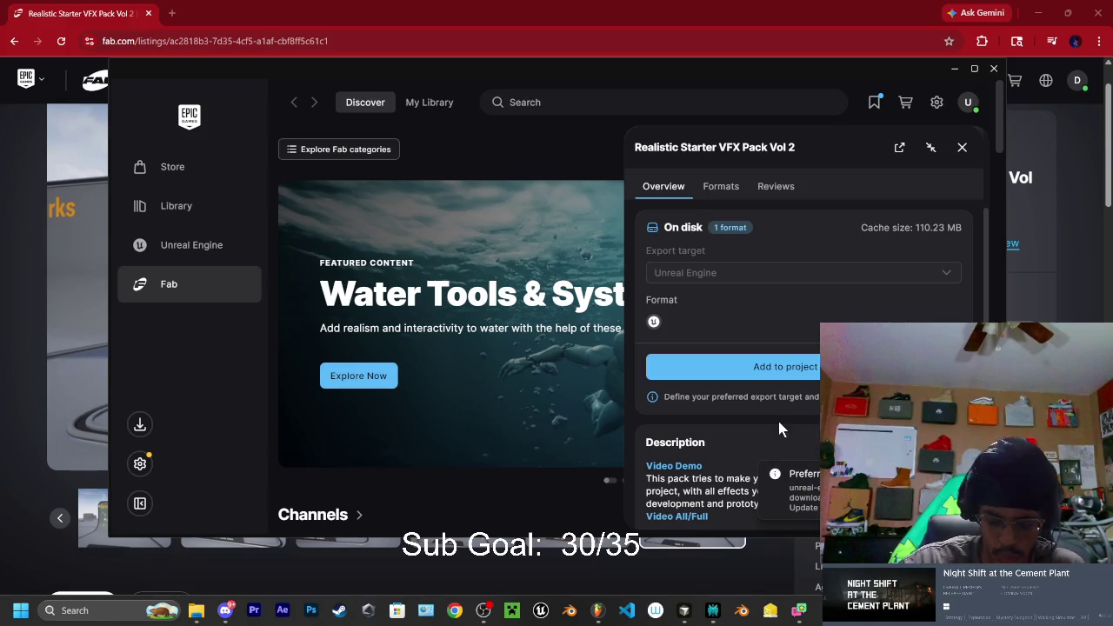
pyautogui.click(994, 68)
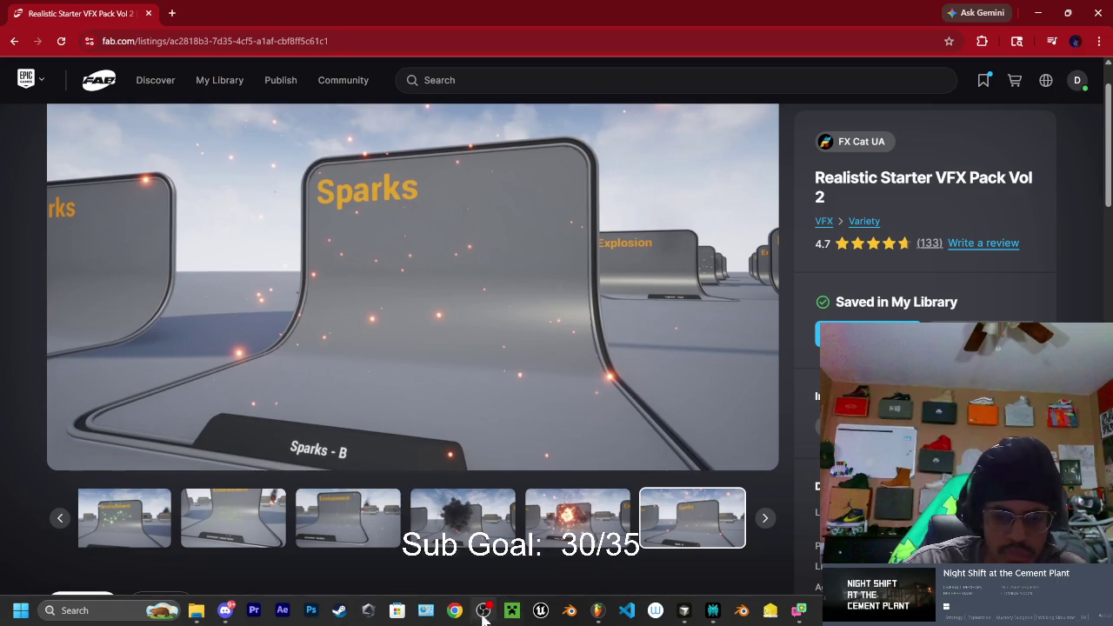
# Launch TheCementPlant.uproject from the pinned TheCementPlant folder in File Explorer, then minimize Explorer
pyautogui.click(196, 611)
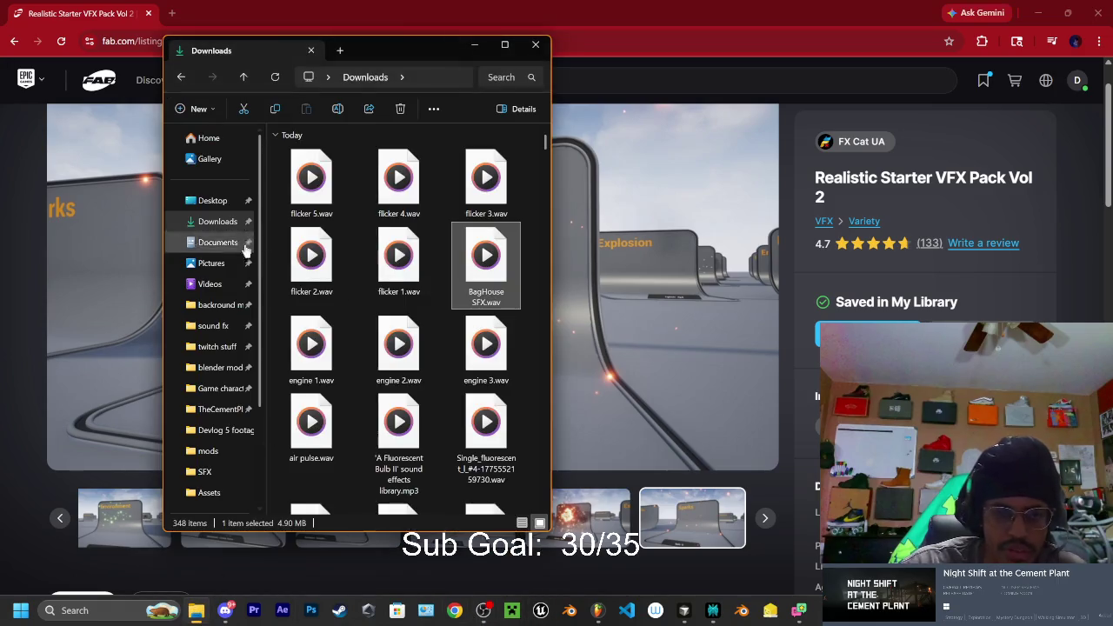
pyautogui.click(217, 408)
pyautogui.click(497, 400)
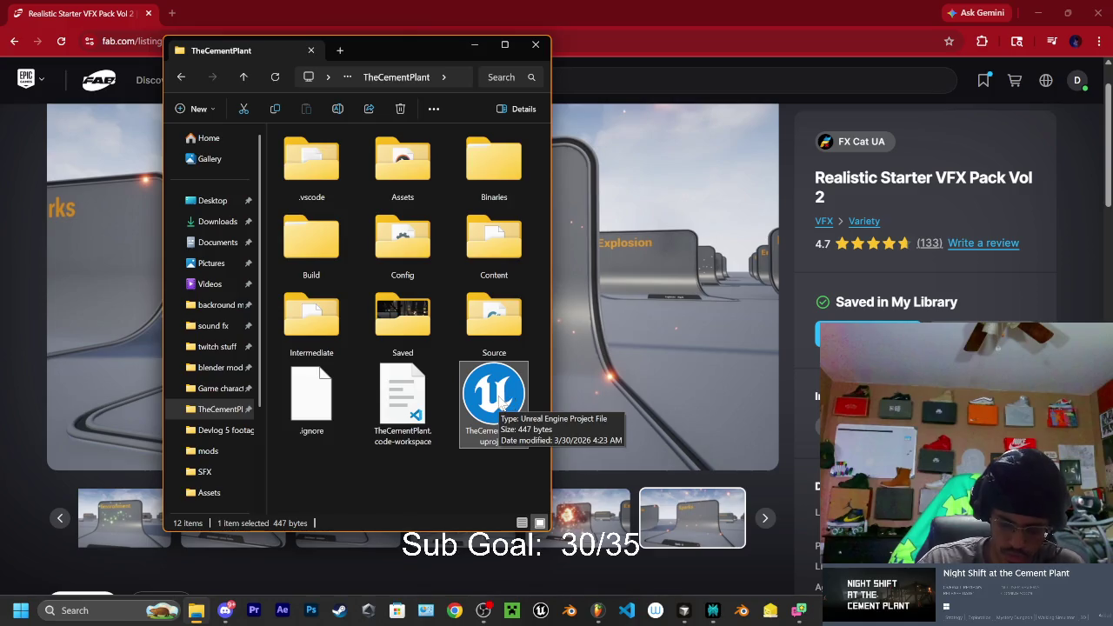
pyautogui.doubleClick(502, 404)
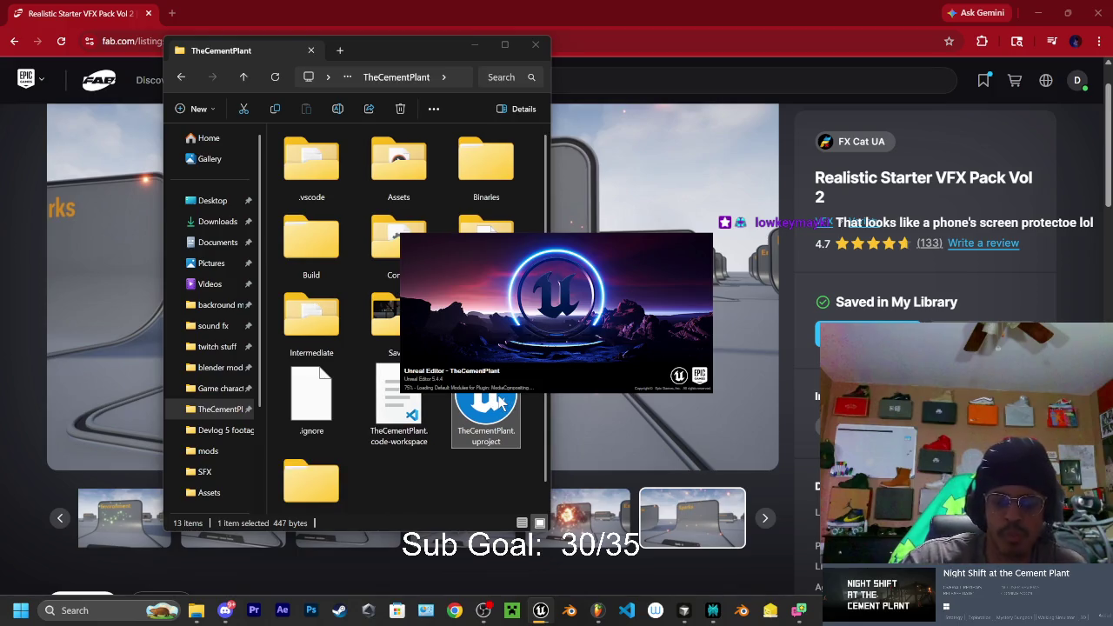
pyautogui.moveTo(798, 610)
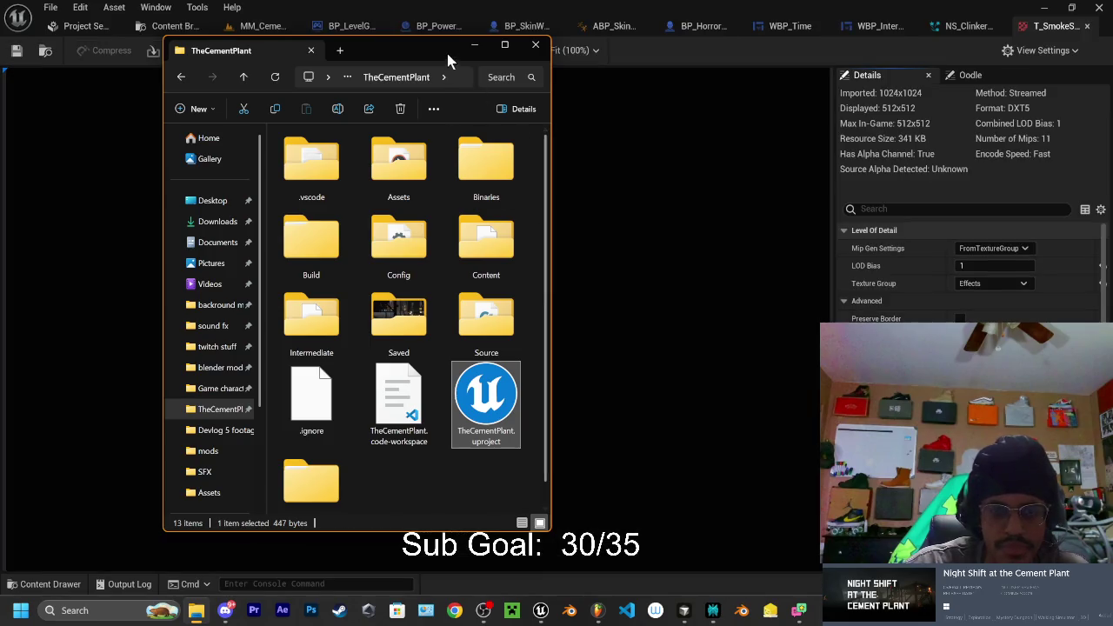
pyautogui.click(476, 46)
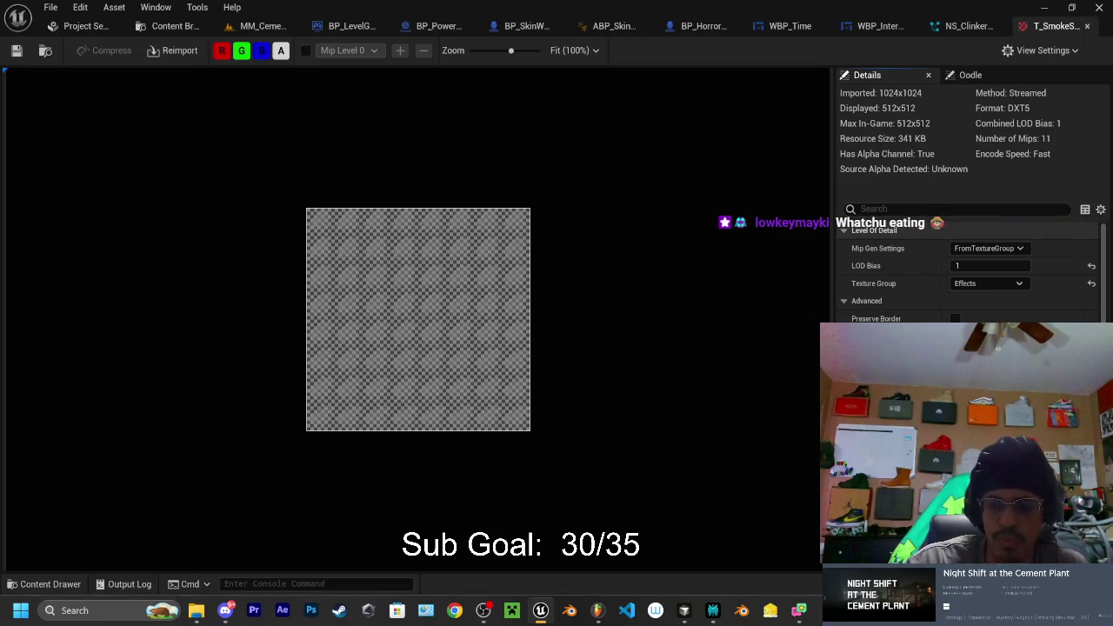
# Bring the stream chat window to the front
pyautogui.click(807, 554)
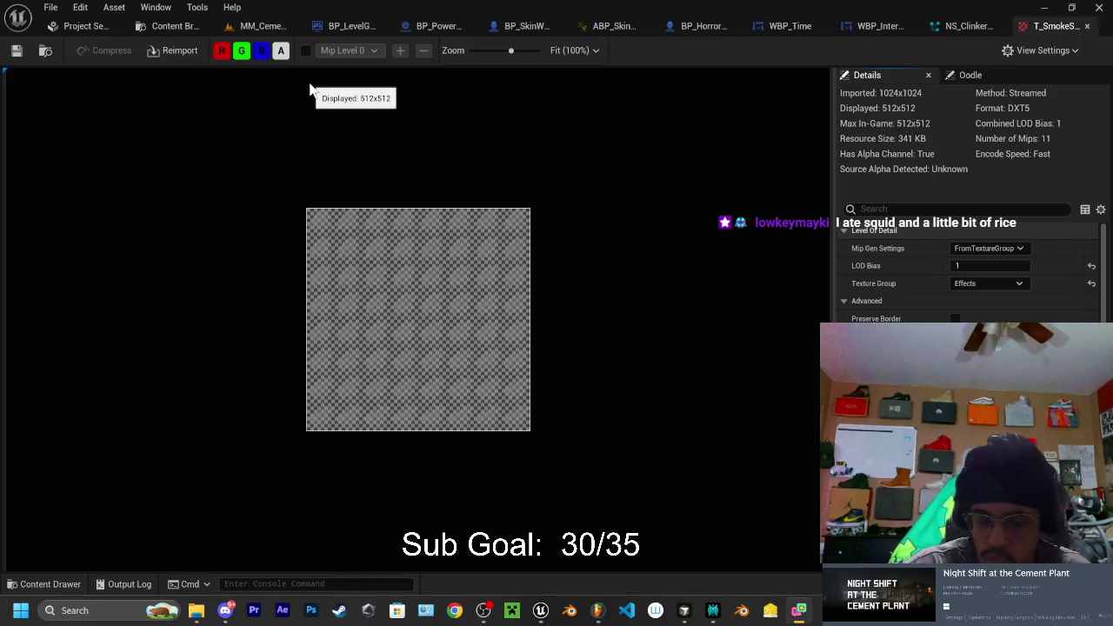
# Return to the MM_CementPlant level and dock the NS_ClinkerSmoke editor tab beside it
pyautogui.click(270, 27)
pyautogui.click(50, 583)
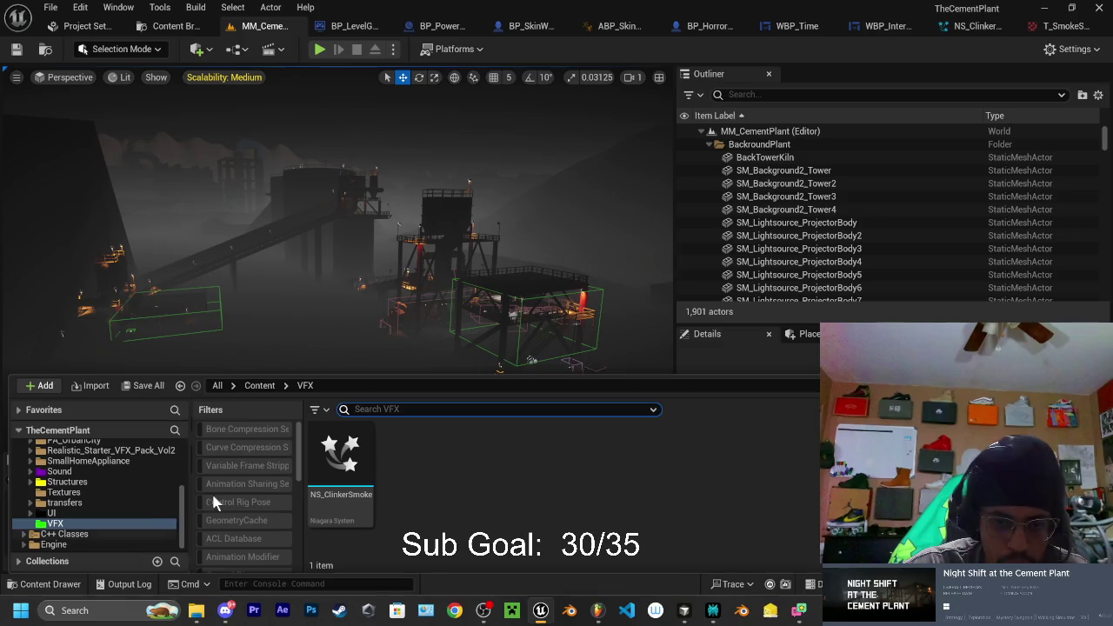
pyautogui.scroll(3, 113, 497)
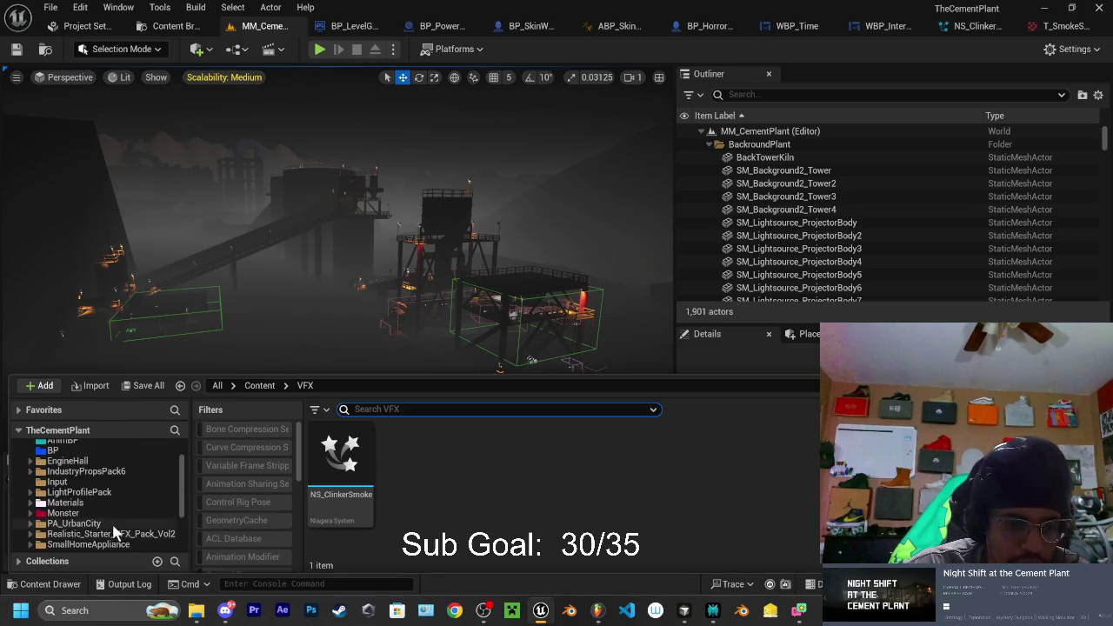
pyautogui.scroll(-2, 123, 499)
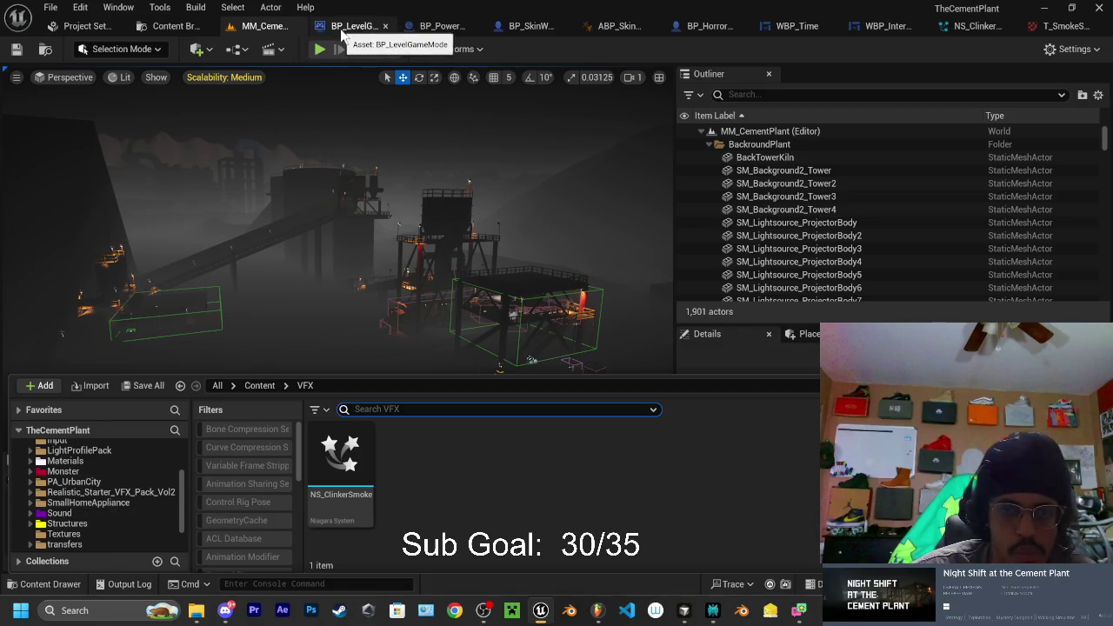
pyautogui.click(342, 26)
pyautogui.moveTo(833, 30)
pyautogui.mouseDown()
pyautogui.moveTo(368, 41)
pyautogui.moveTo(296, 32)
pyautogui.mouseUp()
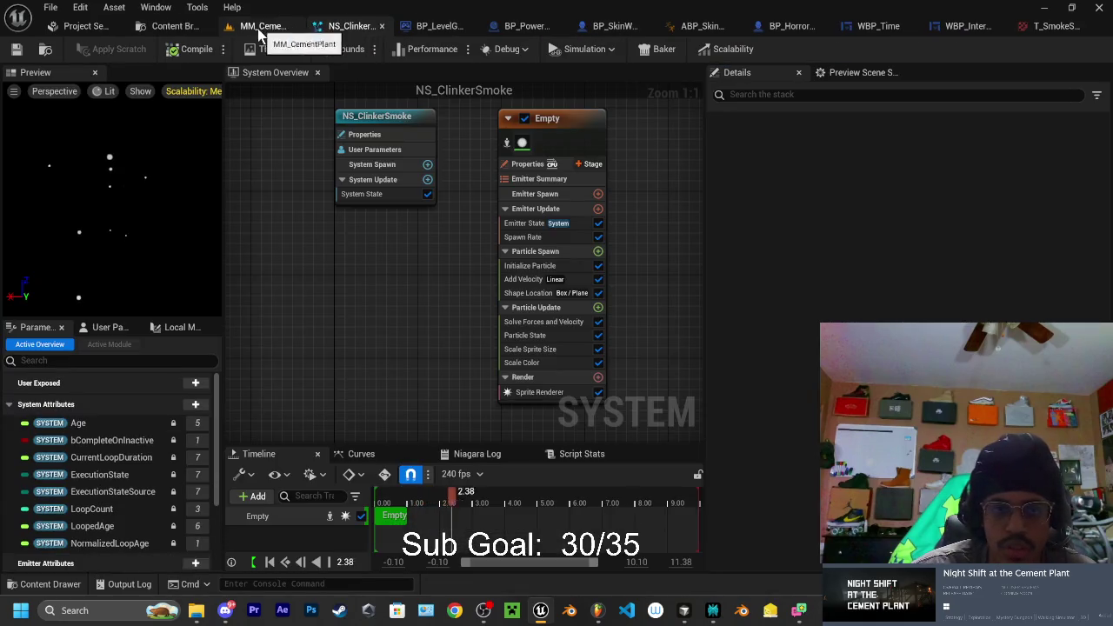
pyautogui.click(256, 27)
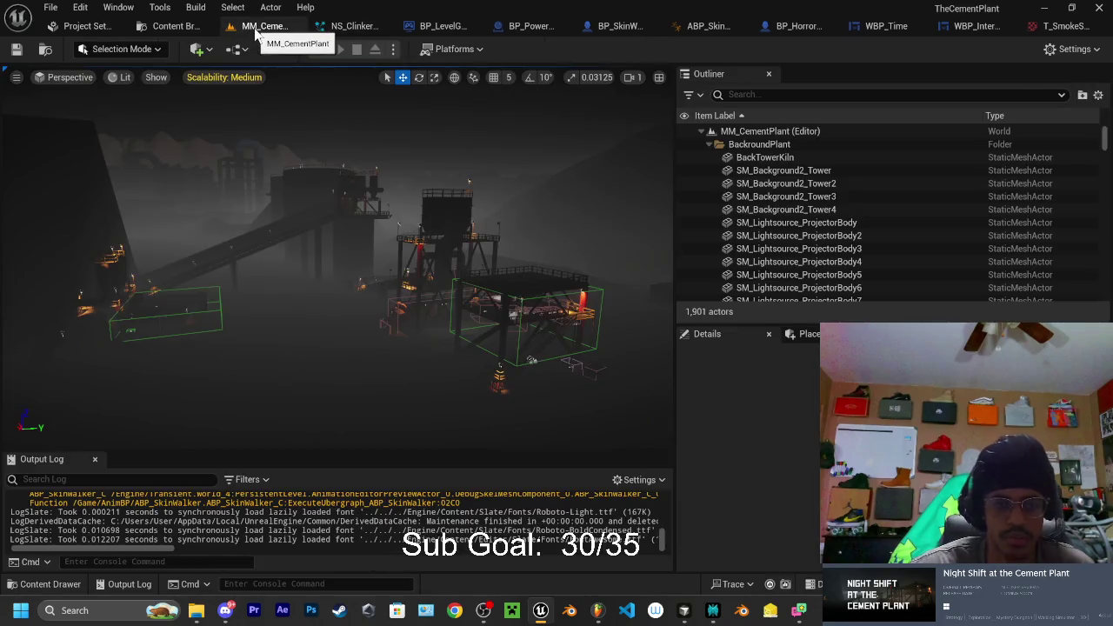
# Open the CementPlant level from the top-level Content folder in the Content Drawer
pyautogui.click(50, 583)
pyautogui.scroll(5, 50, 492)
pyautogui.click(55, 457)
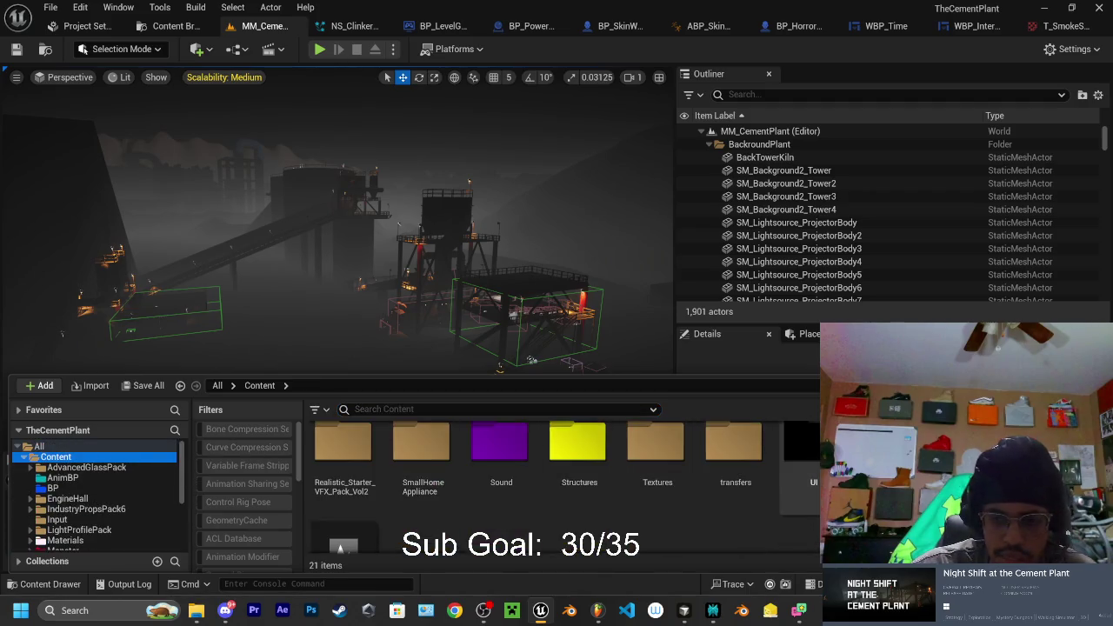
pyautogui.scroll(1, 412, 493)
pyautogui.scroll(-3, 412, 493)
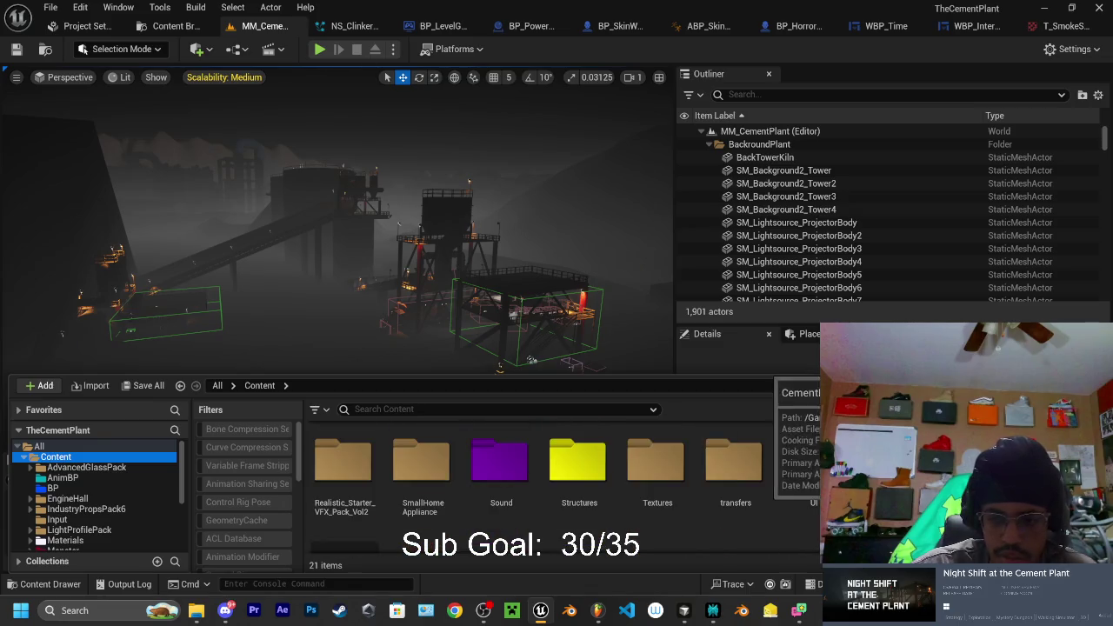
pyautogui.doubleClick(861, 461)
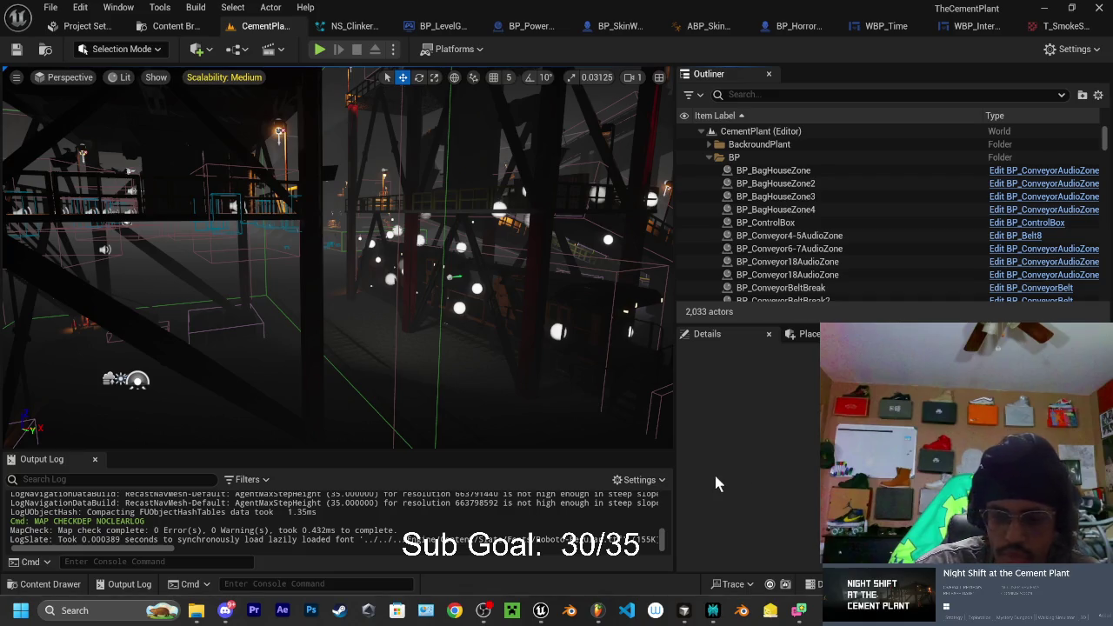
# Once the CementPlant level finishes loading, open the Content Drawer
pyautogui.moveTo(198, 614)
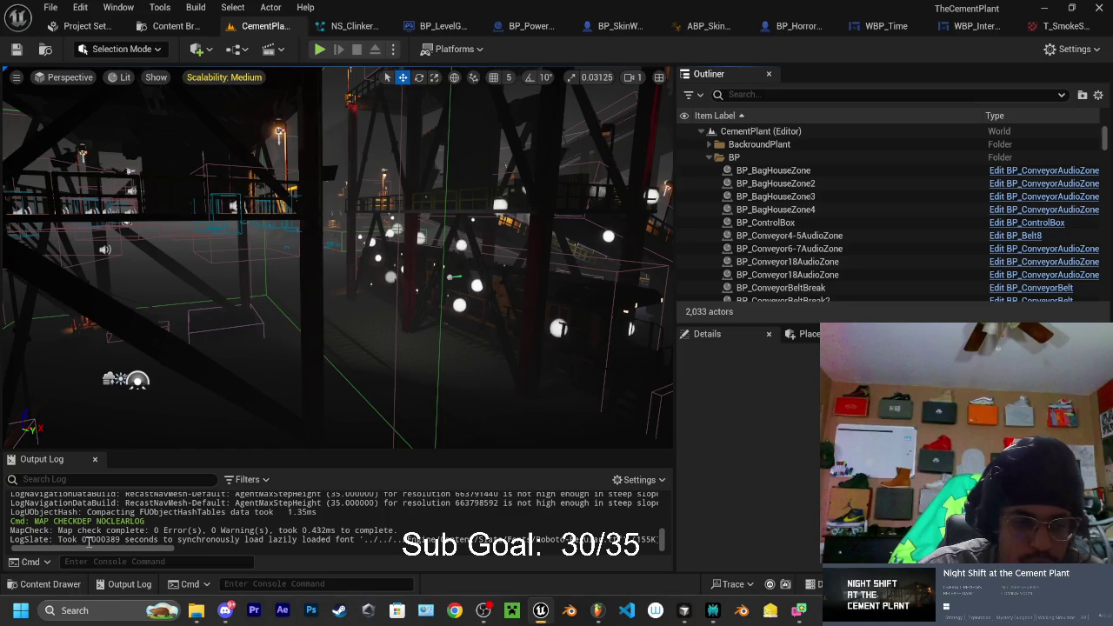
pyautogui.click(50, 583)
# Browse the Realistic_Starter_VFX_Pack_Vol2 Materials folder, then bring up the viewport's Scalability settings
pyautogui.scroll(-5, 96, 491)
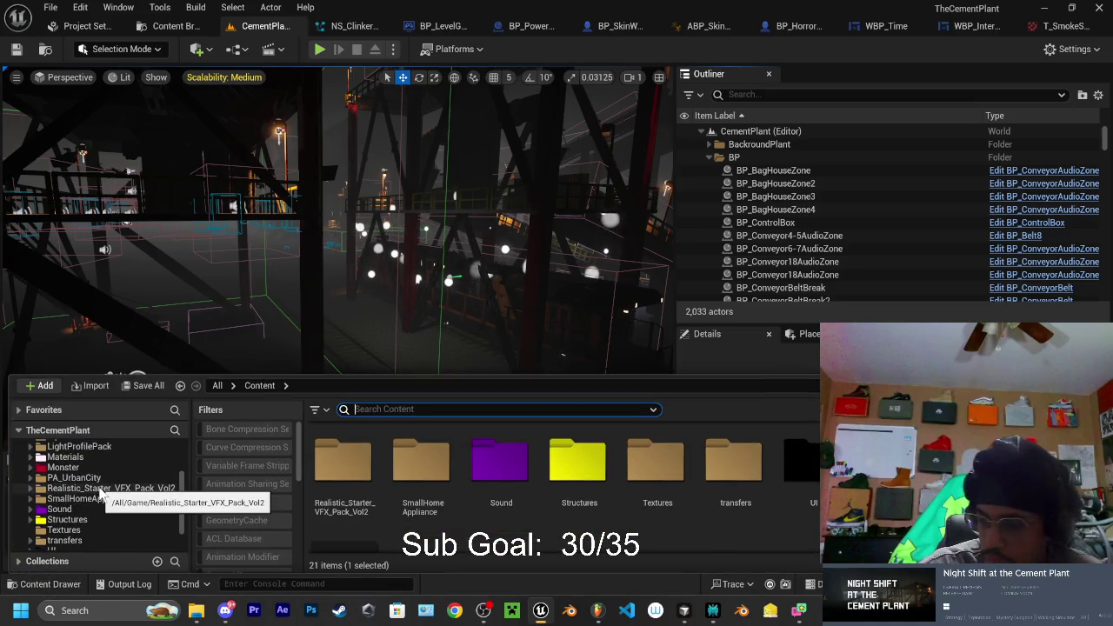
pyautogui.scroll(-3, 87, 495)
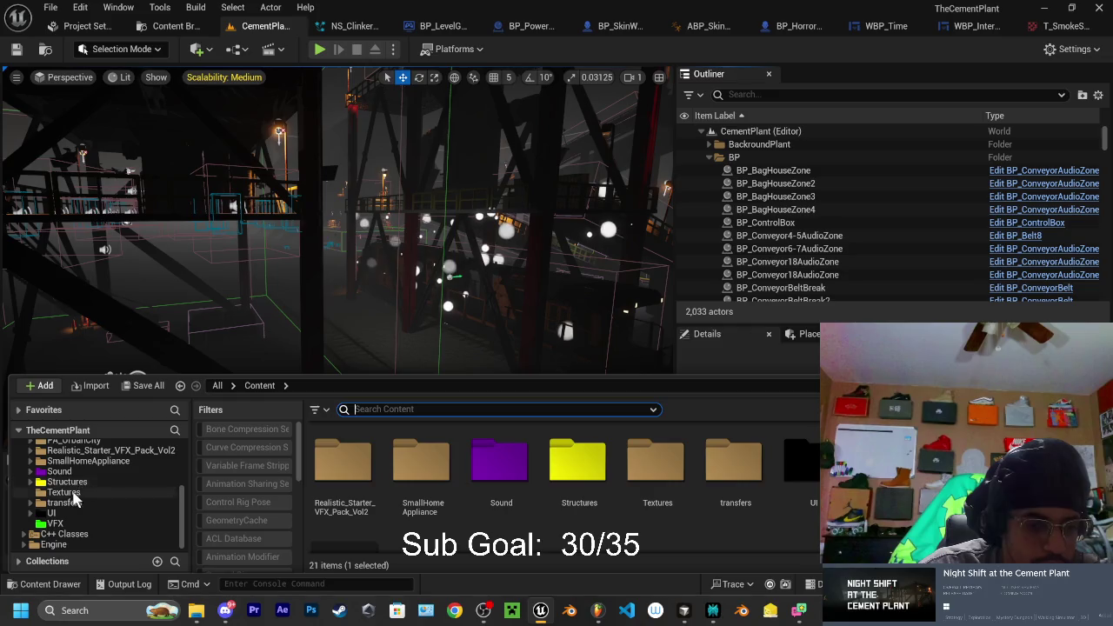
pyautogui.scroll(2, 74, 496)
pyautogui.click(78, 493)
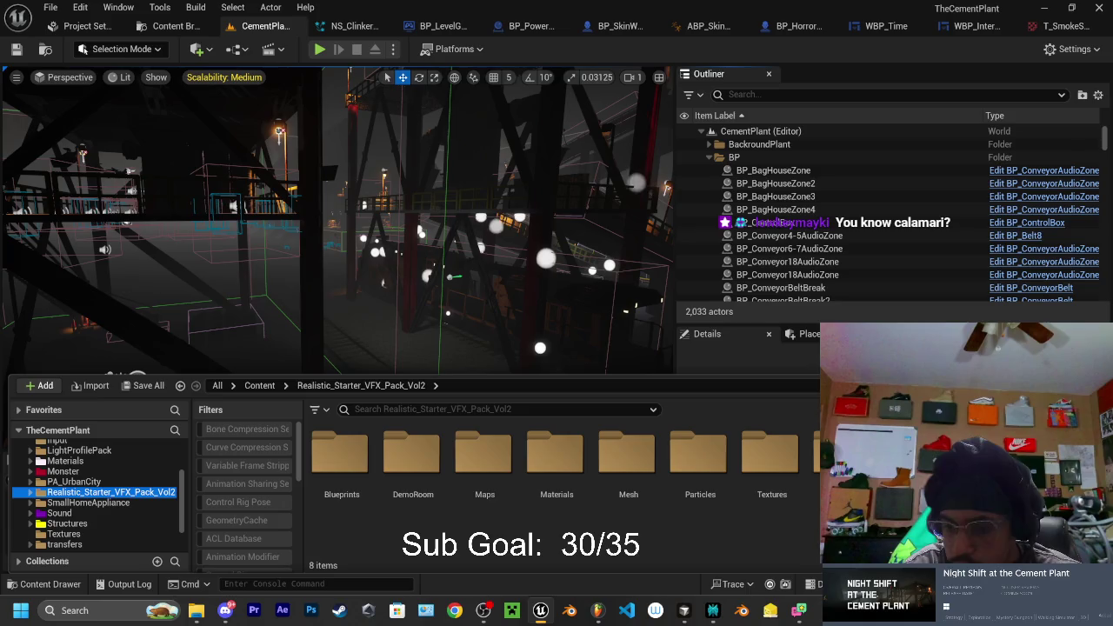
pyautogui.doubleClick(556, 452)
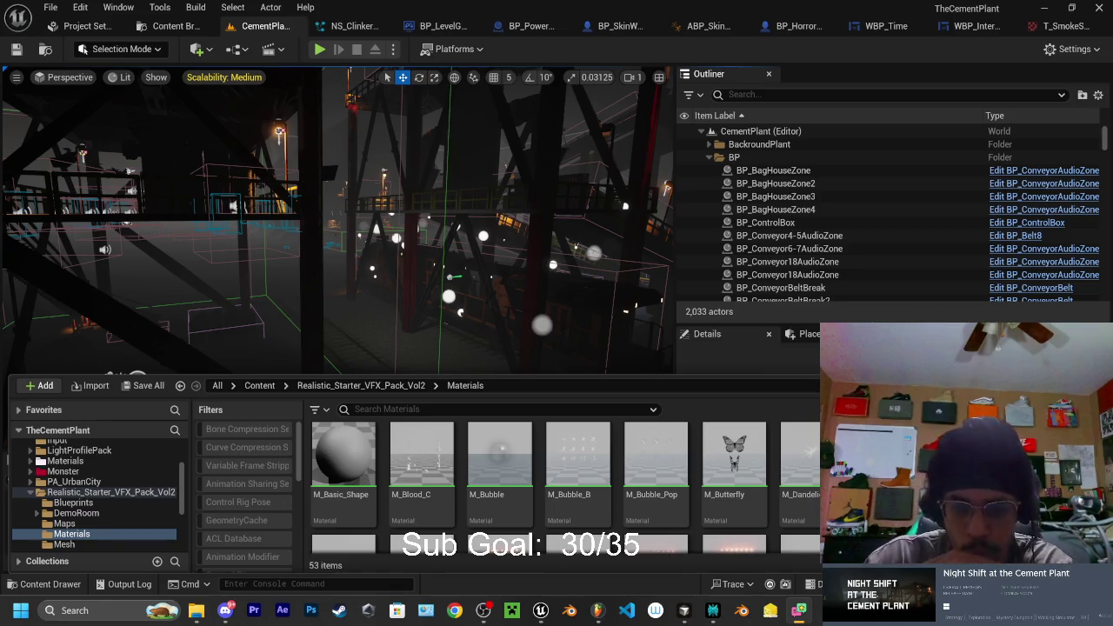
pyautogui.scroll(-3, 765, 513)
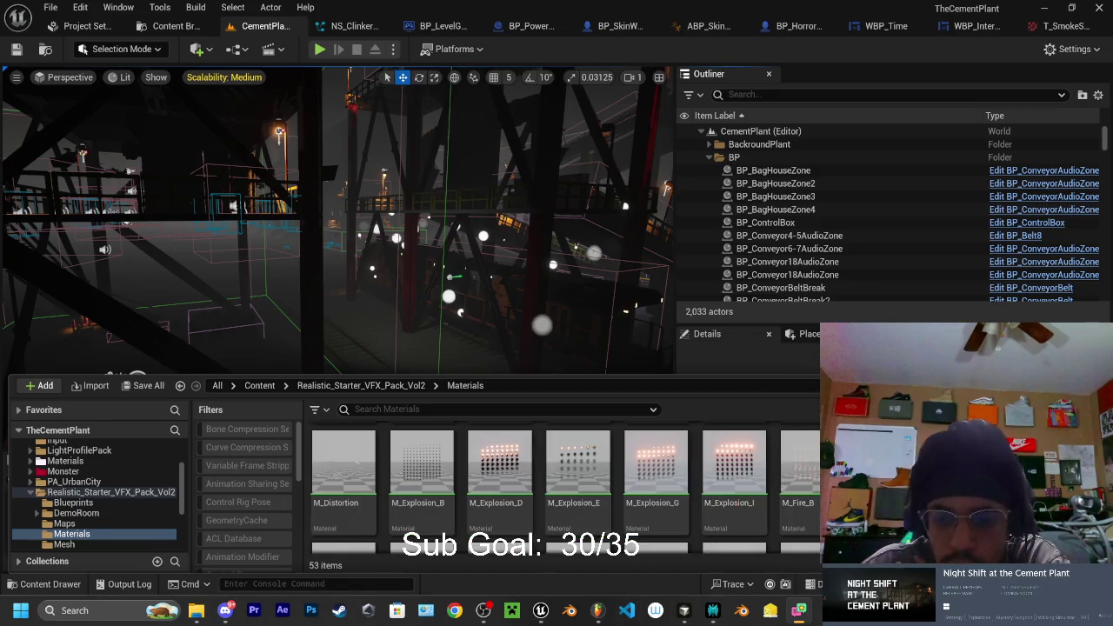
pyautogui.scroll(-2, 626, 485)
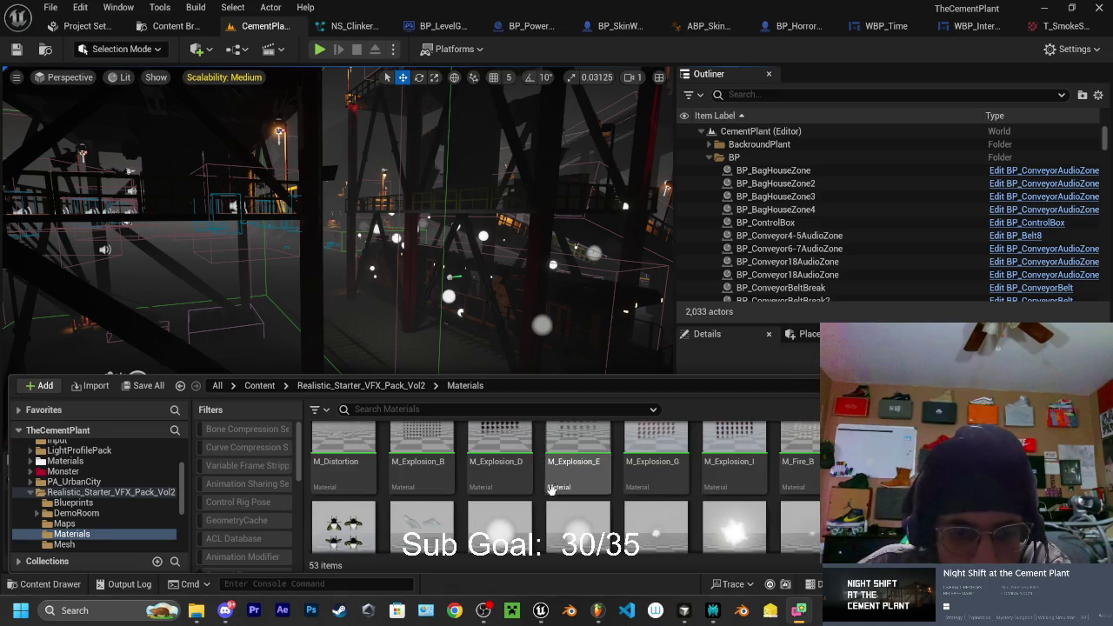
pyautogui.scroll(-2, 548, 487)
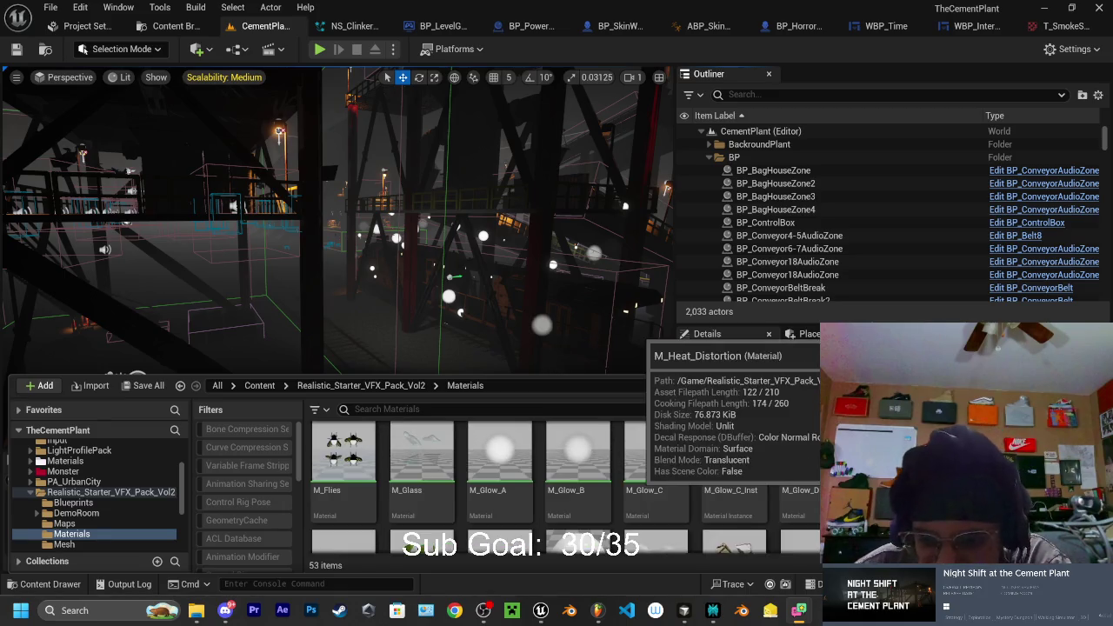
pyautogui.scroll(-1, 748, 487)
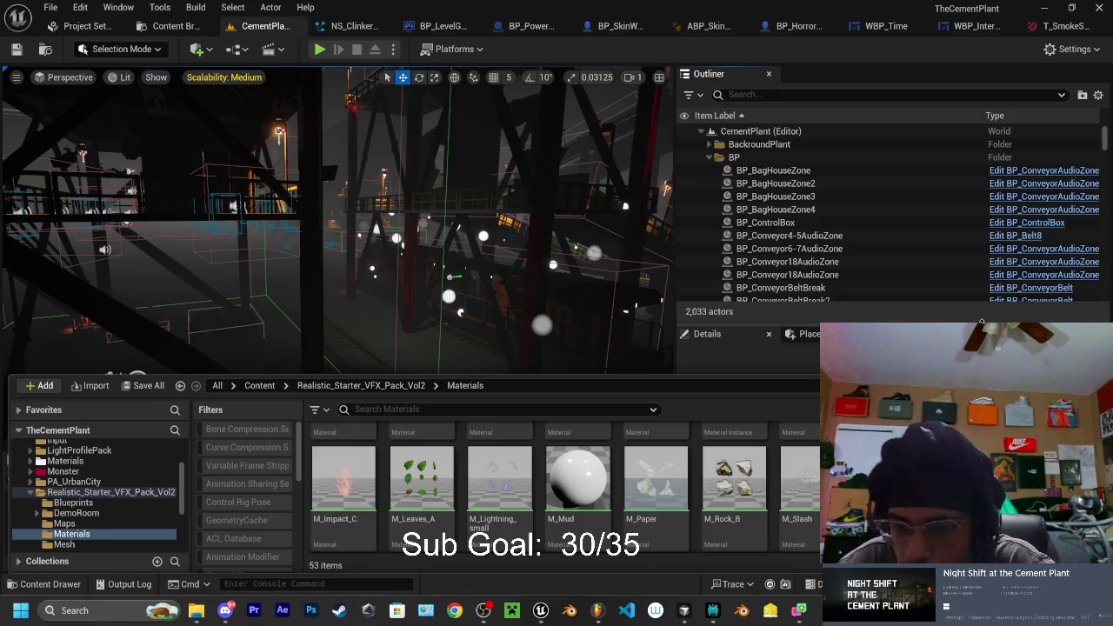
pyautogui.scroll(-1, 565, 487)
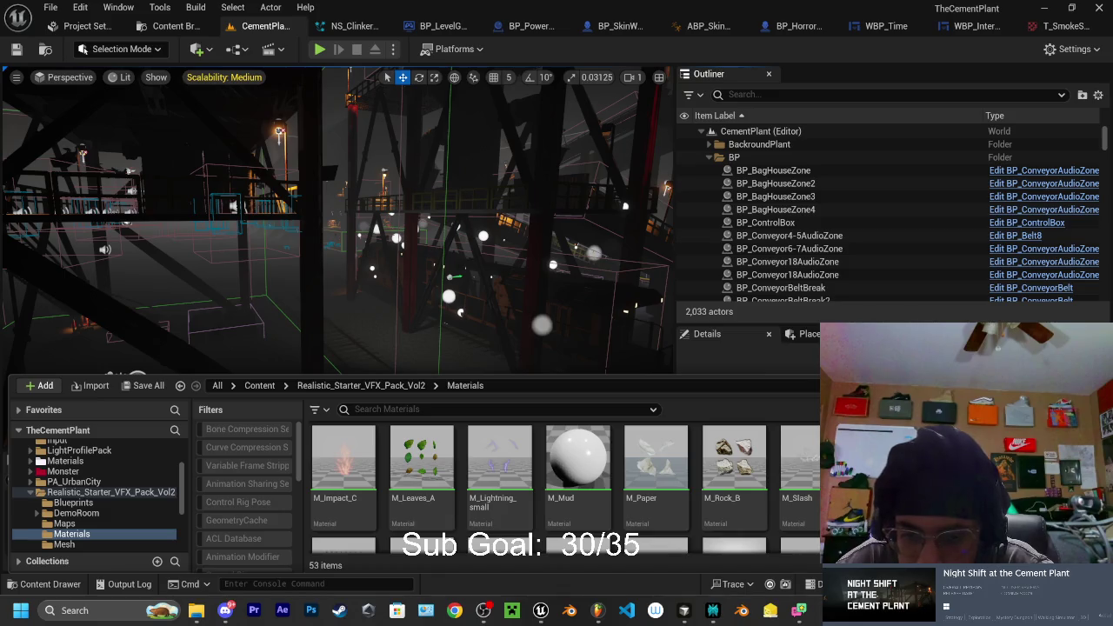
pyautogui.scroll(-3, 578, 505)
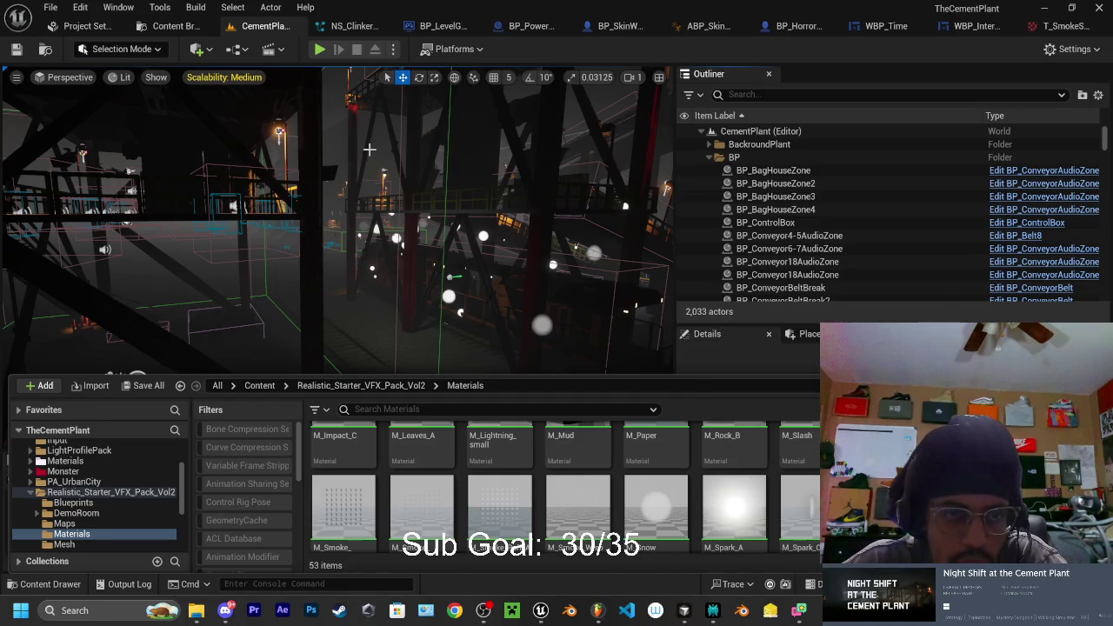
pyautogui.click(226, 78)
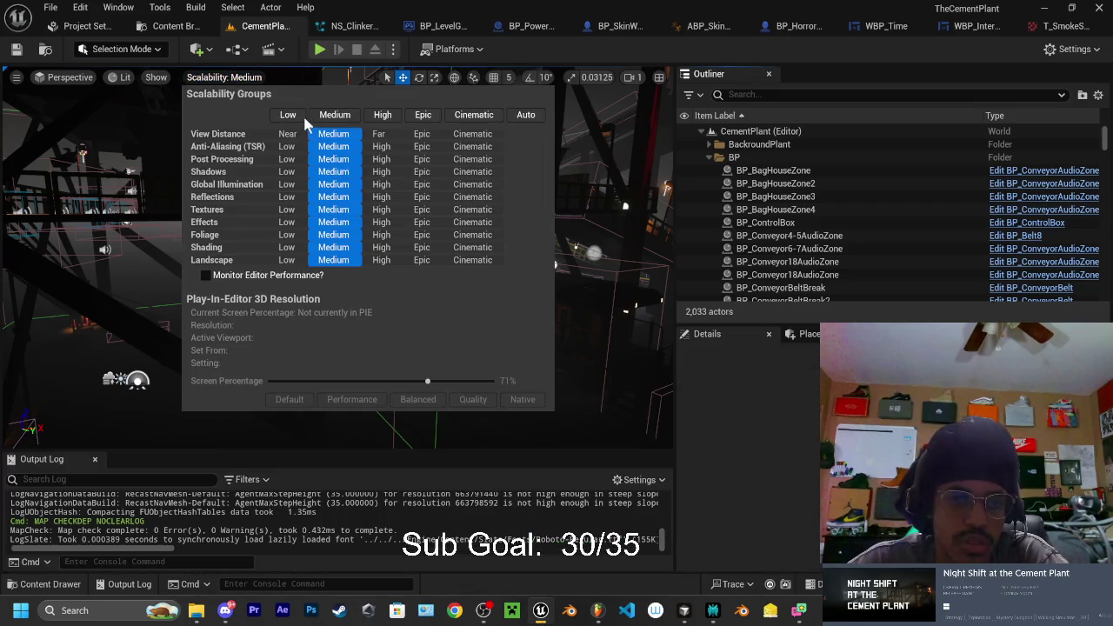
# Drop engine scalability to Low and bring back the VFX pack's Materials folder
pyautogui.click(287, 114)
pyautogui.click(236, 78)
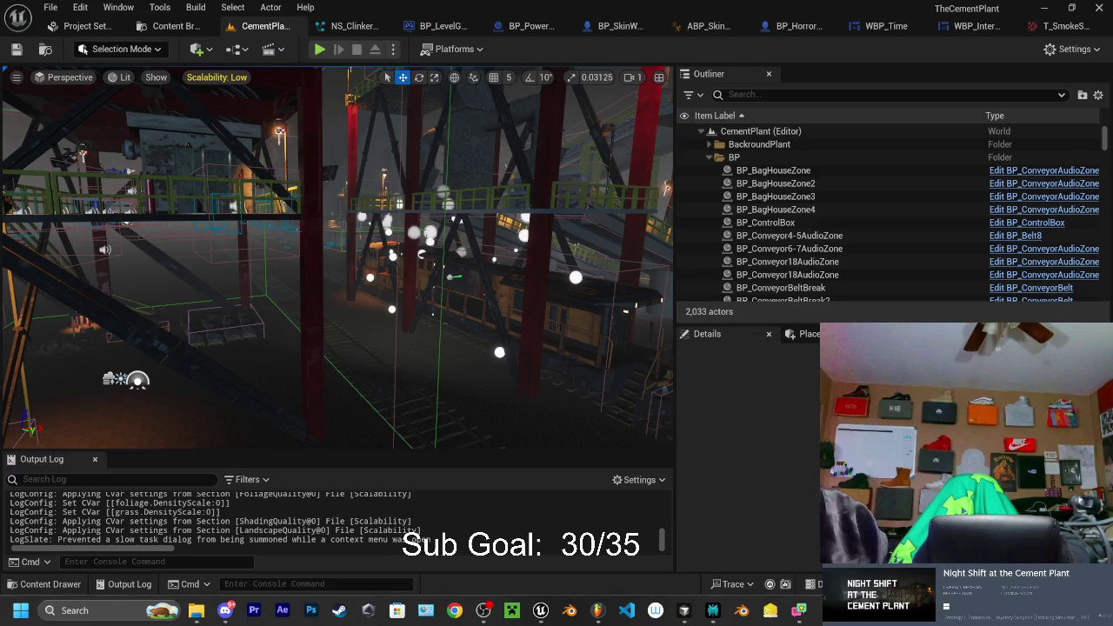
pyautogui.click(49, 584)
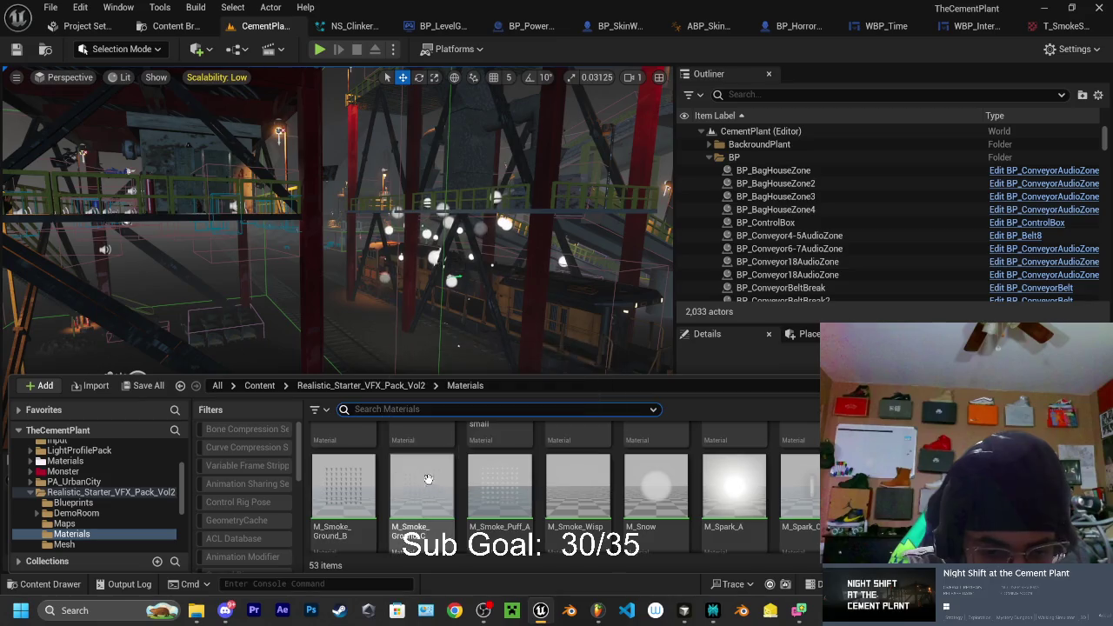
pyautogui.scroll(-2, 539, 503)
pyautogui.scroll(2, 760, 503)
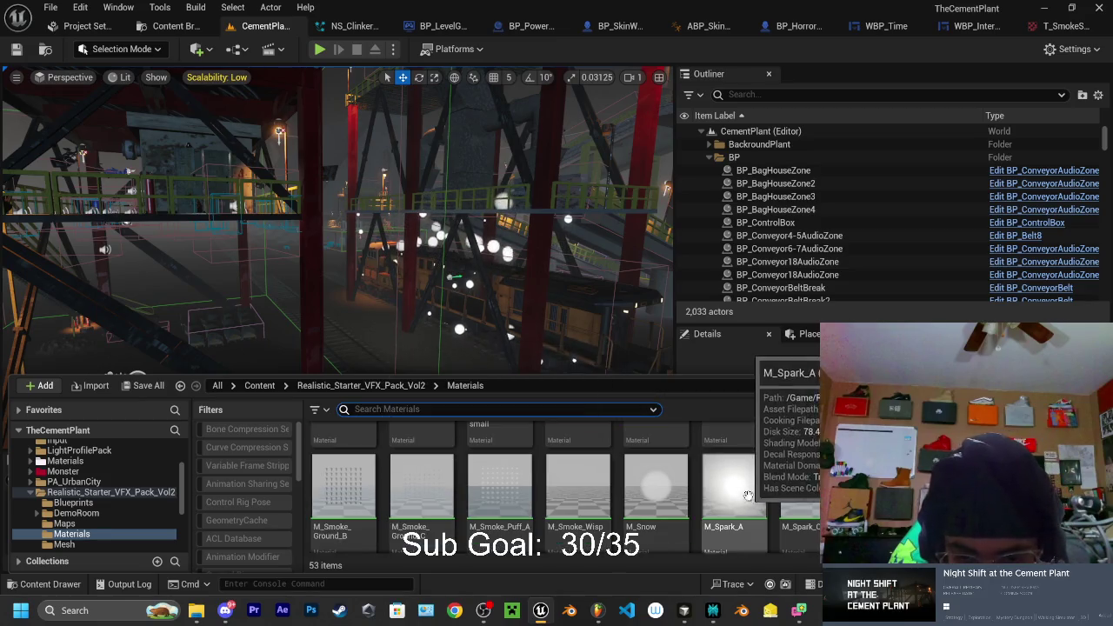
pyautogui.doubleClick(578, 502)
pyautogui.moveTo(548, 370)
pyautogui.mouseDown()
pyautogui.moveTo(870, 400)
pyautogui.moveTo(862, 406)
pyautogui.mouseUp()
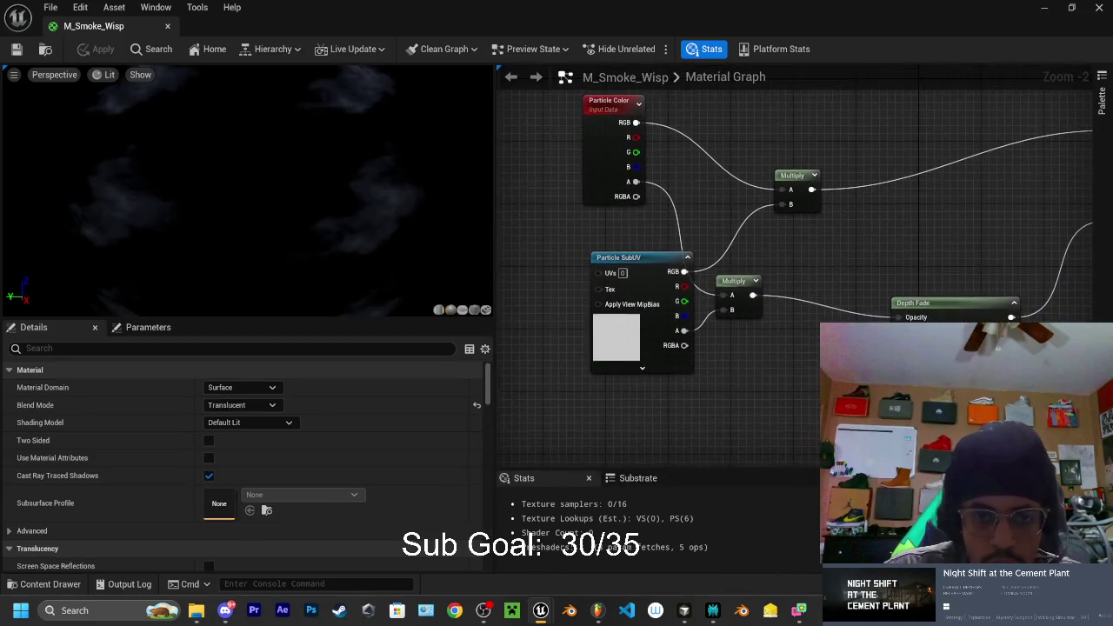
pyautogui.click(168, 26)
pyautogui.click(51, 583)
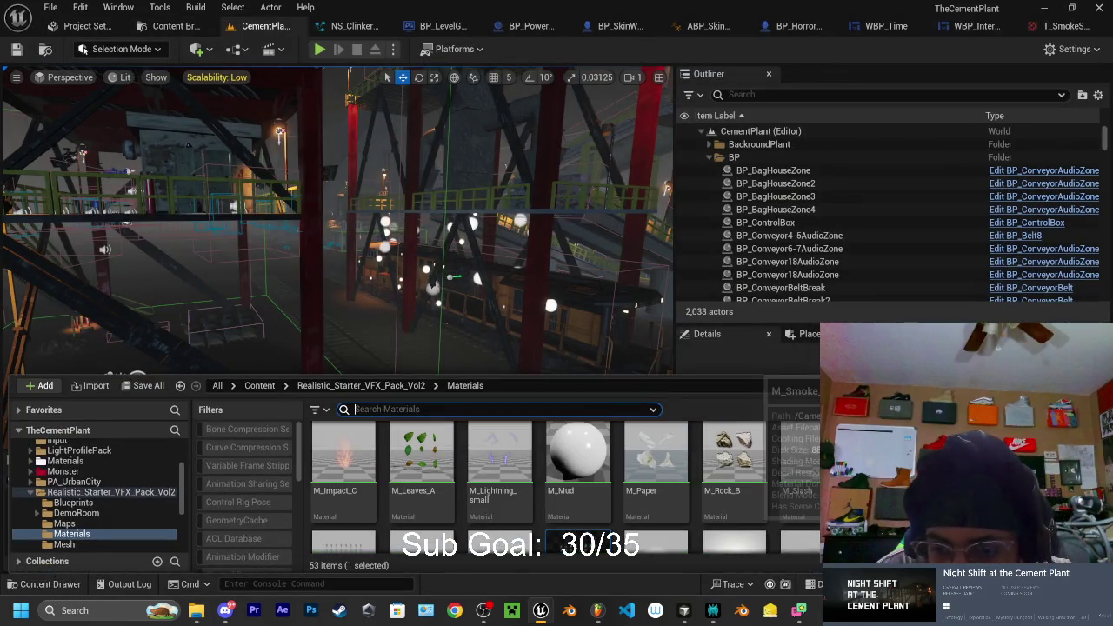
pyautogui.scroll(-2, 565, 479)
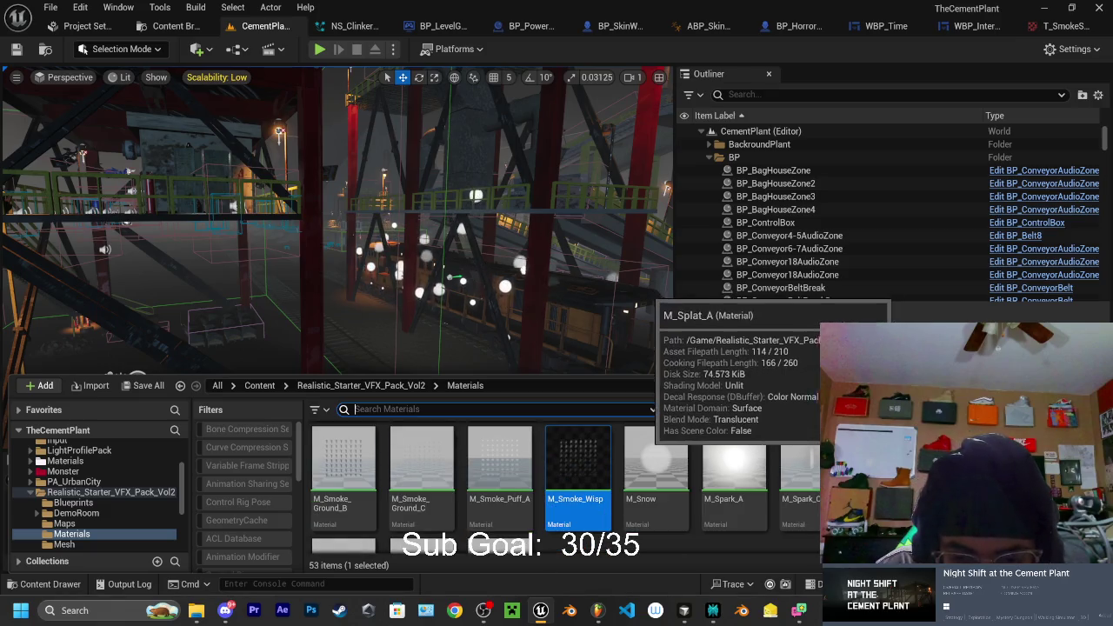
pyautogui.scroll(3, 566, 478)
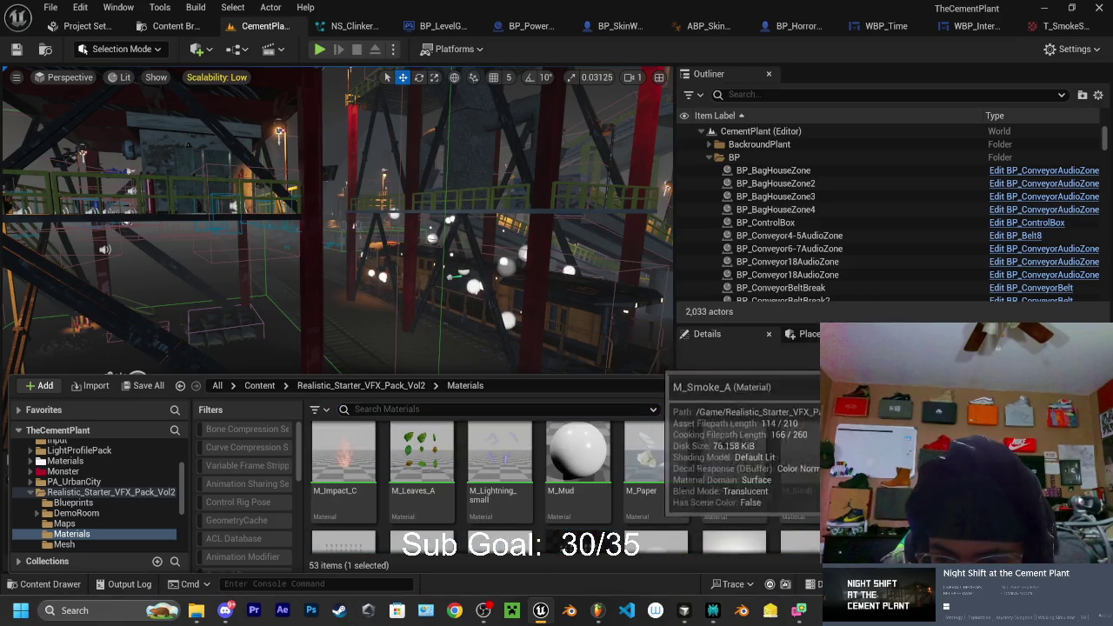
pyautogui.scroll(-2, 628, 539)
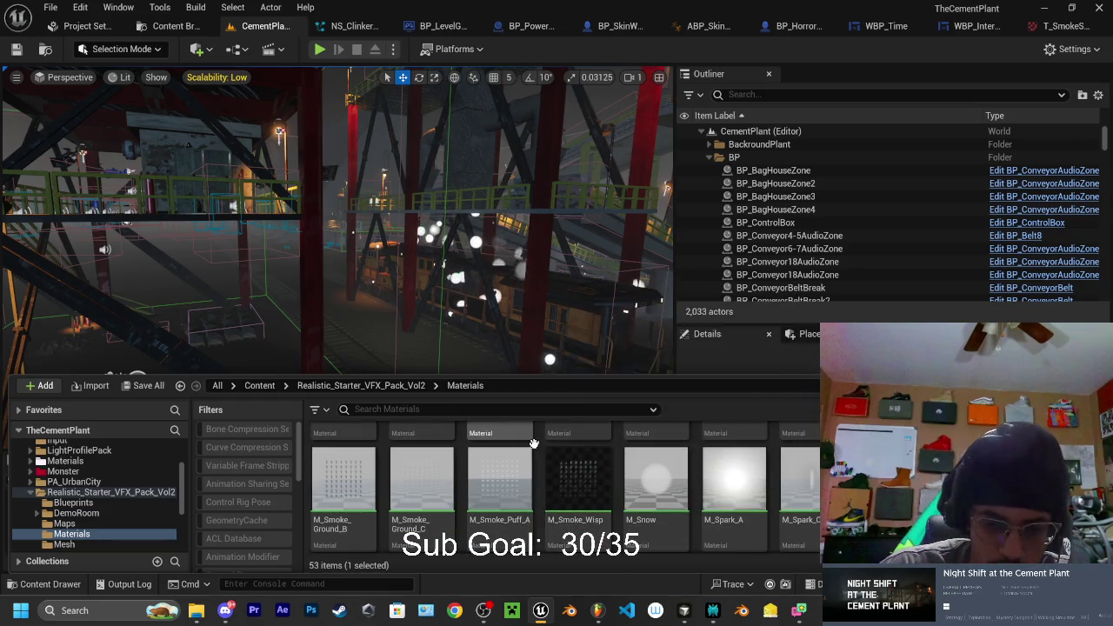
pyautogui.scroll(2, 550, 492)
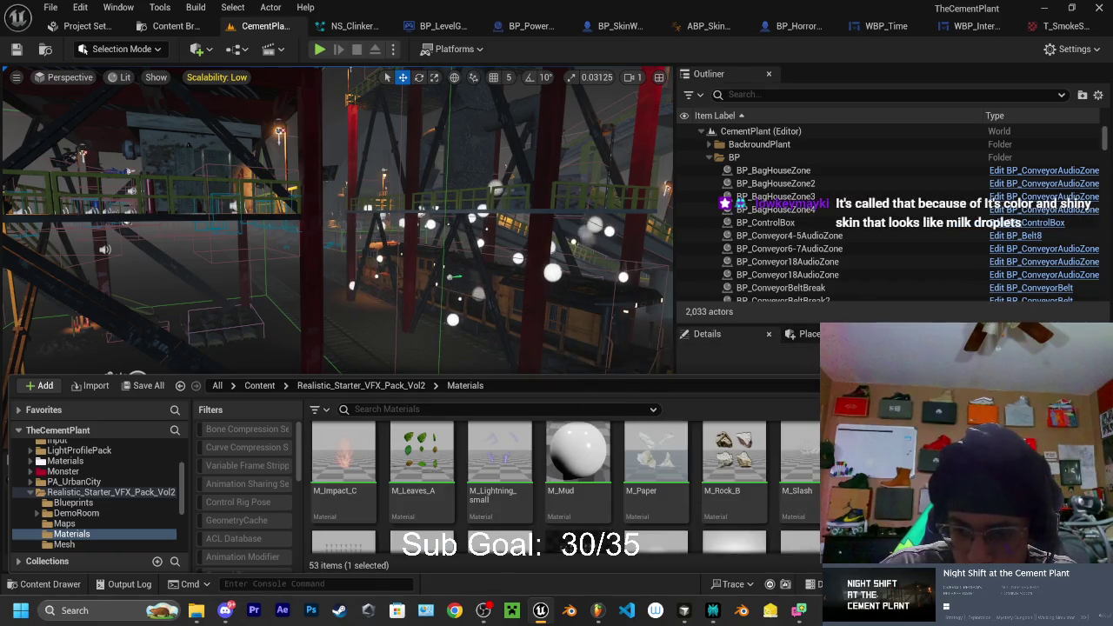
pyautogui.doubleClick(657, 456)
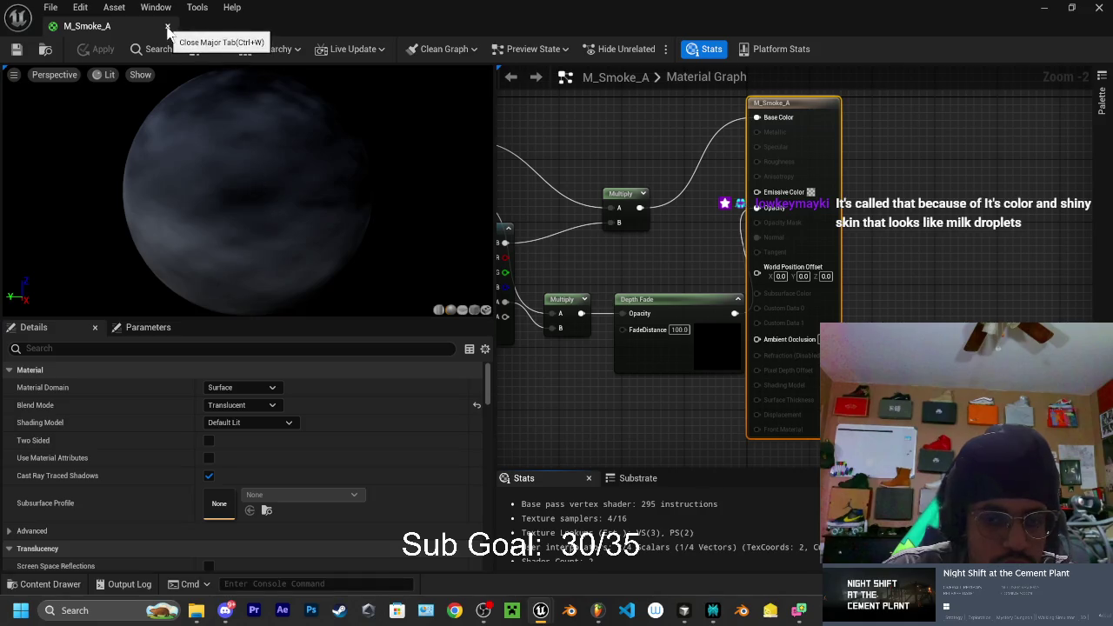
pyautogui.click(167, 29)
pyautogui.hotkey('ctrl', 'space')
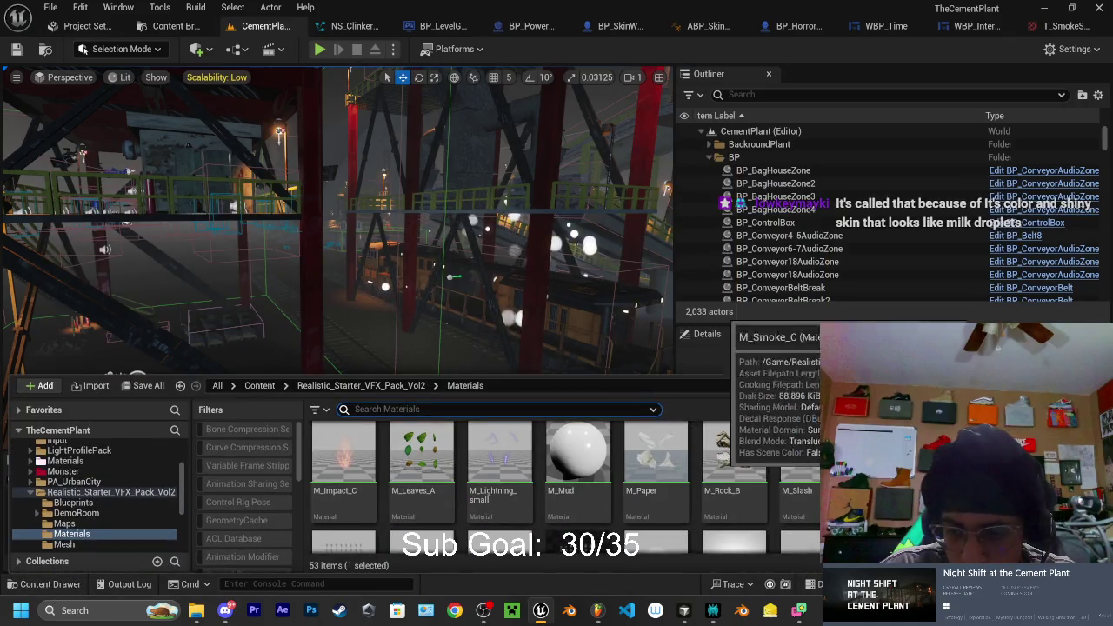
pyautogui.doubleClick(874, 457)
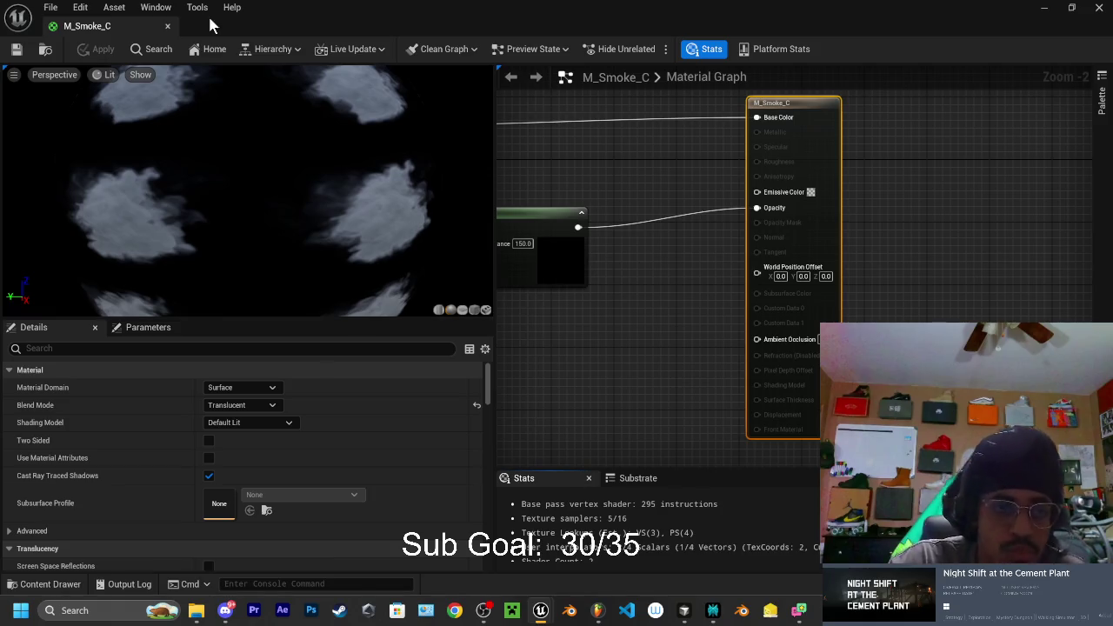
pyautogui.click(167, 25)
pyautogui.click(51, 583)
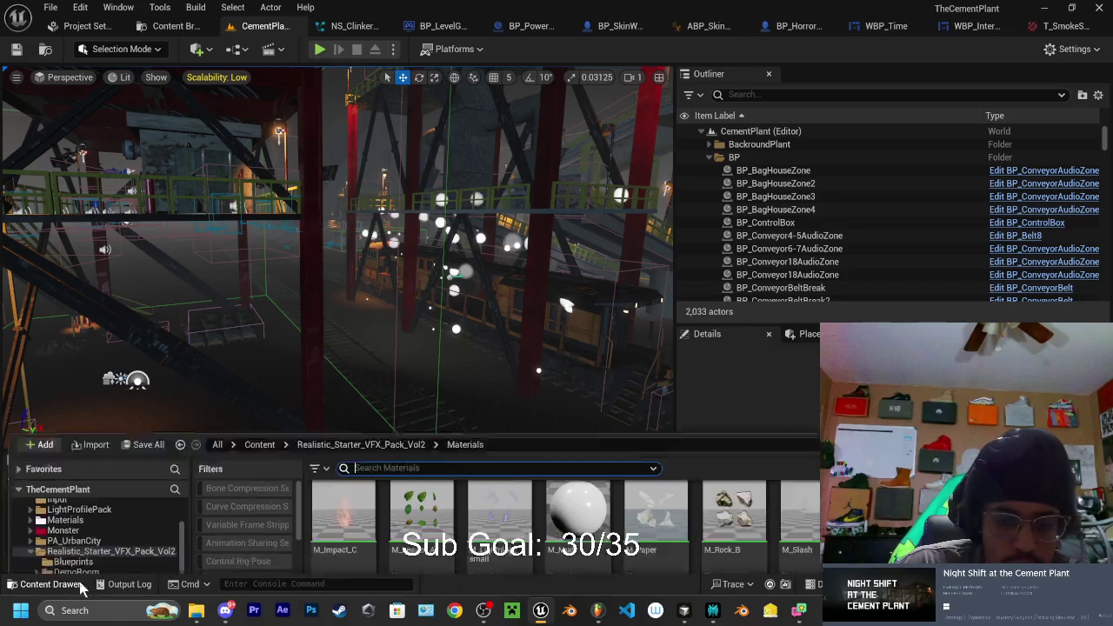
pyautogui.click(575, 490)
pyautogui.doubleClick(574, 489)
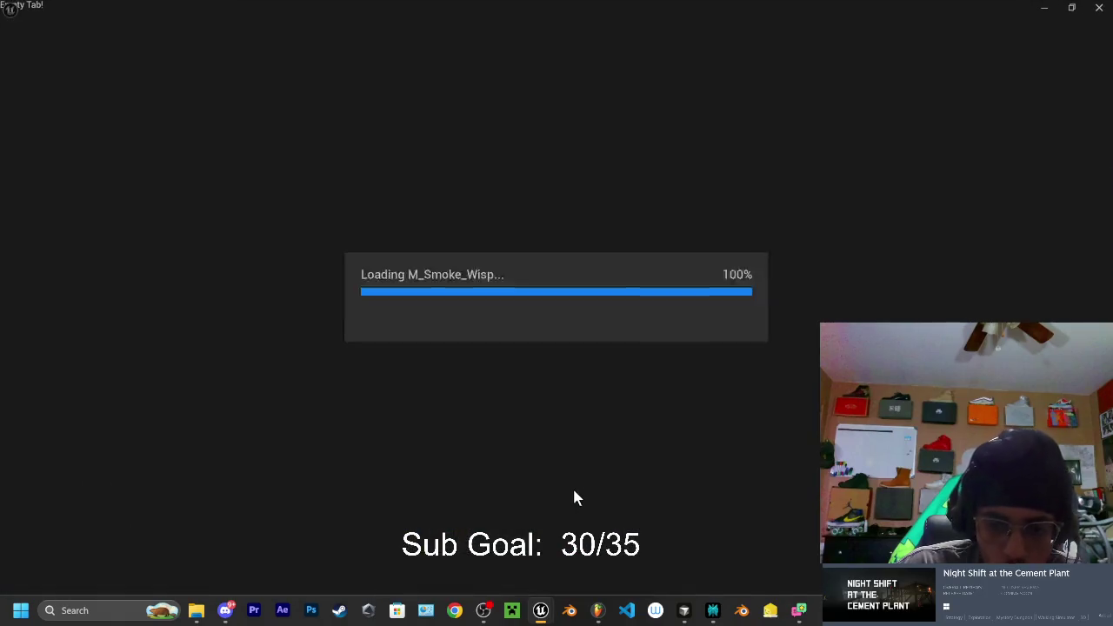
pyautogui.click(168, 30)
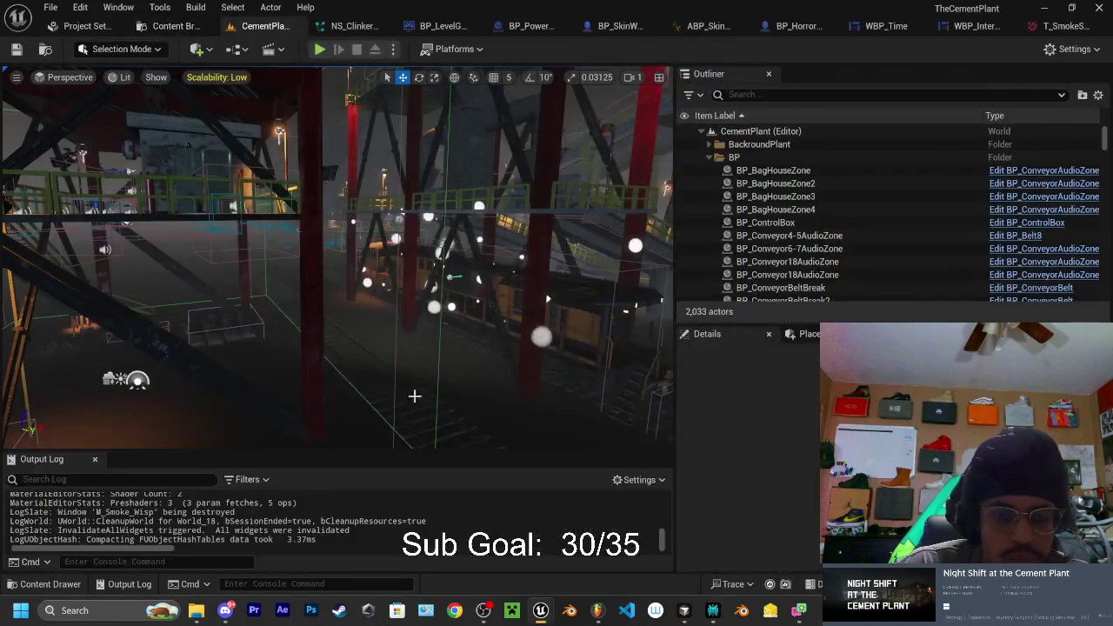
pyautogui.click(50, 583)
# Add M_Smoke_Puff_A to the M_Smoke_C selection and locate the project's VFX folder
pyautogui.scroll(1, 815, 504)
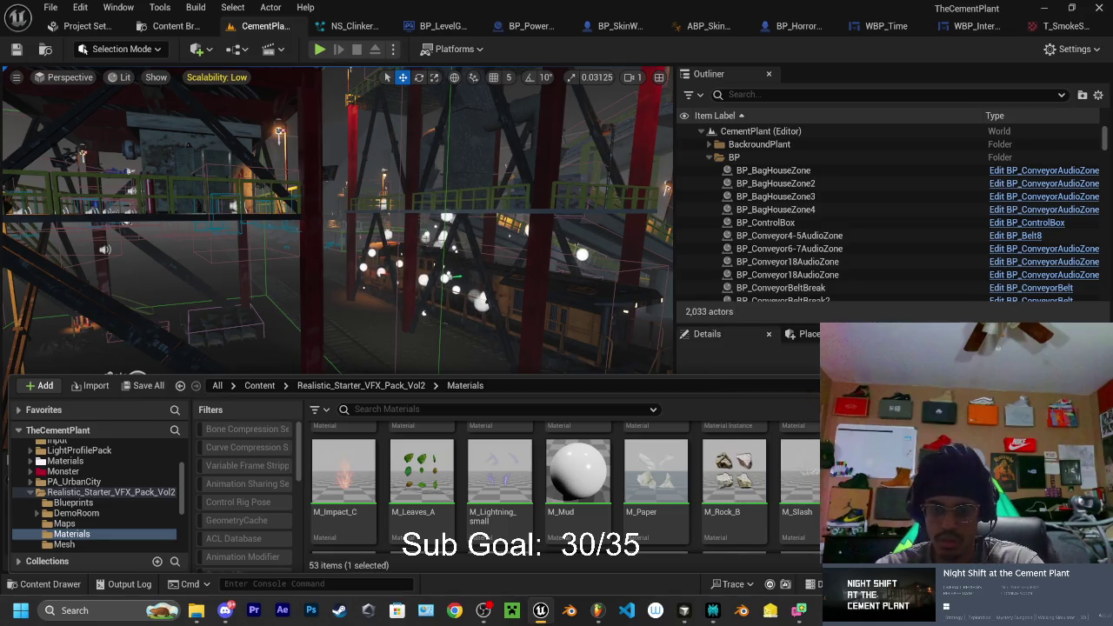
pyautogui.scroll(-1, 521, 487)
pyautogui.scroll(-1, 565, 487)
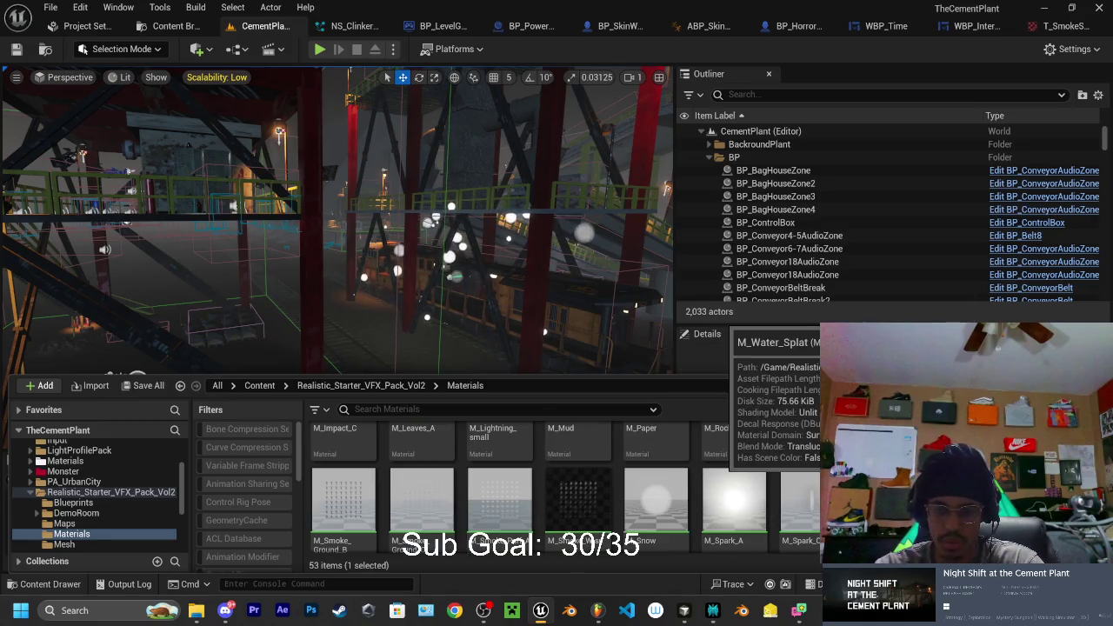
pyautogui.scroll(1, 522, 486)
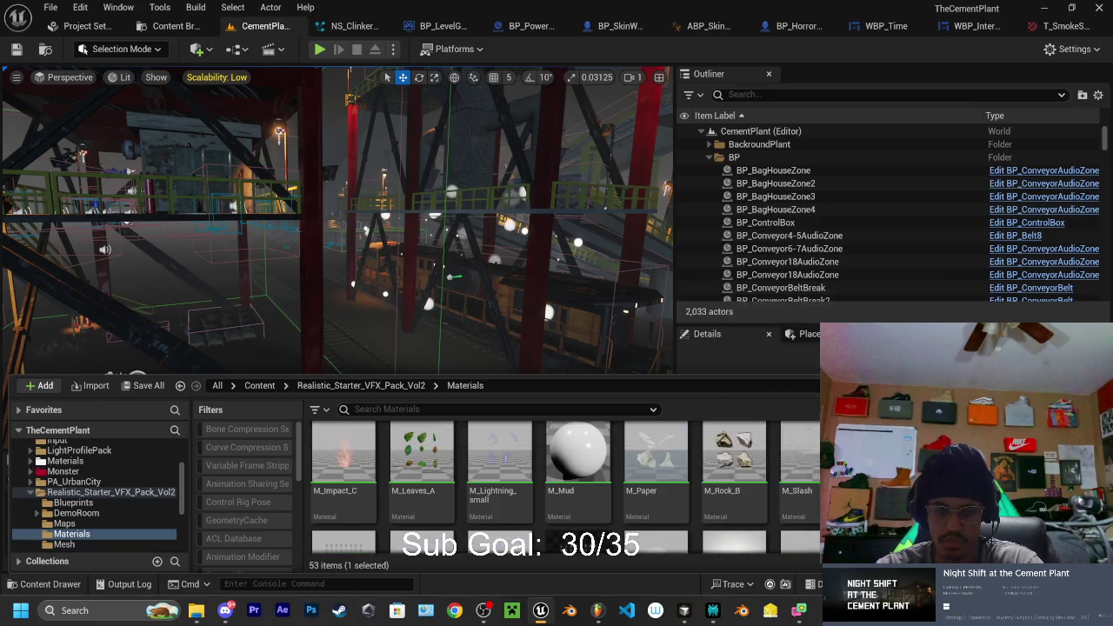
pyautogui.scroll(-1, 522, 487)
pyautogui.scroll(-1, 565, 487)
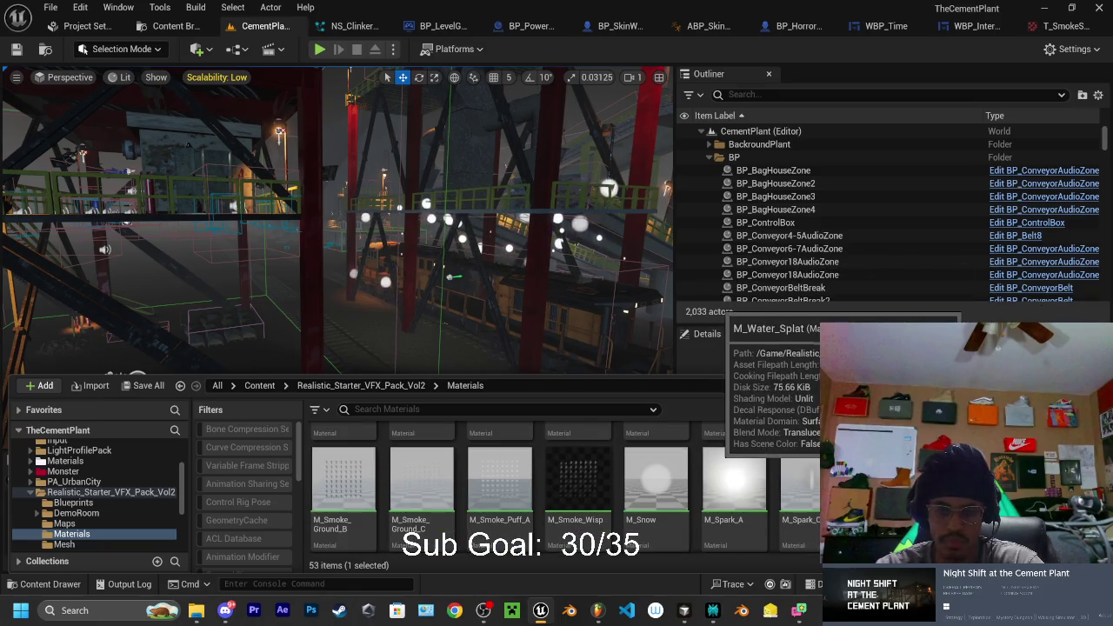
pyautogui.scroll(1, 524, 526)
pyautogui.keyDown('ctrl'); pyautogui.click(524, 526); pyautogui.keyUp('ctrl')
pyautogui.scroll(1, 565, 522)
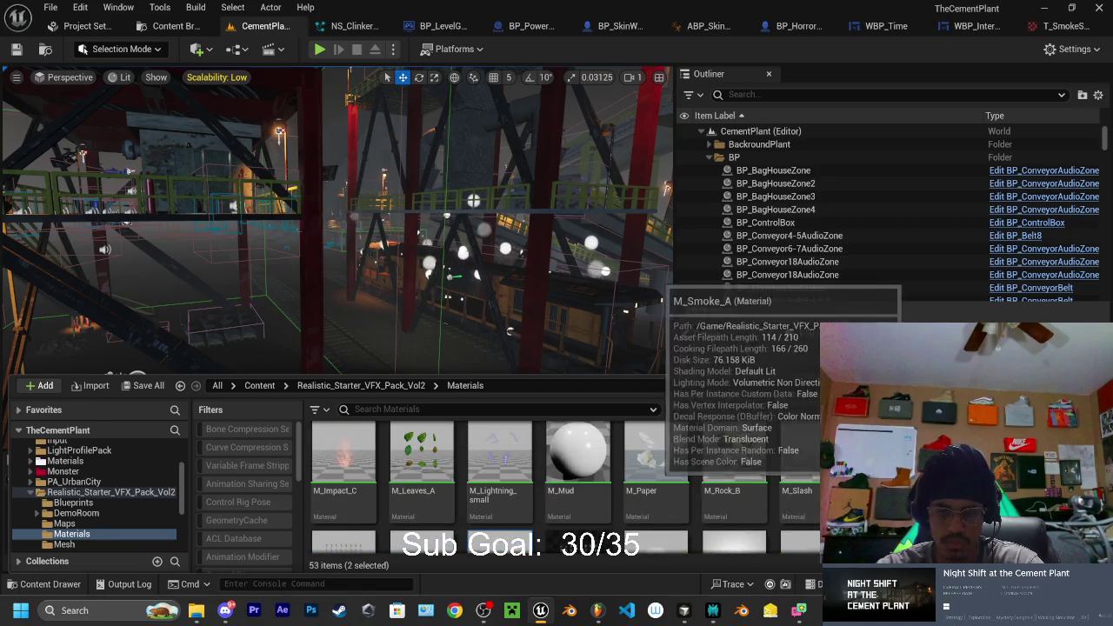
pyautogui.scroll(-1, 565, 487)
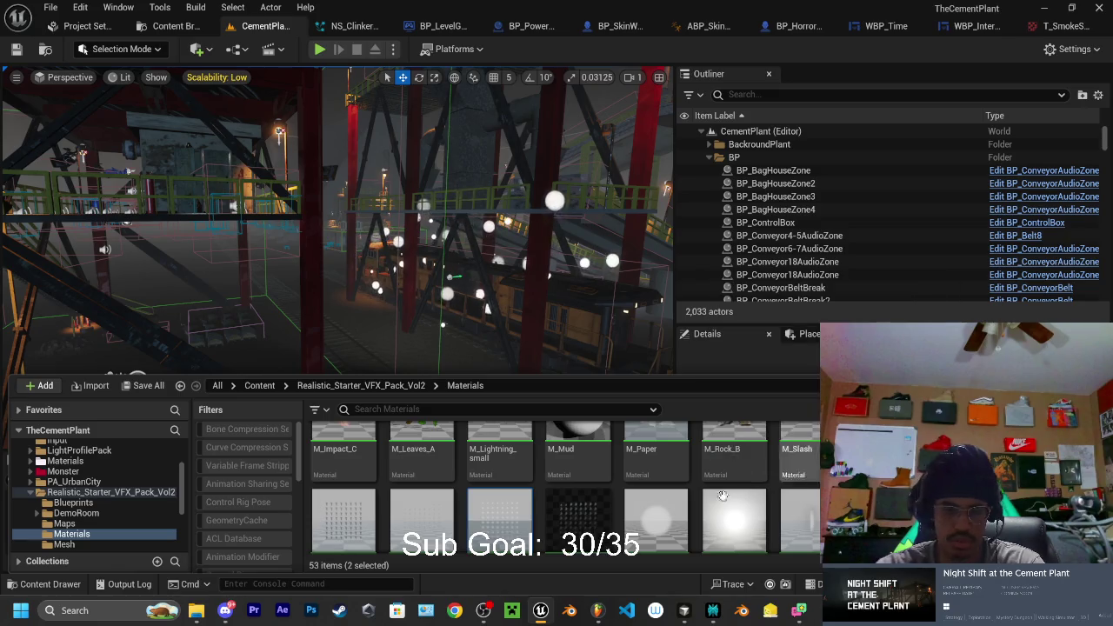
pyautogui.scroll(-3, 106, 500)
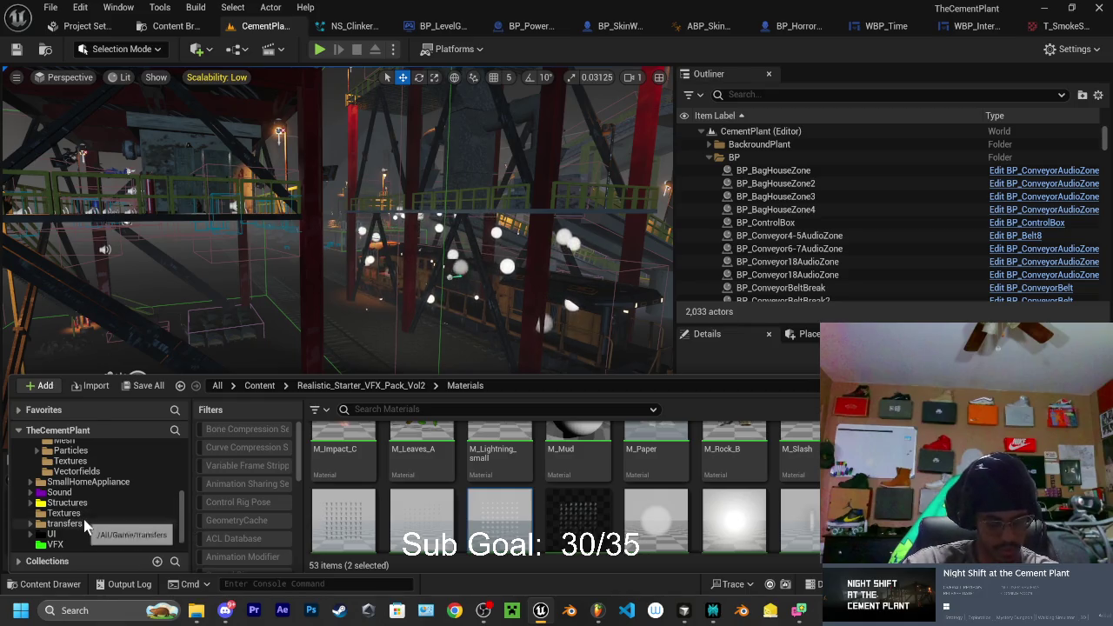
pyautogui.click(71, 546)
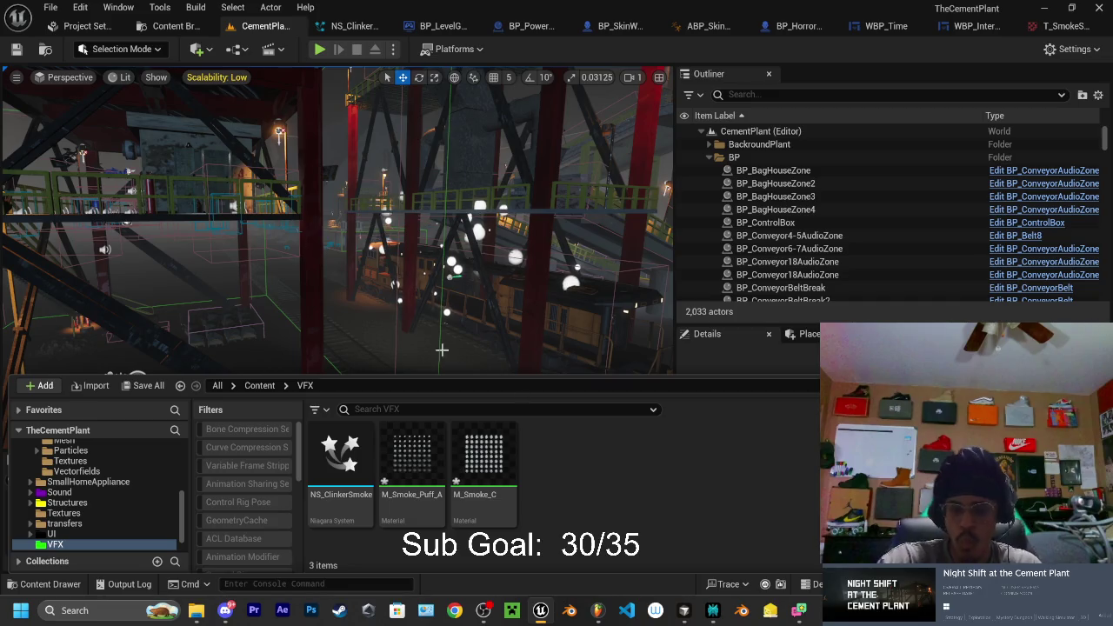
# Copy M_Smoke_C and M_Smoke_Puff_A into /Game/VFX, then start saving them
pyautogui.moveTo(798, 611)
pyautogui.click(807, 546)
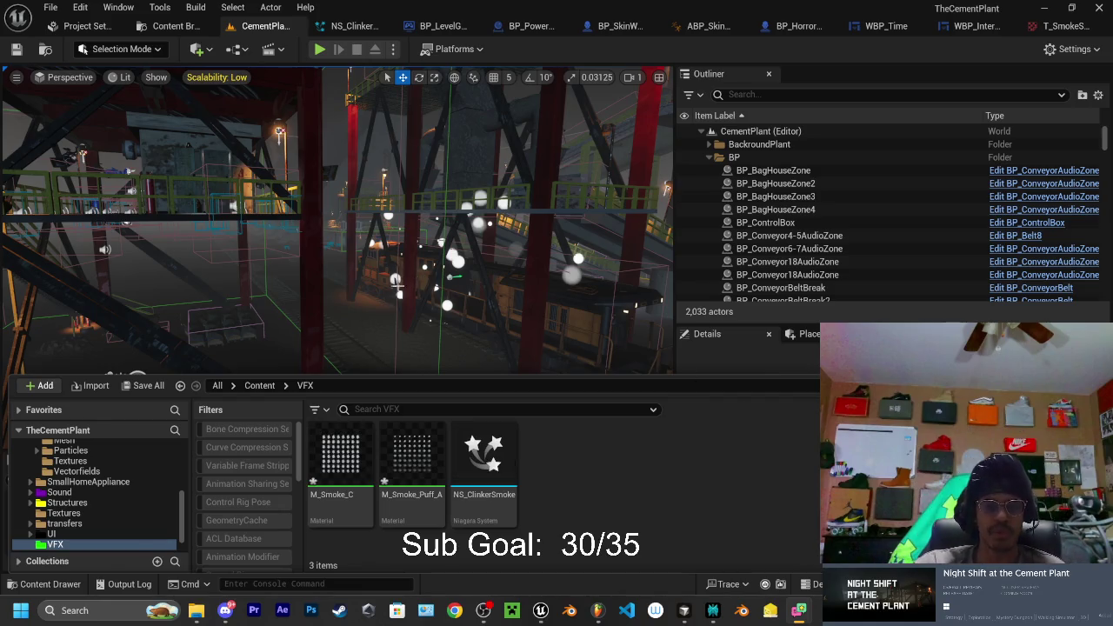
pyautogui.moveTo(336, 438)
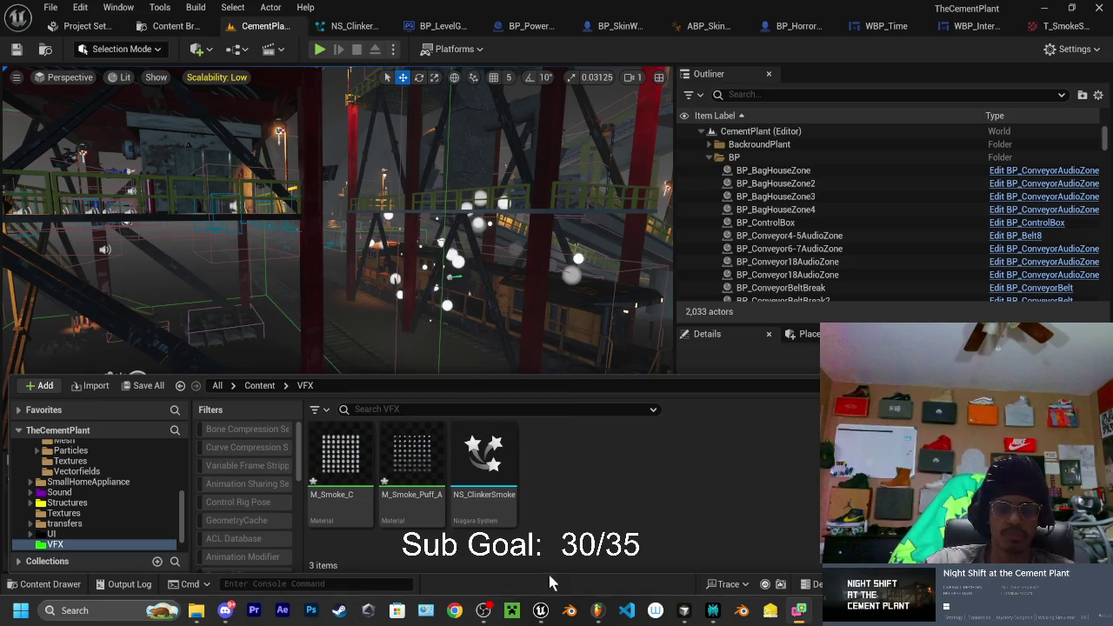
pyautogui.hotkey('ctrl', 'shift', 's')
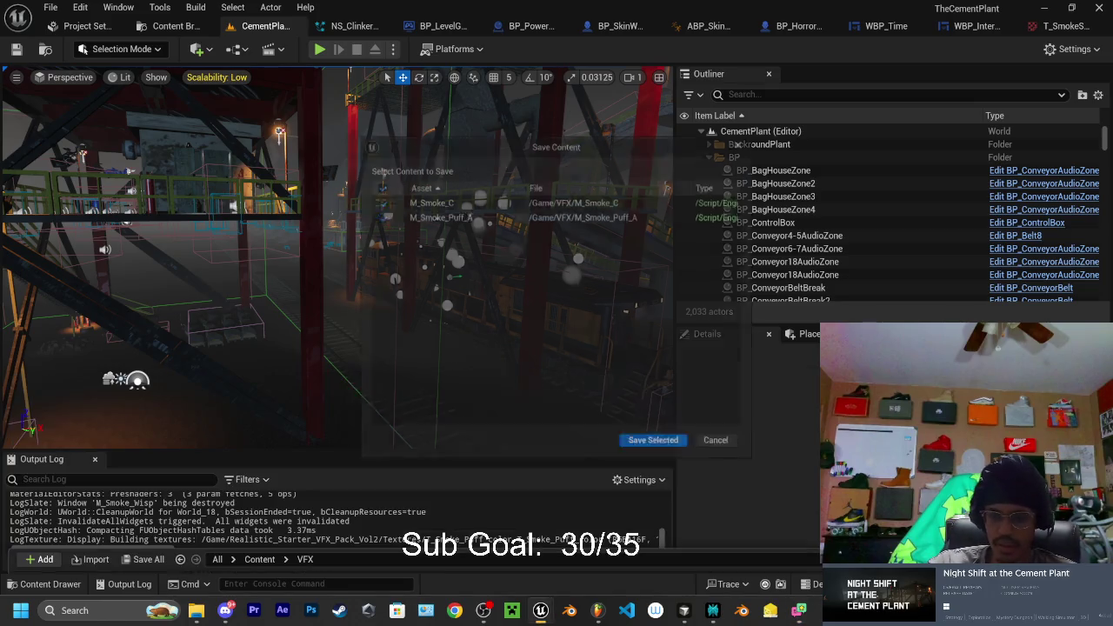
# Save both copied smoke materials and return to the NS_ClinkerSmoke system editor
pyautogui.click(659, 450)
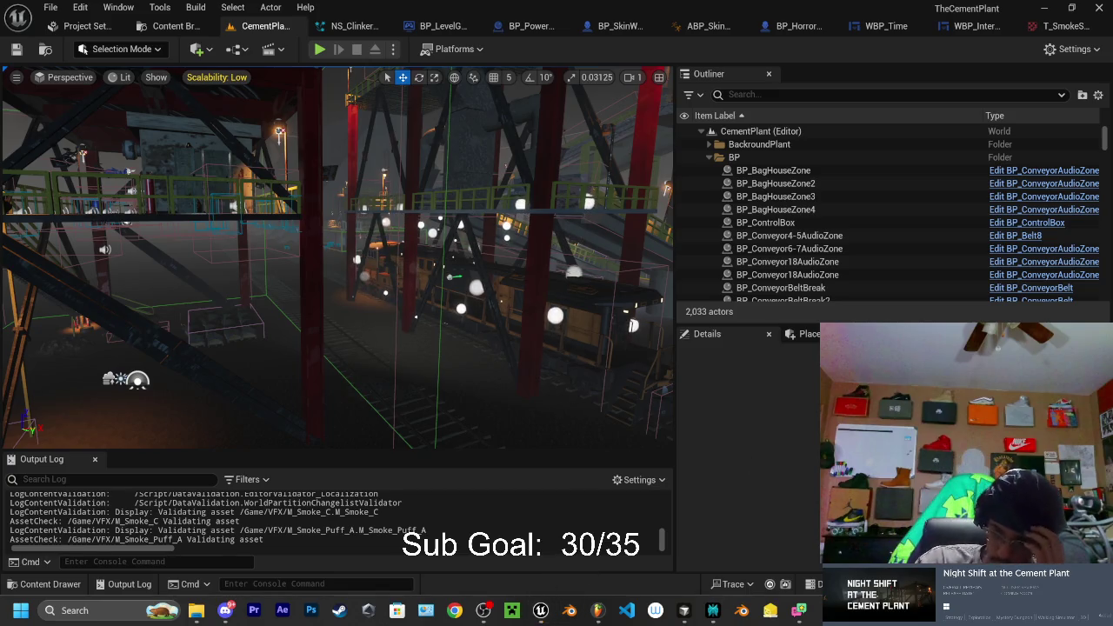
pyautogui.click(52, 584)
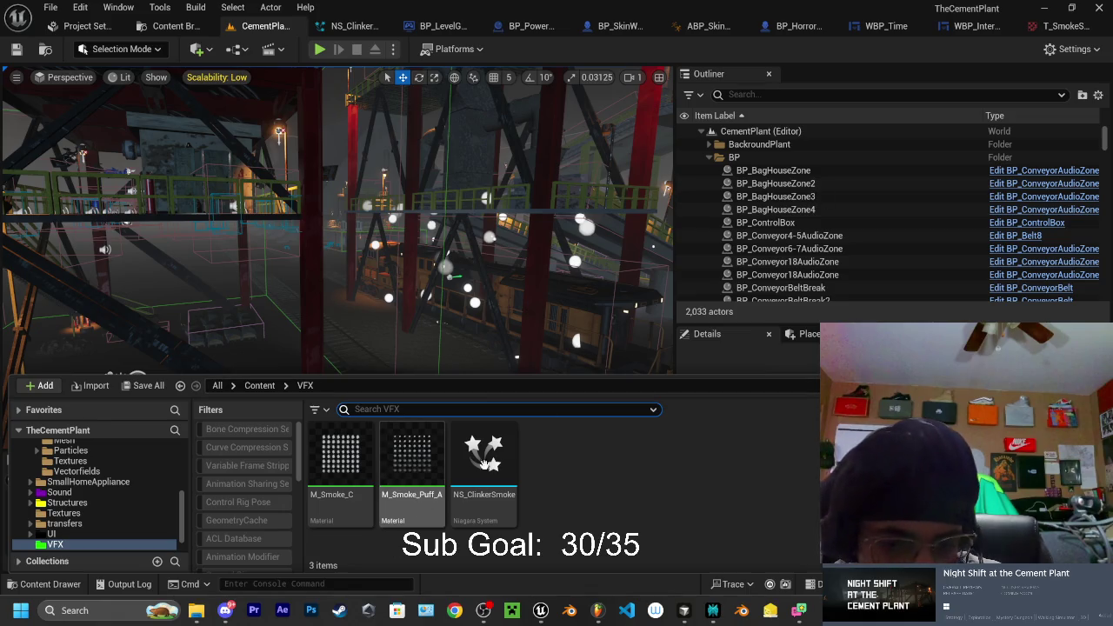
pyautogui.click(348, 30)
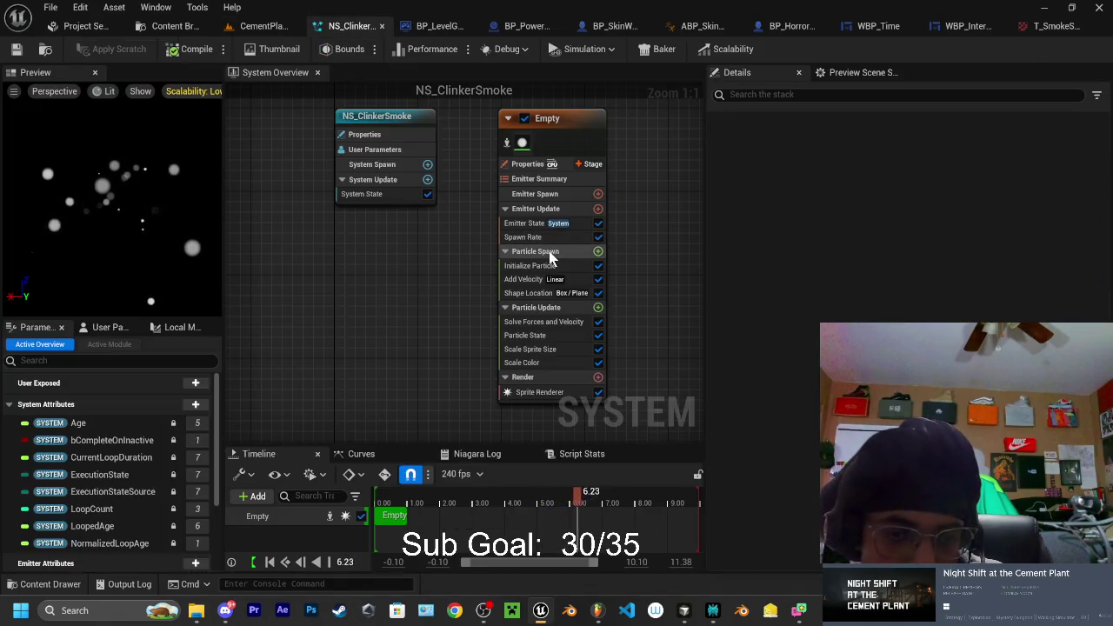
# Set Initialize Particle's sprite size mode to Random Uniform between a minimum and maximum
pyautogui.click(532, 265)
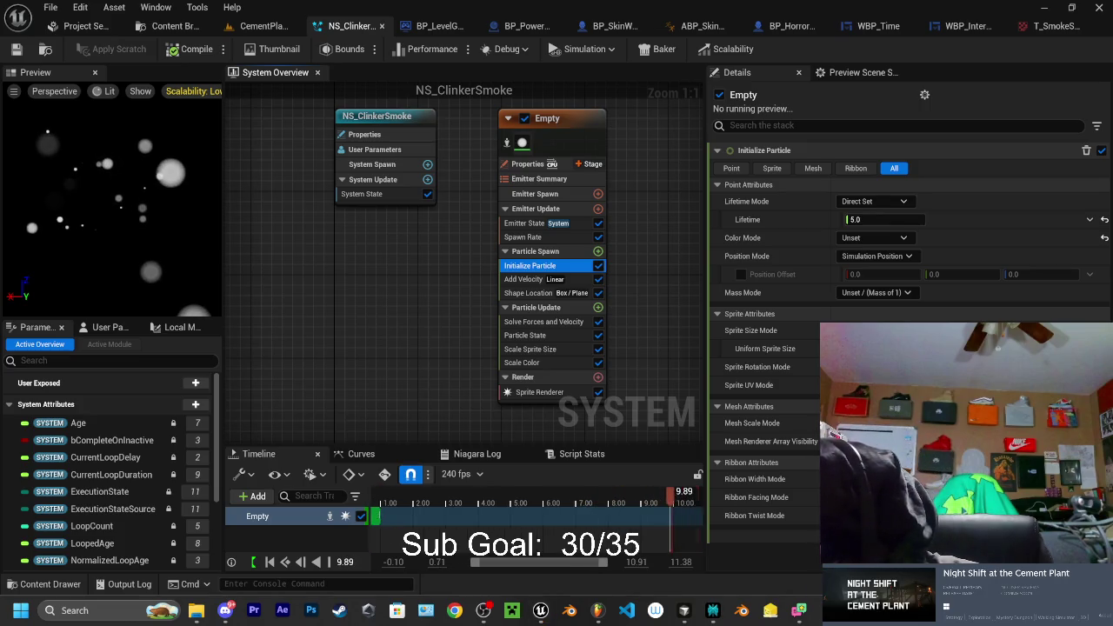
pyautogui.click(873, 331)
pyautogui.click(905, 226)
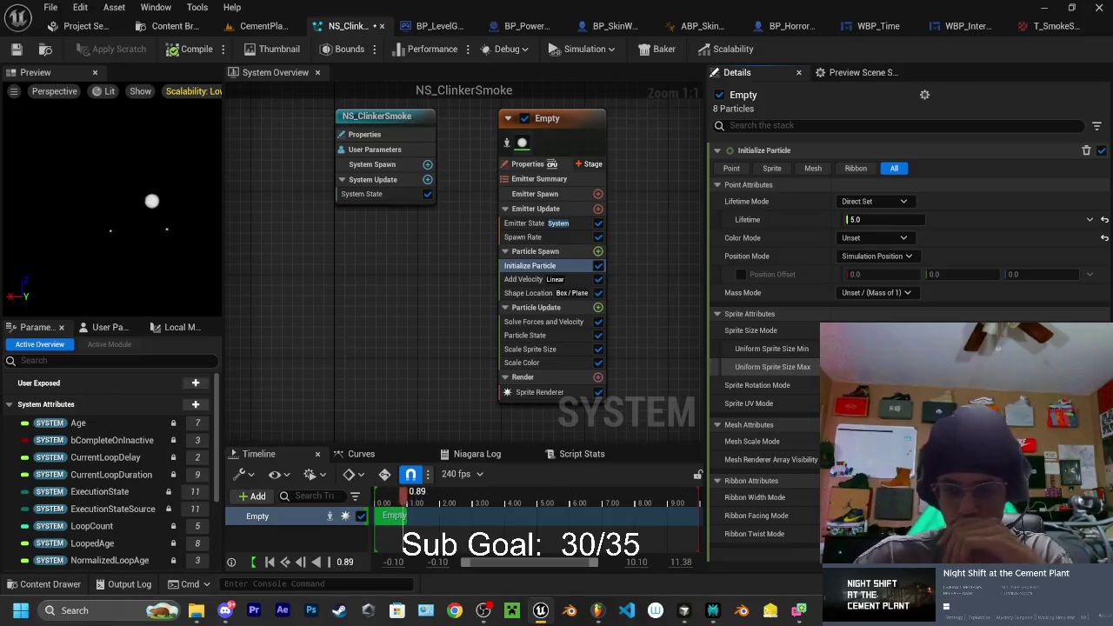
# Set the emitter's Spawn Rate to 15 and go back to the CementPlant level
pyautogui.click(534, 252)
pyautogui.click(526, 237)
pyautogui.click(860, 169)
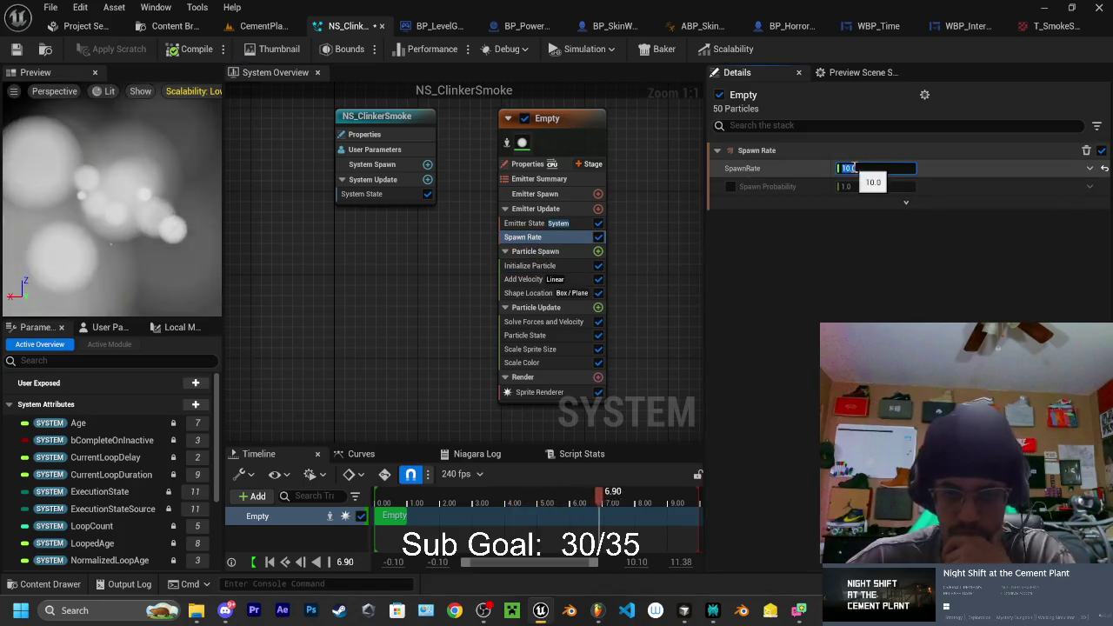
pyautogui.write('15')
pyautogui.press('Return')
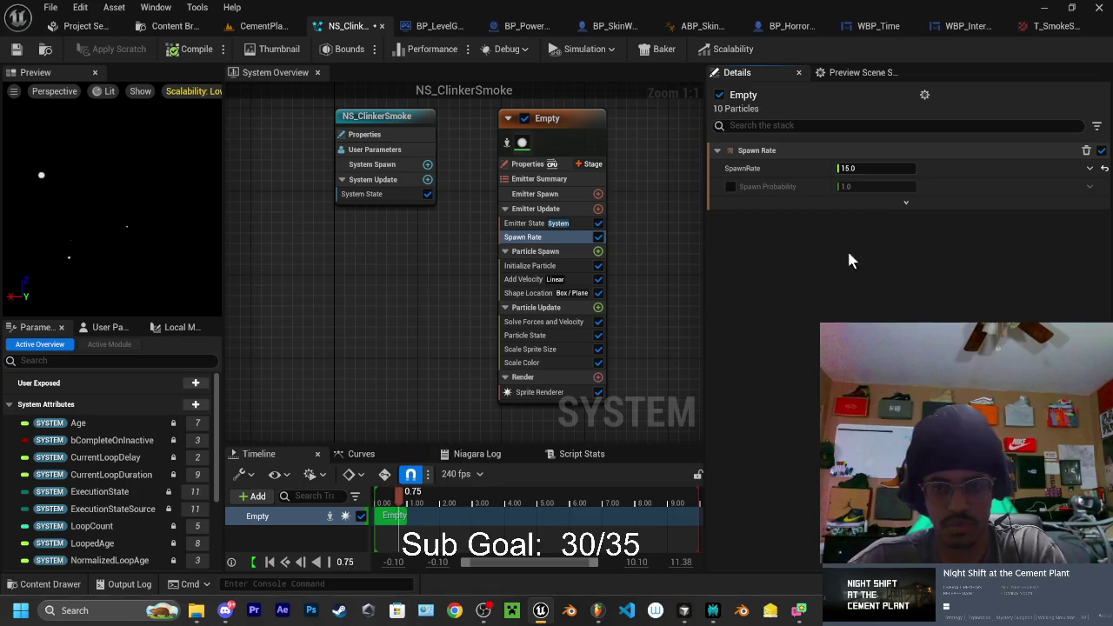
pyautogui.click(263, 25)
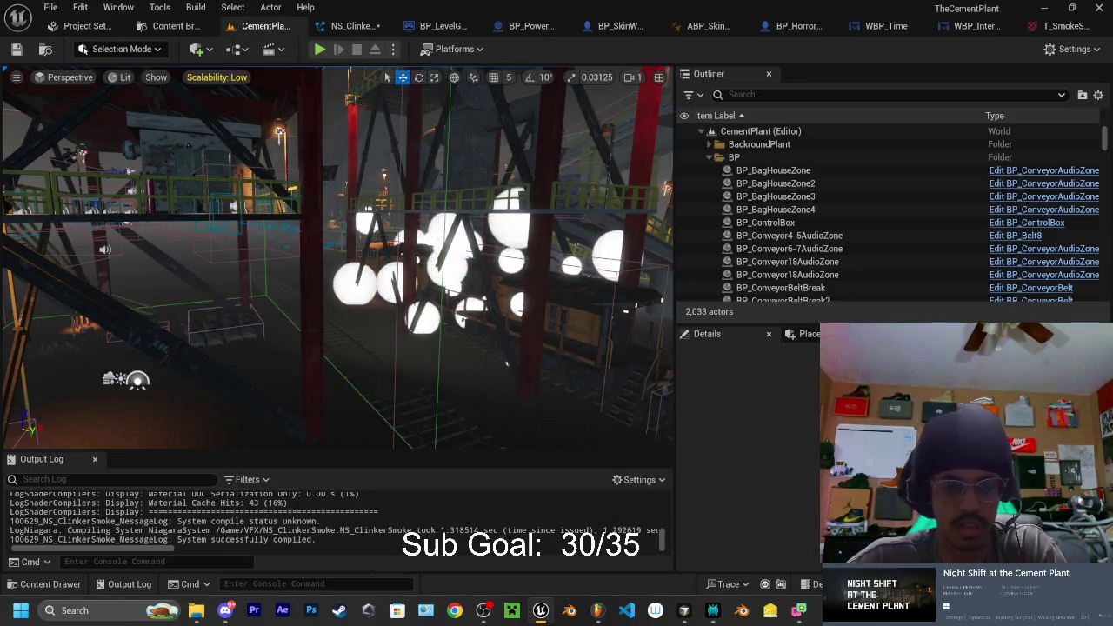
pyautogui.scroll(3, 337, 257)
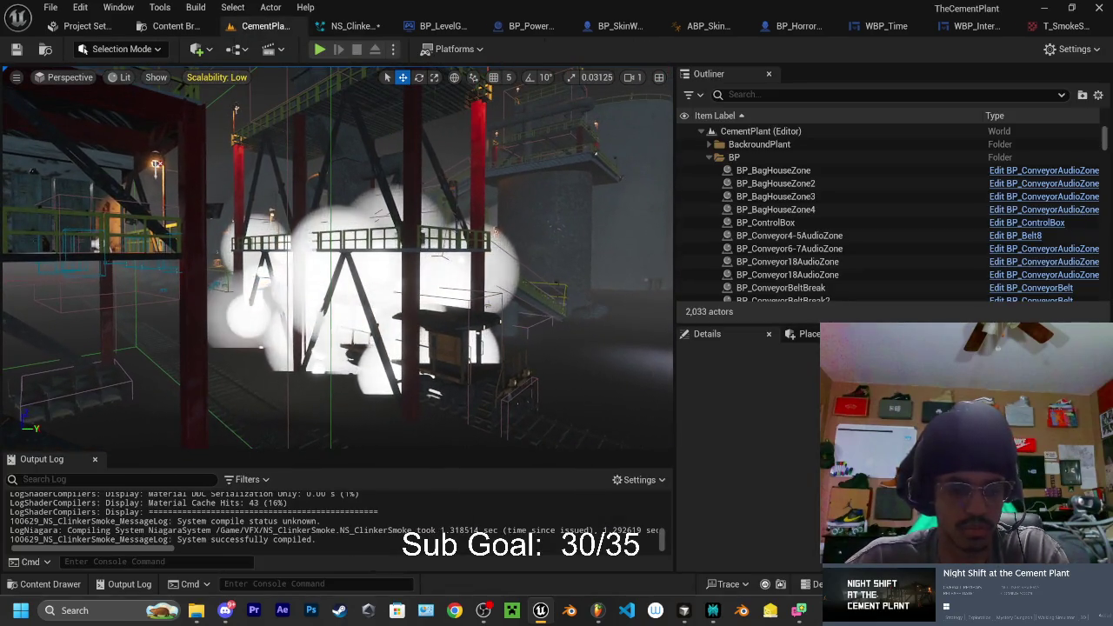
pyautogui.scroll(4, 337, 257)
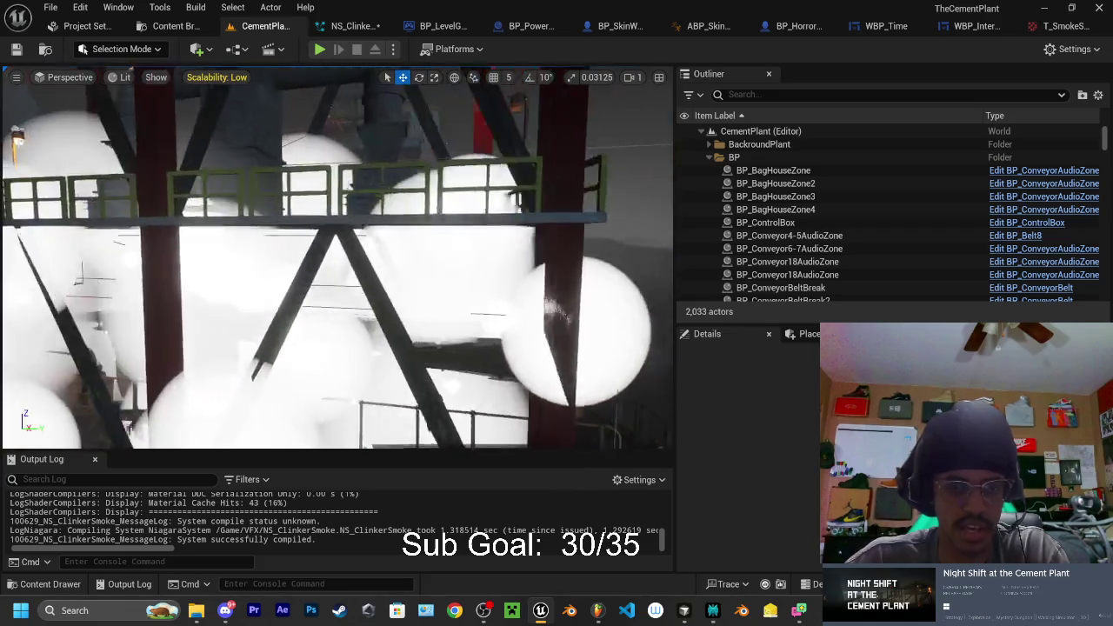
pyautogui.scroll(-5, 337, 257)
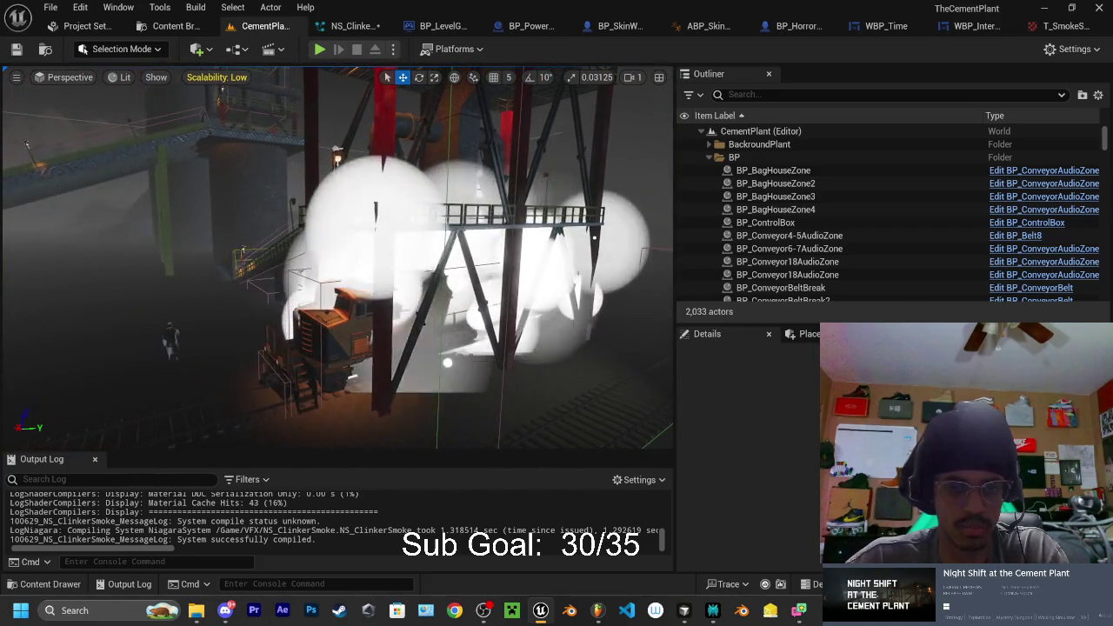
pyautogui.scroll(4, 337, 258)
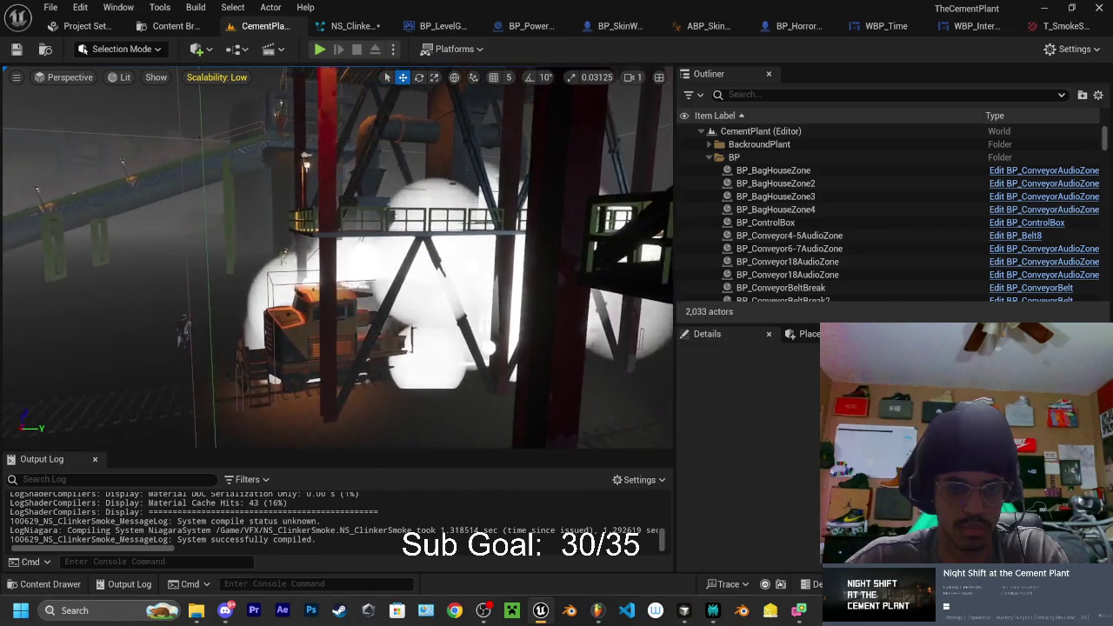
pyautogui.scroll(-5, 338, 258)
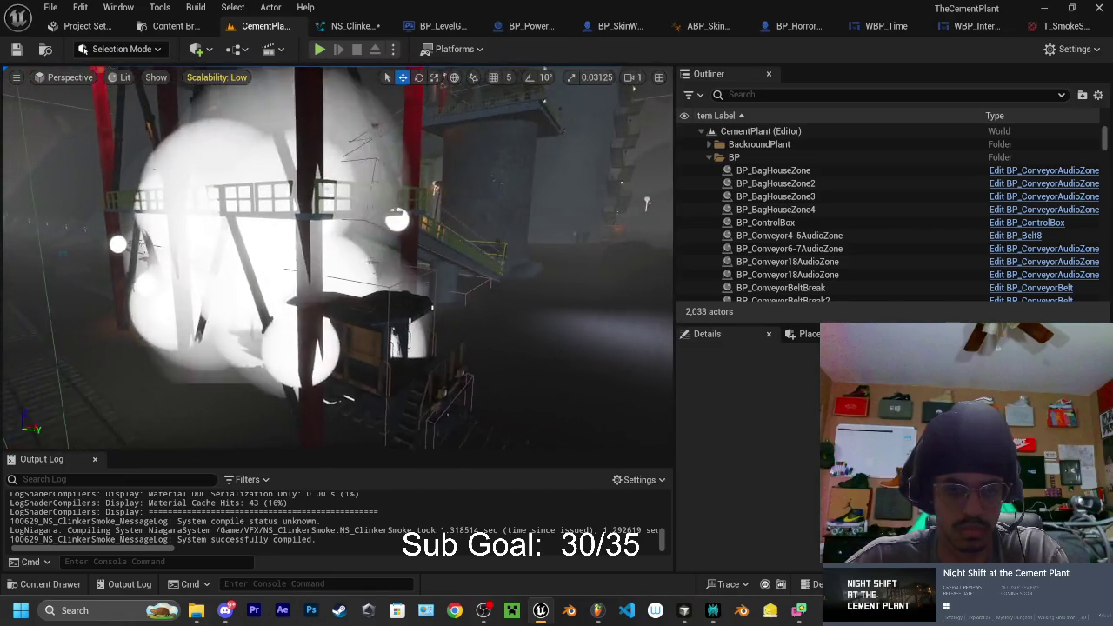
pyautogui.scroll(-2, 337, 257)
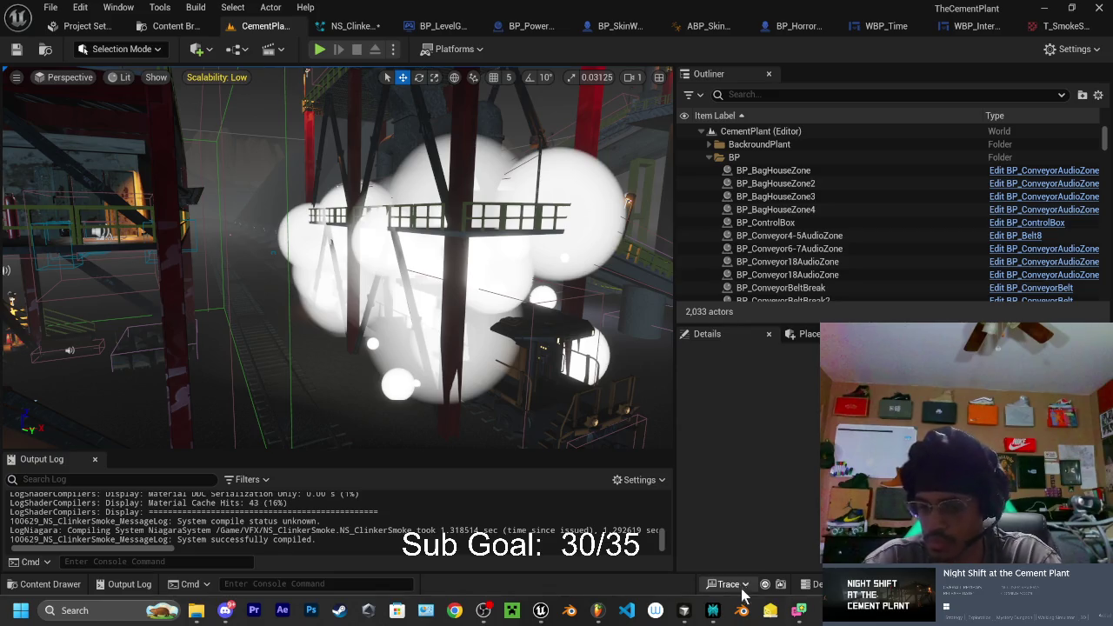
pyautogui.moveTo(800, 614)
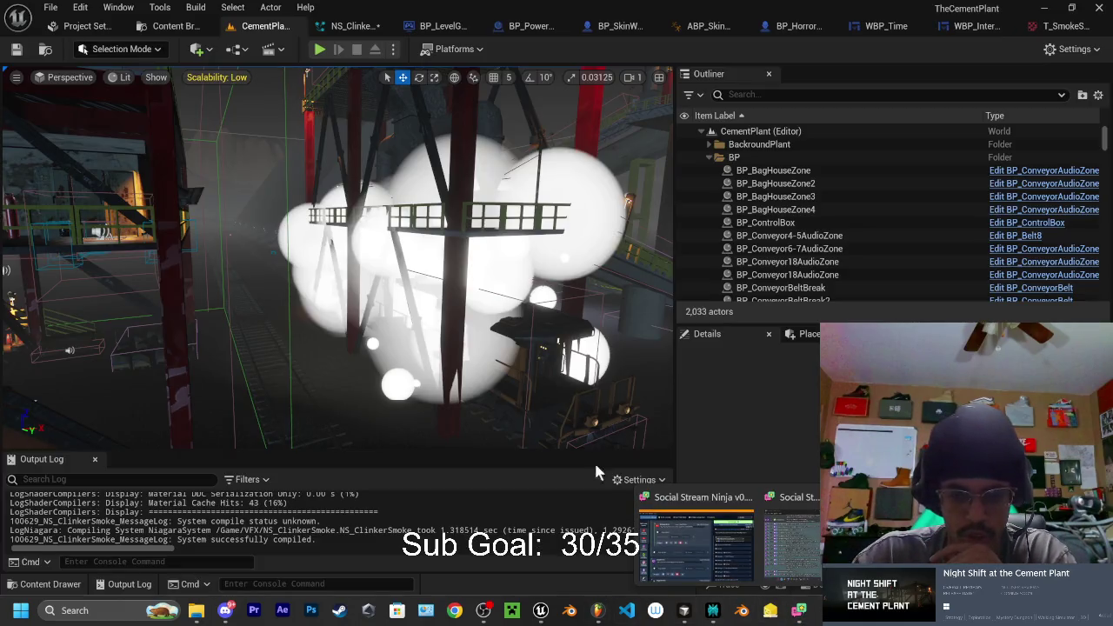
# Show the Empty emitter's Particle Update modules in NS_ClinkerSmoke's Details panel
pyautogui.click(350, 27)
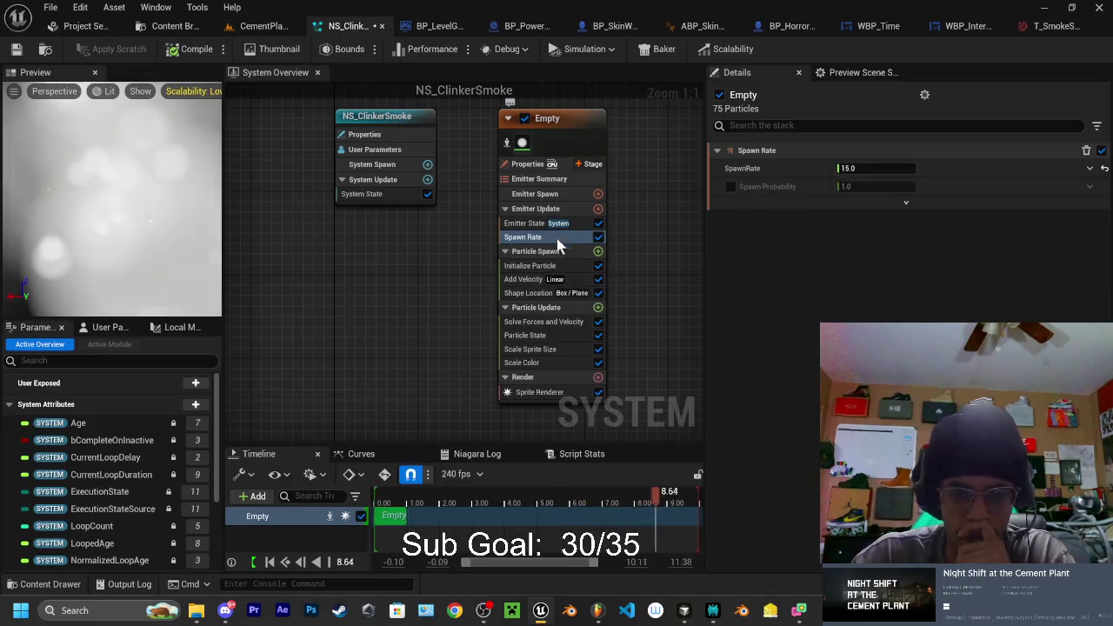
pyautogui.click(527, 293)
pyautogui.click(535, 307)
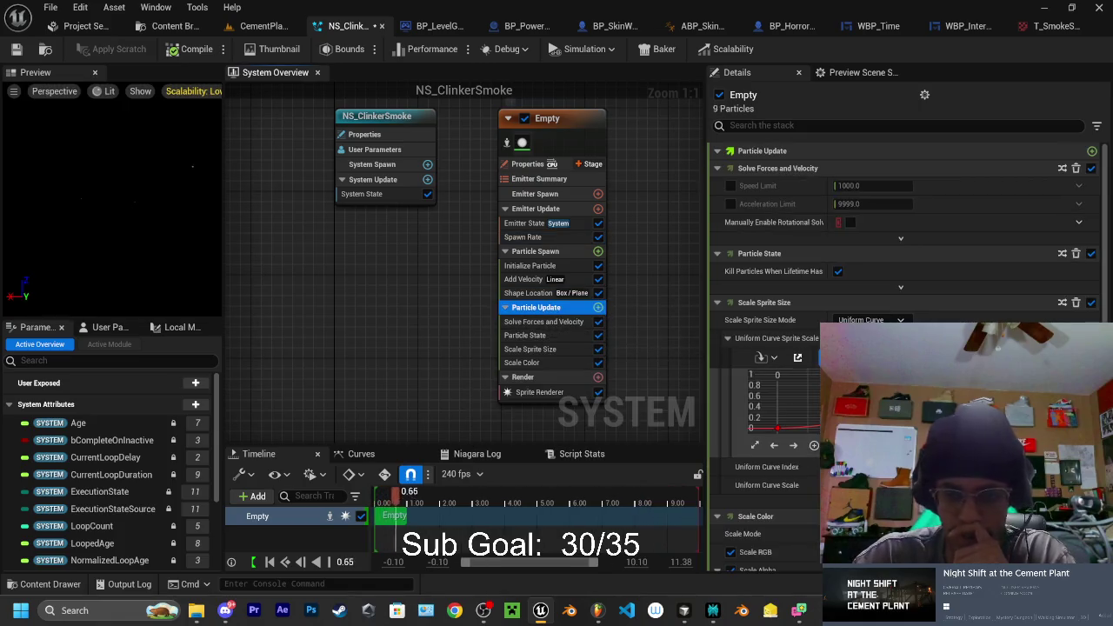
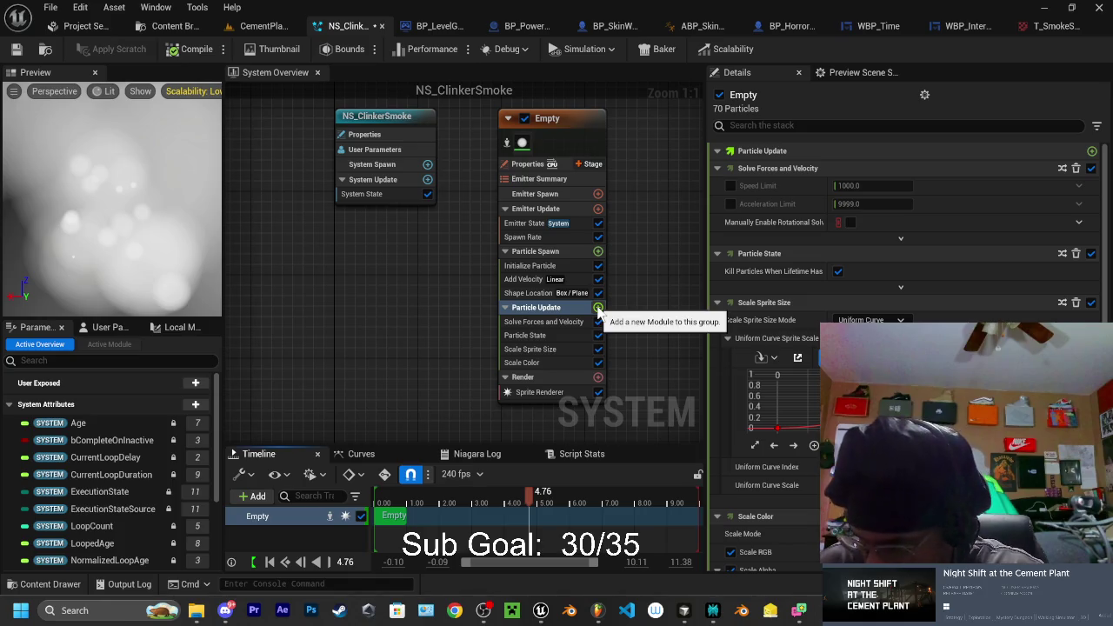
# Add a SubUVAnimation module to the emitter's Particle Update stage by searching 'sub'
pyautogui.click(598, 308)
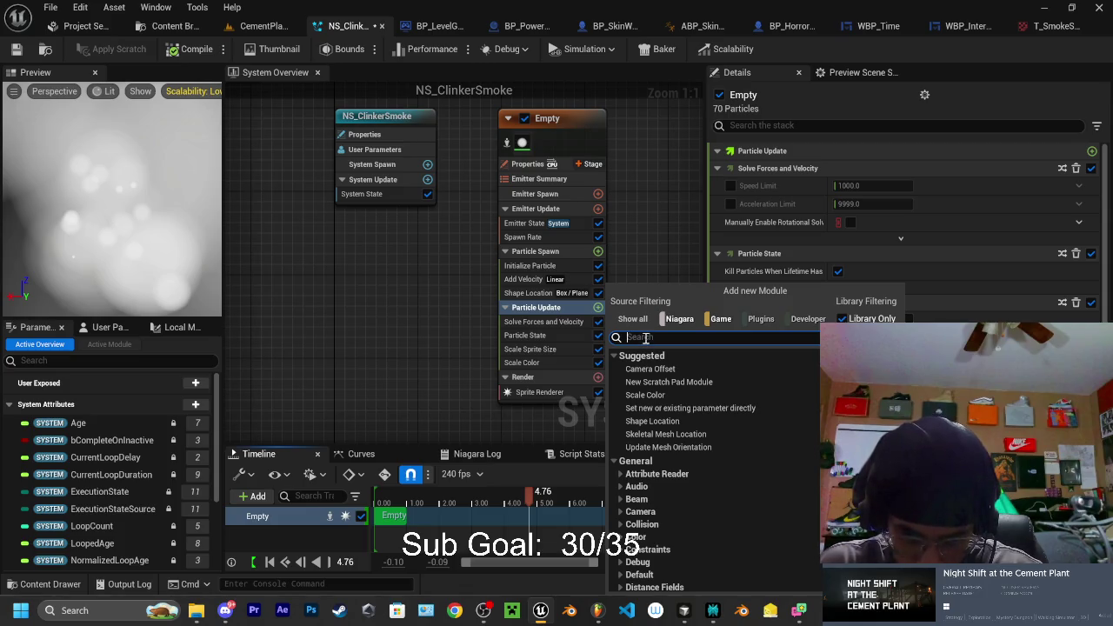
pyautogui.write('sub')
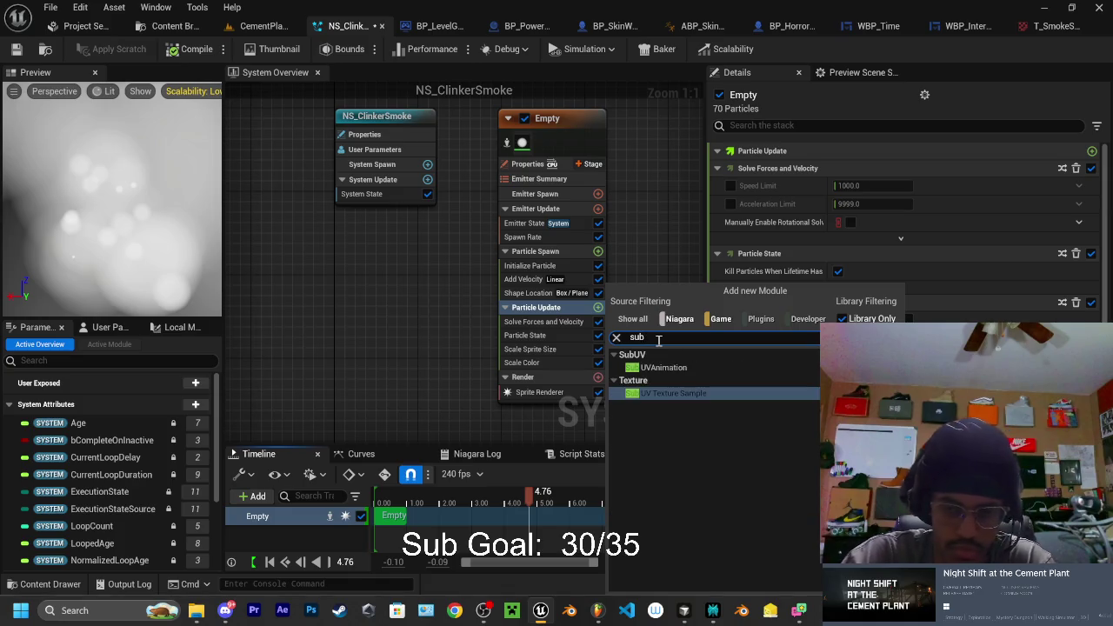
pyautogui.click(678, 368)
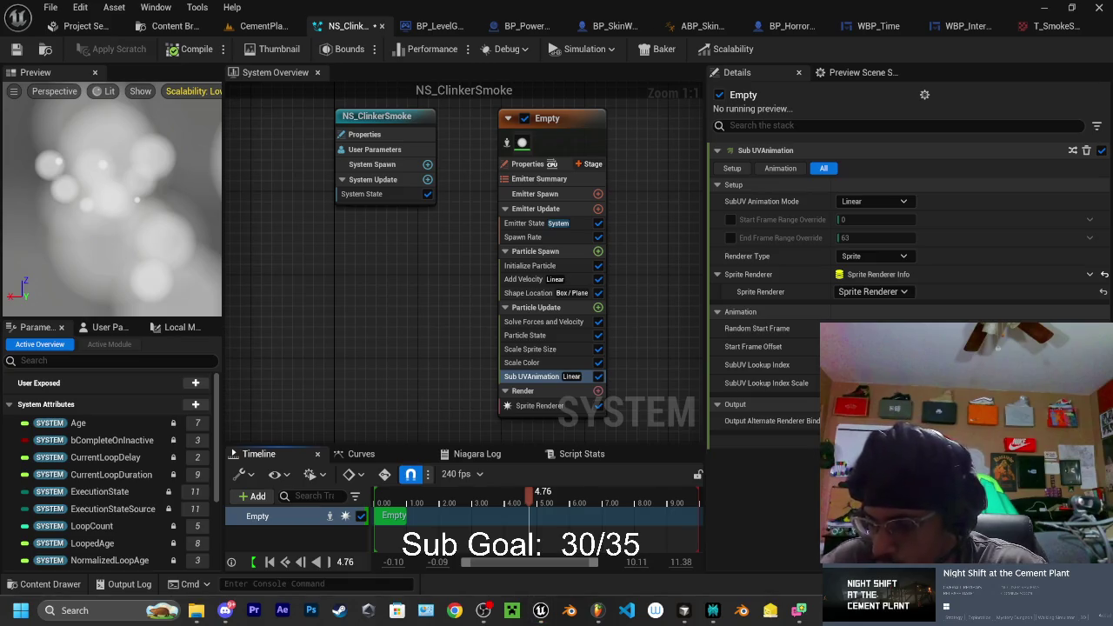
pyautogui.click(531, 391)
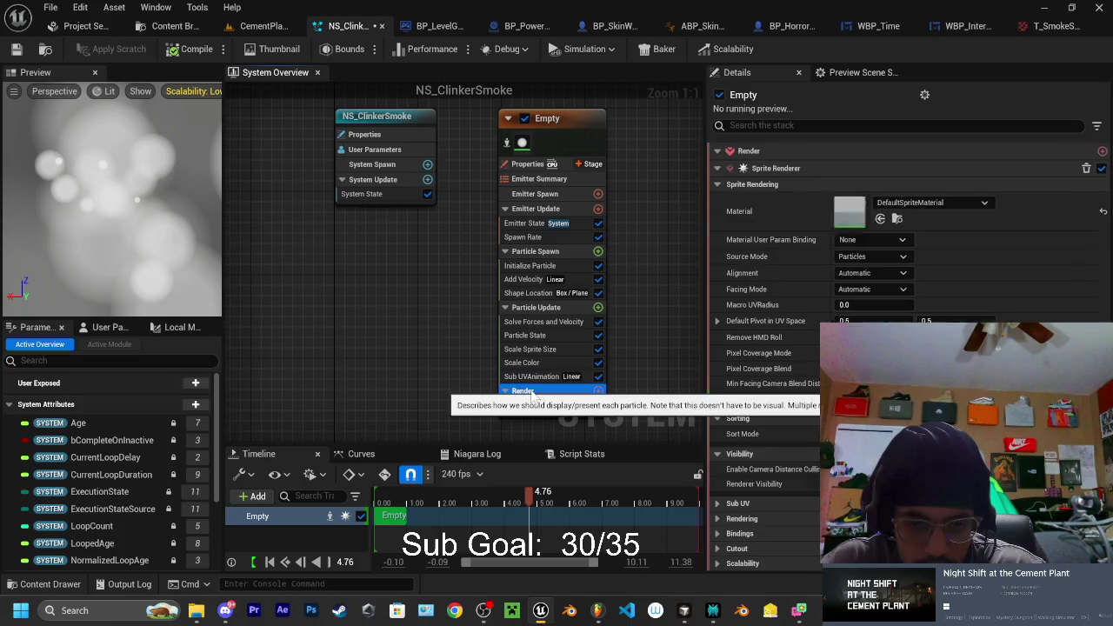
# Review the Sprite Renderer's Sub UV and material settings
pyautogui.click(546, 407)
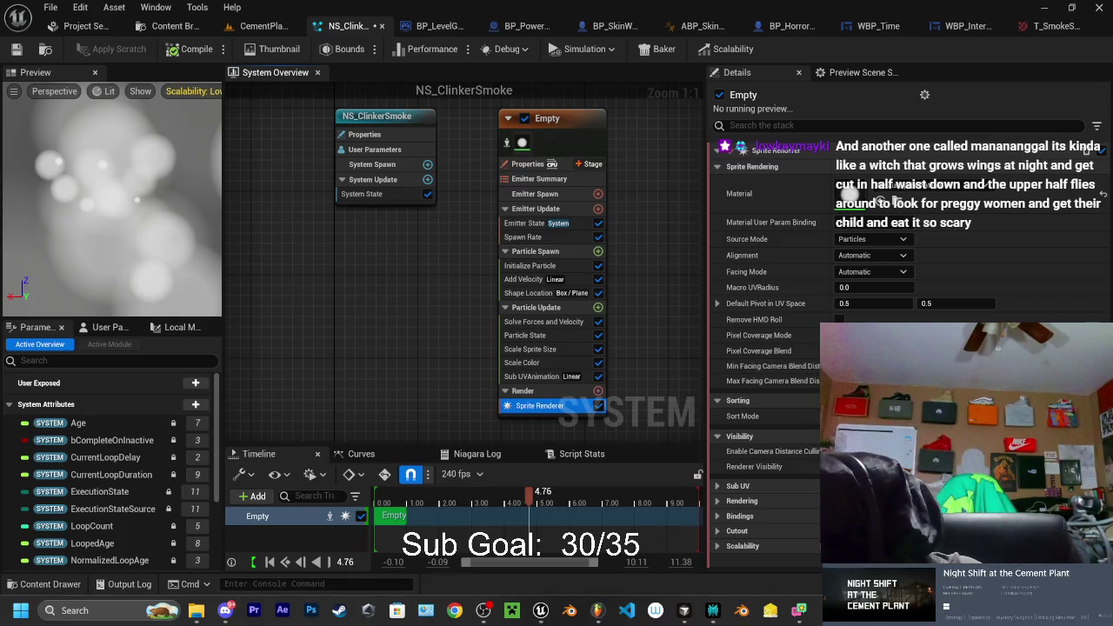
pyautogui.click(722, 487)
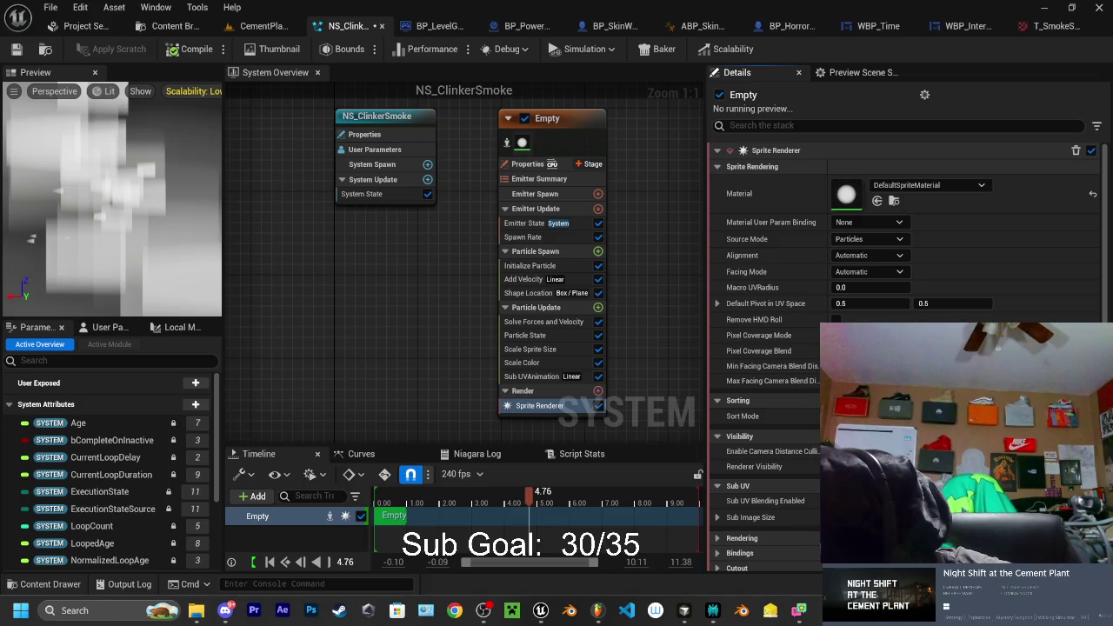
pyautogui.click(915, 185)
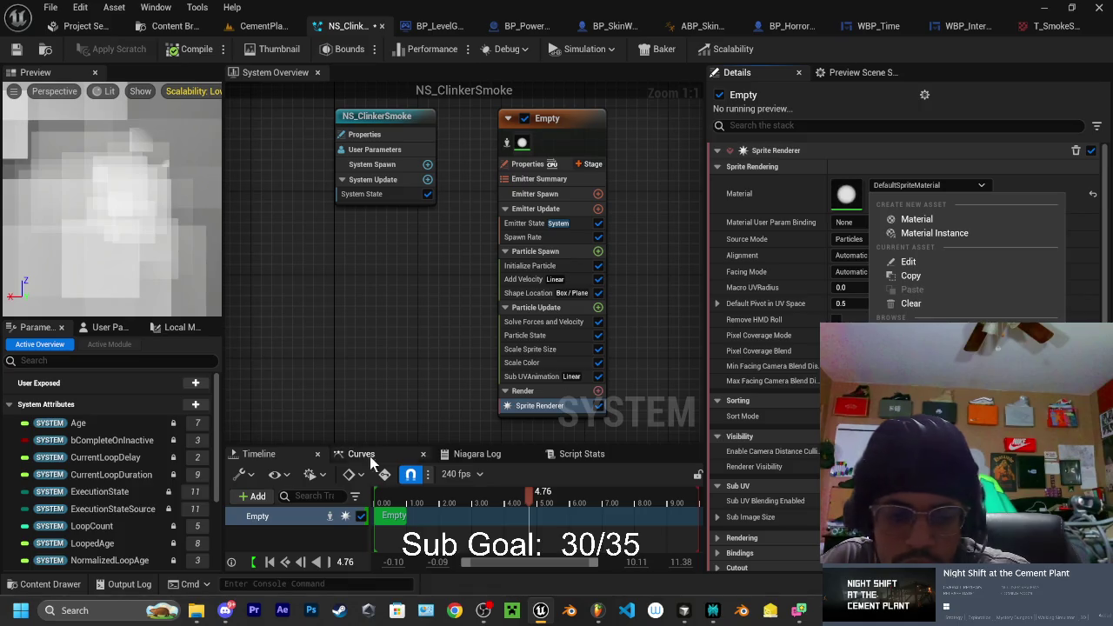
pyautogui.press('Escape')
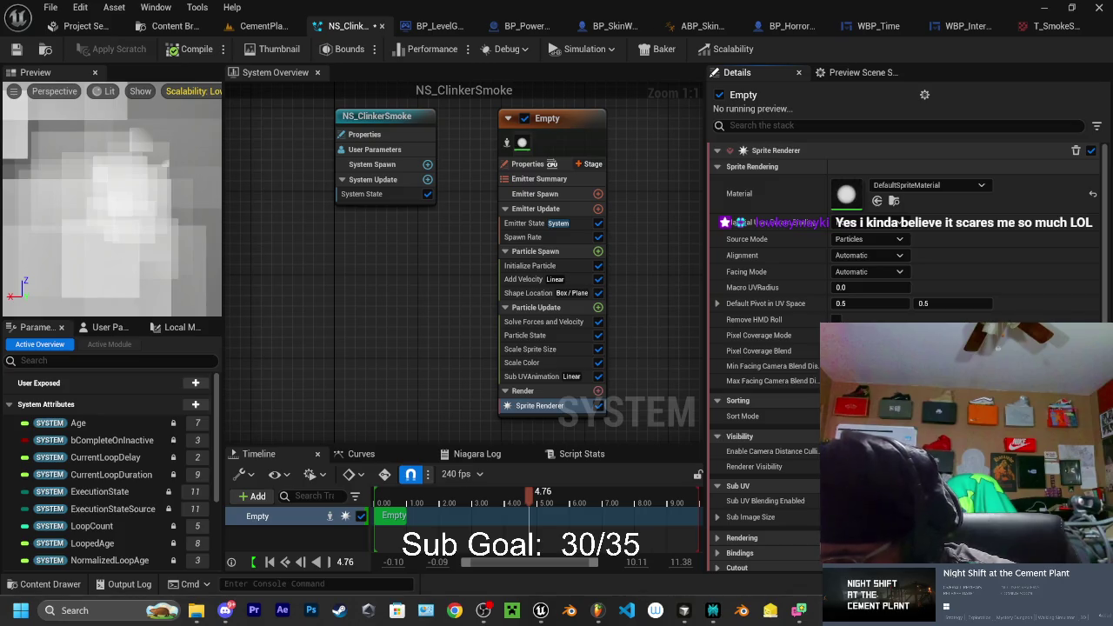
# Inspect the M_Smoke_Puff_A material graph from the VFX folder, then return to NS_ClinkerSmoke
pyautogui.click(48, 585)
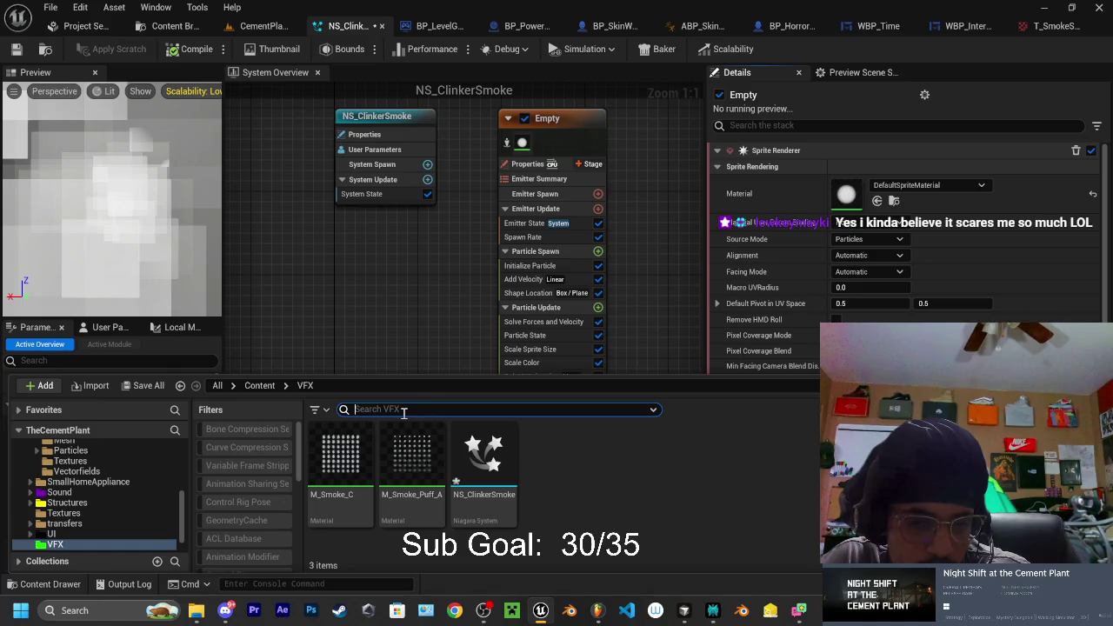
pyautogui.click(404, 459)
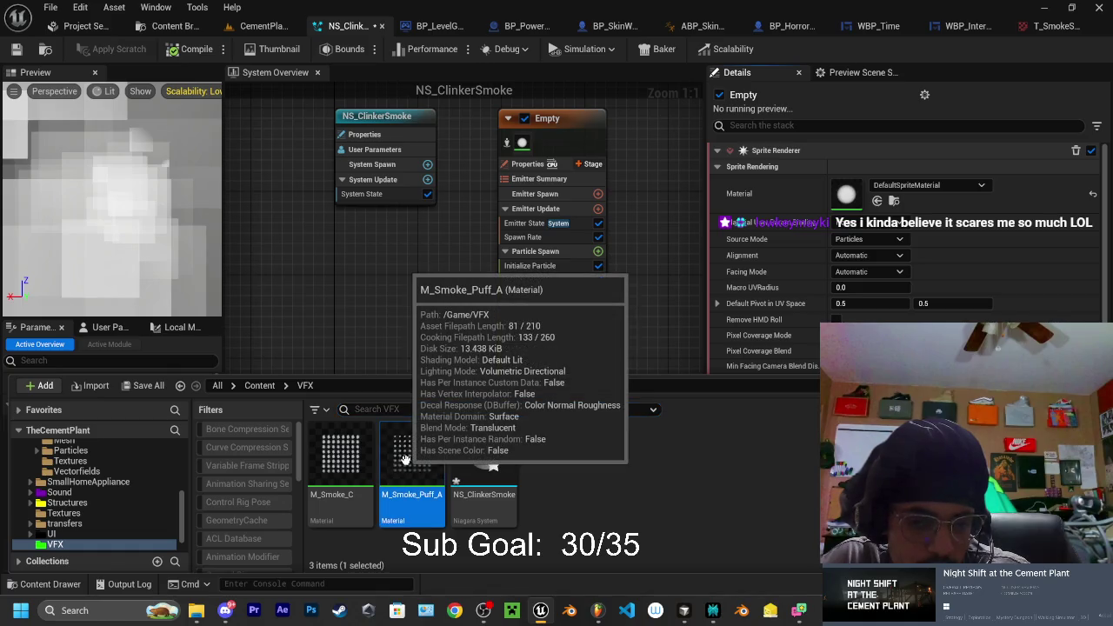
pyautogui.doubleClick(406, 458)
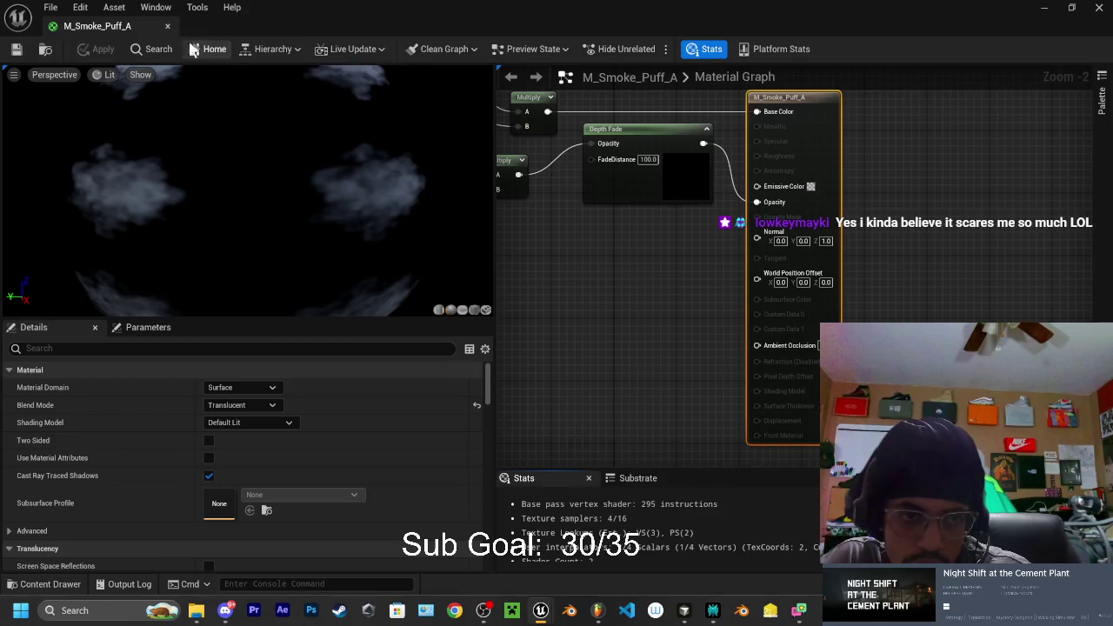
pyautogui.click(168, 26)
# Assign M_Smoke_C as the Sprite Renderer's material and switch to the CementPlant level
pyautogui.click(51, 583)
pyautogui.moveTo(340, 461)
pyautogui.mouseDown()
pyautogui.moveTo(574, 357)
pyautogui.moveTo(843, 193)
pyautogui.mouseUp()
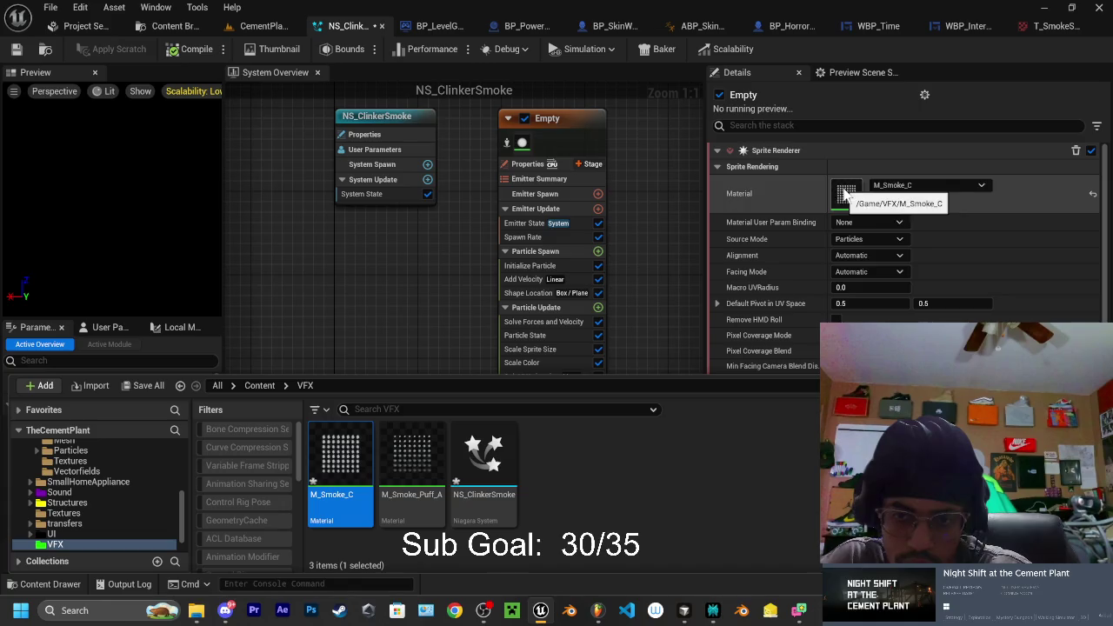
pyautogui.click(977, 240)
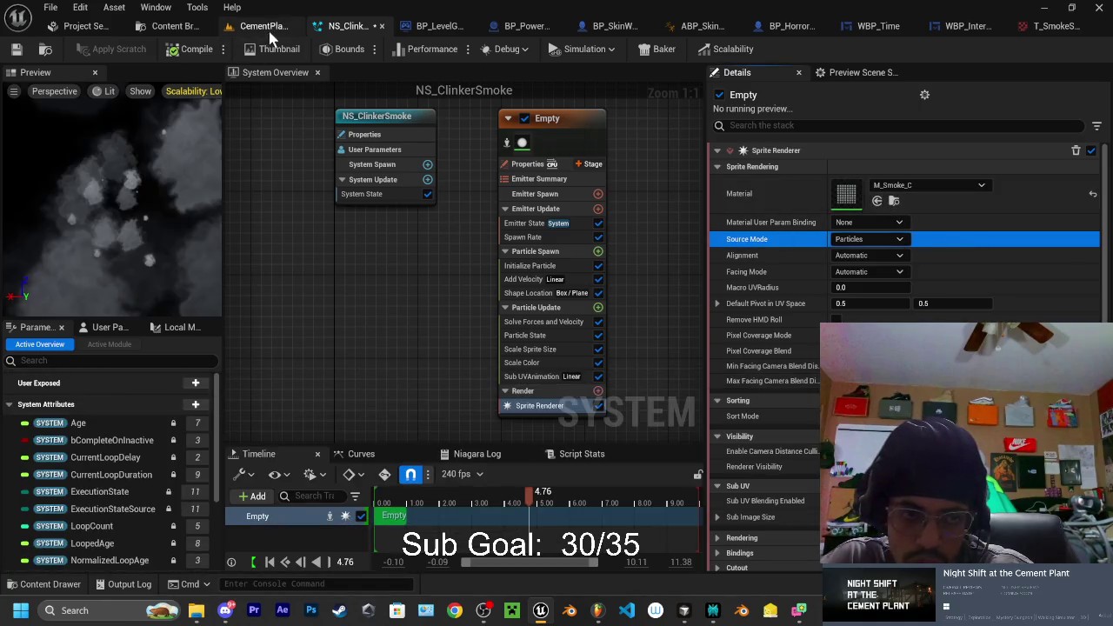
pyautogui.click(261, 26)
# Fly the camera down beside the catwalk and train and set viewport scalability to High
pyautogui.press('w')
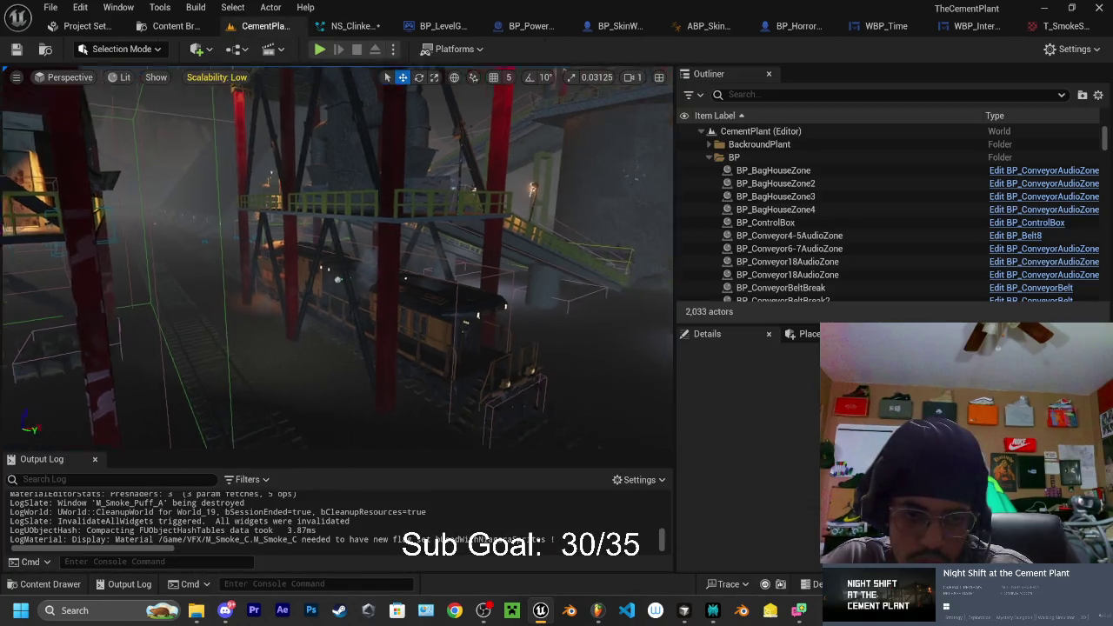
pyautogui.press('w')
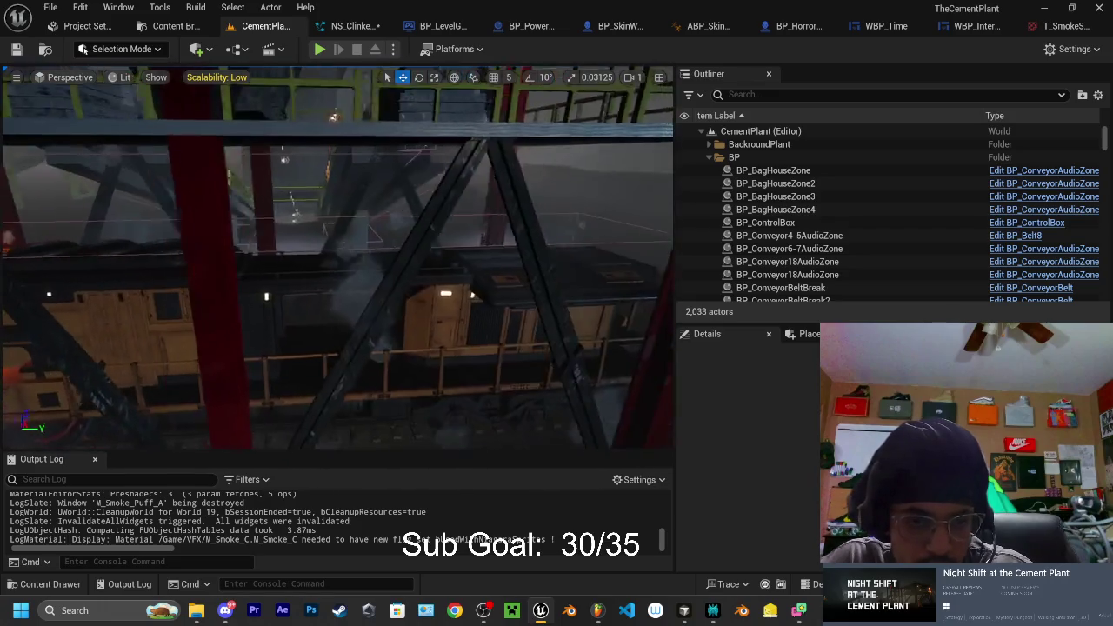
pyautogui.press('s')
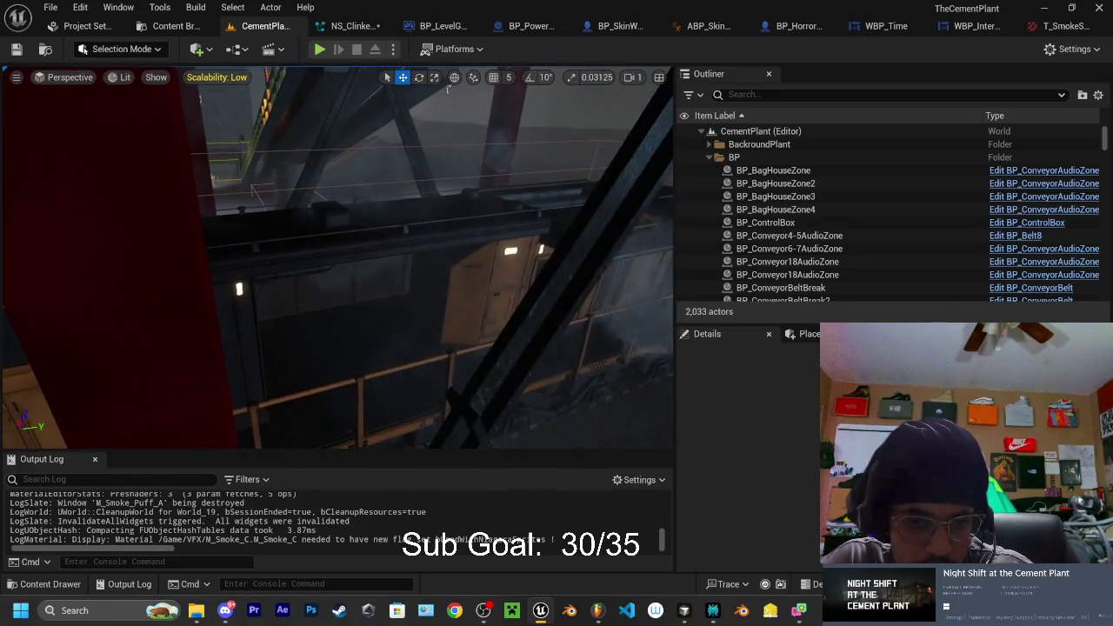
pyautogui.press('e')
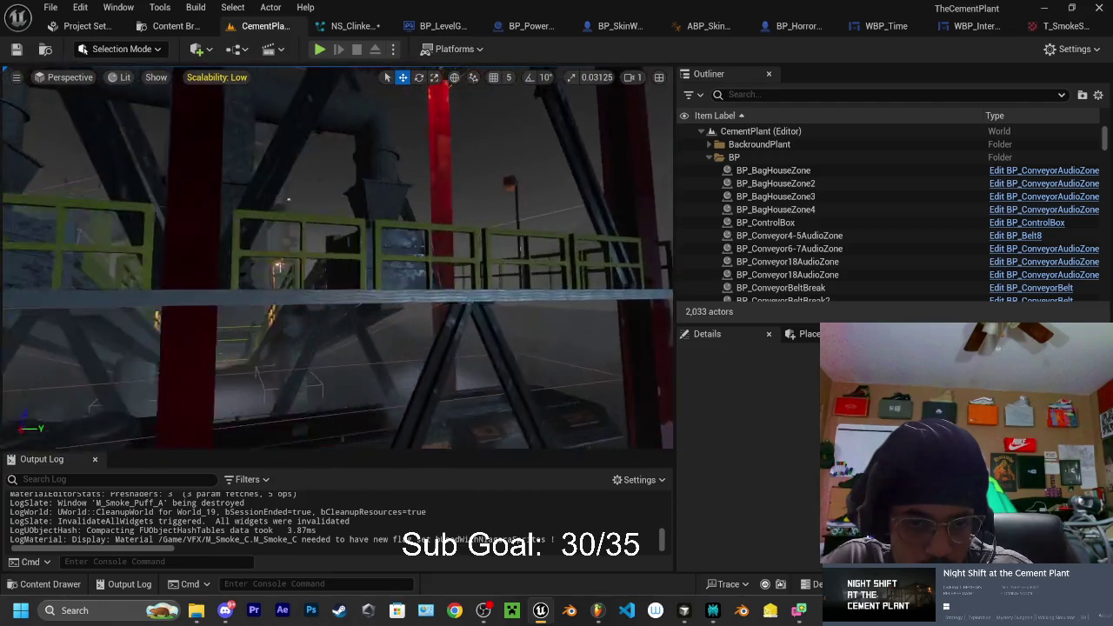
pyautogui.press('q')
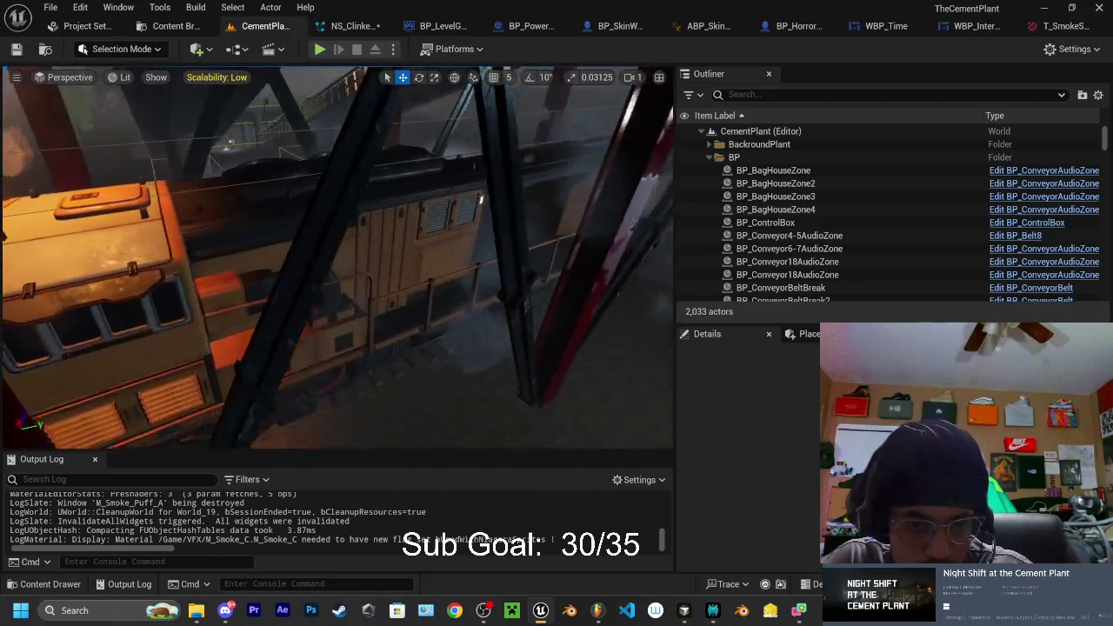
pyautogui.click(208, 78)
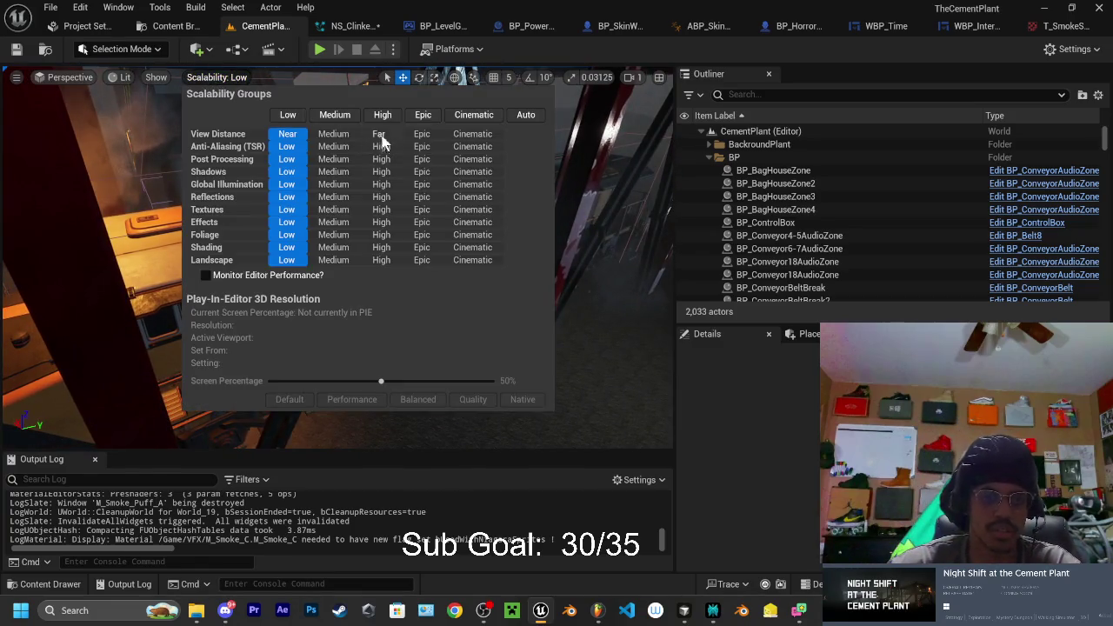
pyautogui.click(384, 114)
pyautogui.moveTo(574, 208)
pyautogui.mouseDown()
pyautogui.moveTo(610, 139)
pyautogui.moveTo(595, 161)
pyautogui.moveTo(569, 152)
pyautogui.moveTo(587, 144)
pyautogui.moveTo(542, 104)
pyautogui.mouseUp()
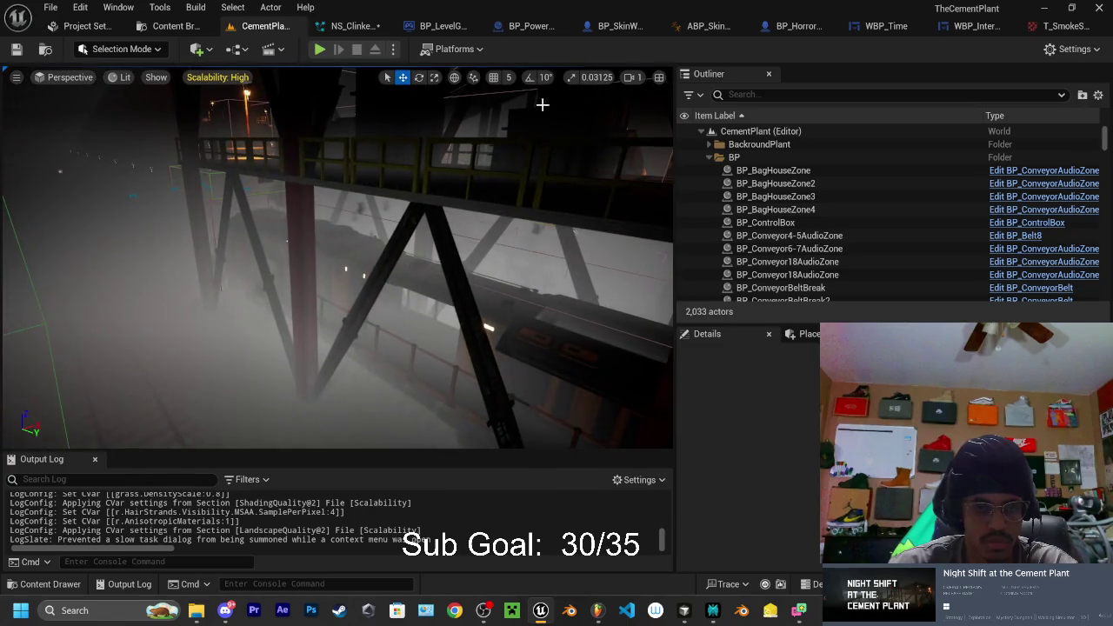
# Lower scalability to Medium and frame the rail SM_Rail81 with the train behind it
pyautogui.click(153, 78)
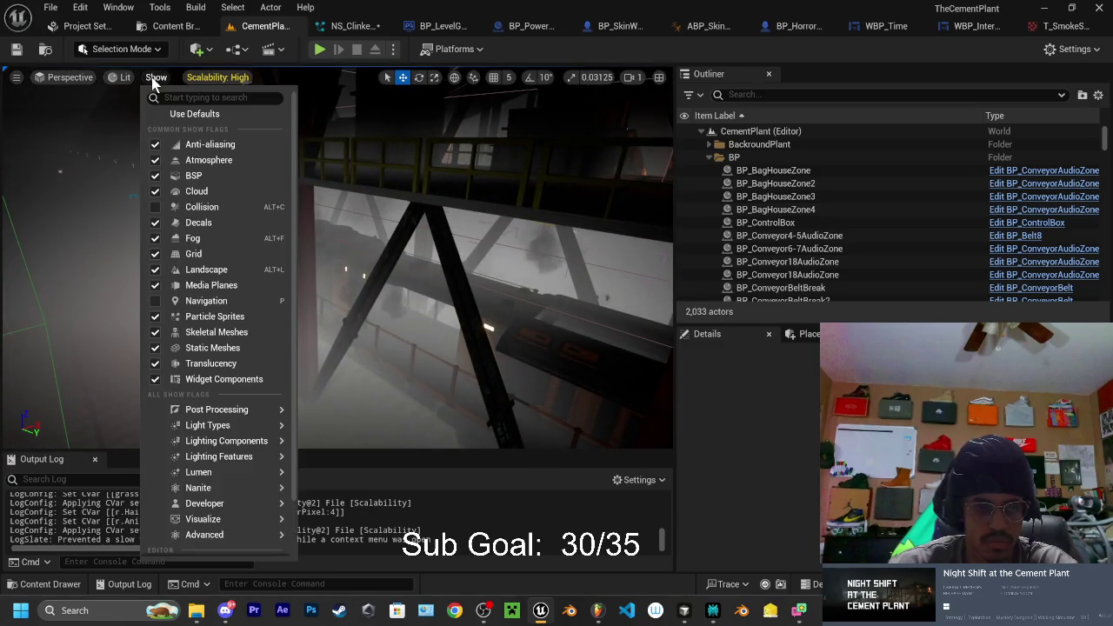
pyautogui.click(190, 150)
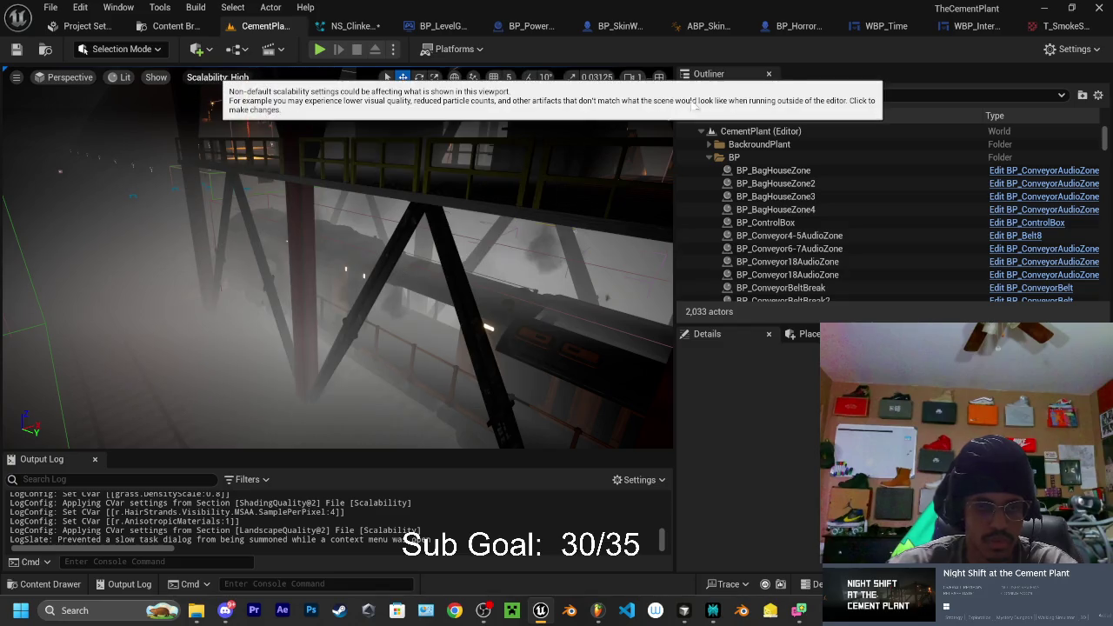
pyautogui.click(218, 78)
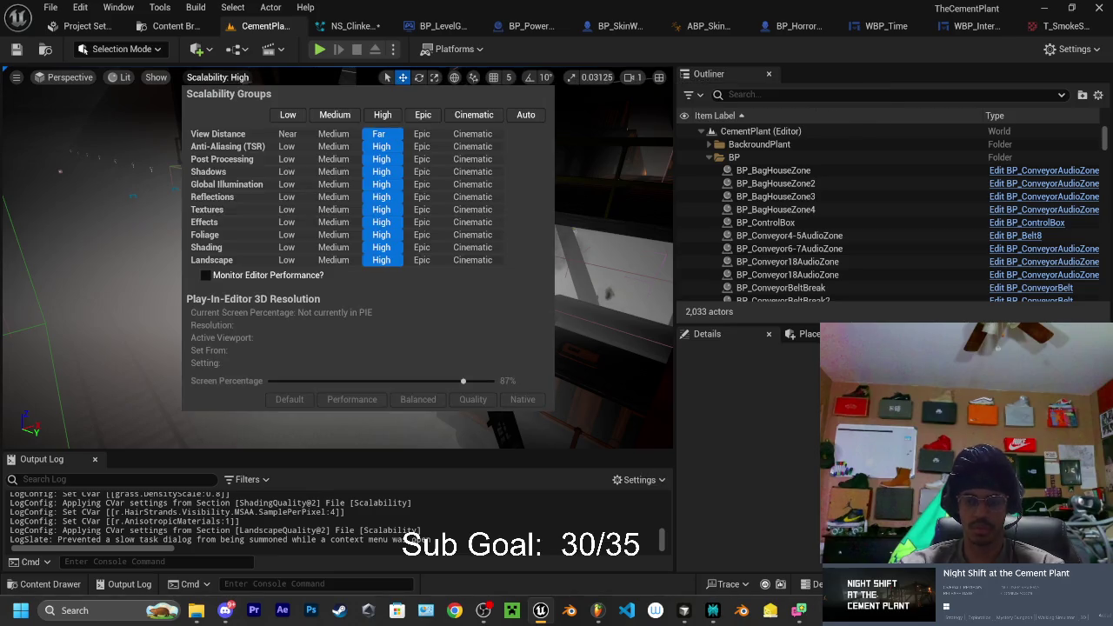
pyautogui.click(338, 116)
pyautogui.click(584, 144)
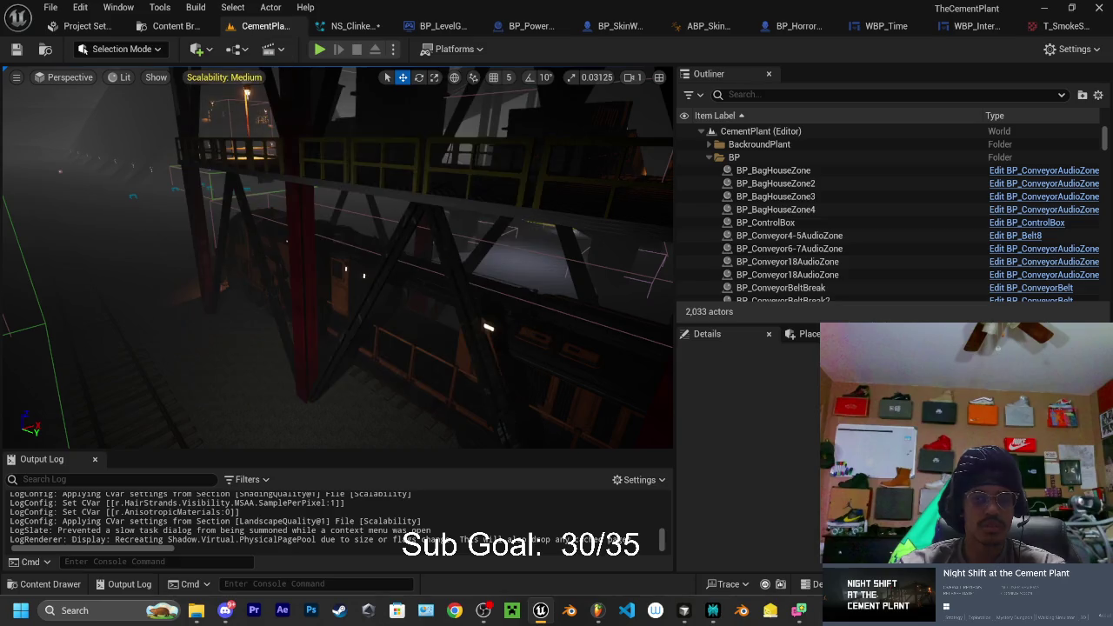
pyautogui.click(565, 205)
pyautogui.press('f')
pyautogui.moveTo(633, 180); pyautogui.dragTo(461, 223)
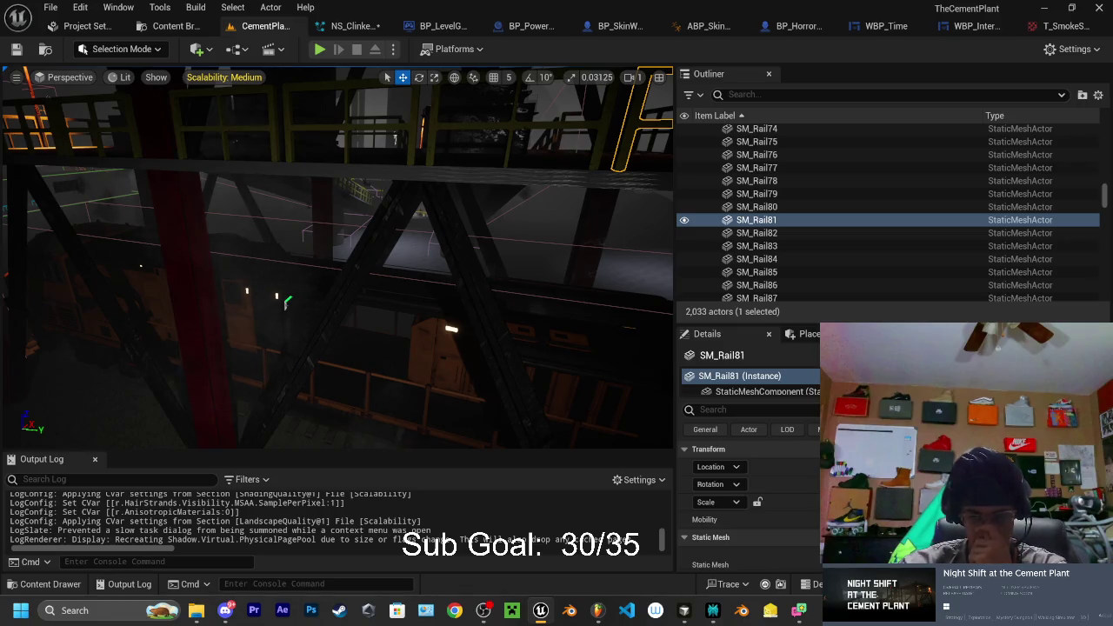
pyautogui.moveTo(801, 615)
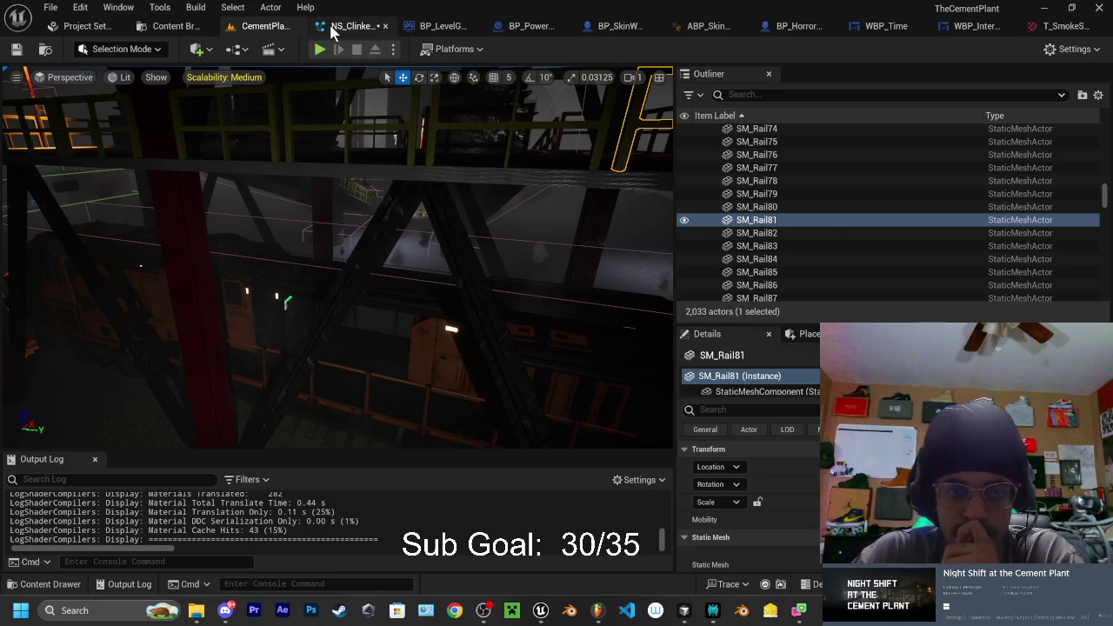
# Switch to the NS_ClinkerSmoke editor and bring up the Perplexity chat
pyautogui.click(348, 26)
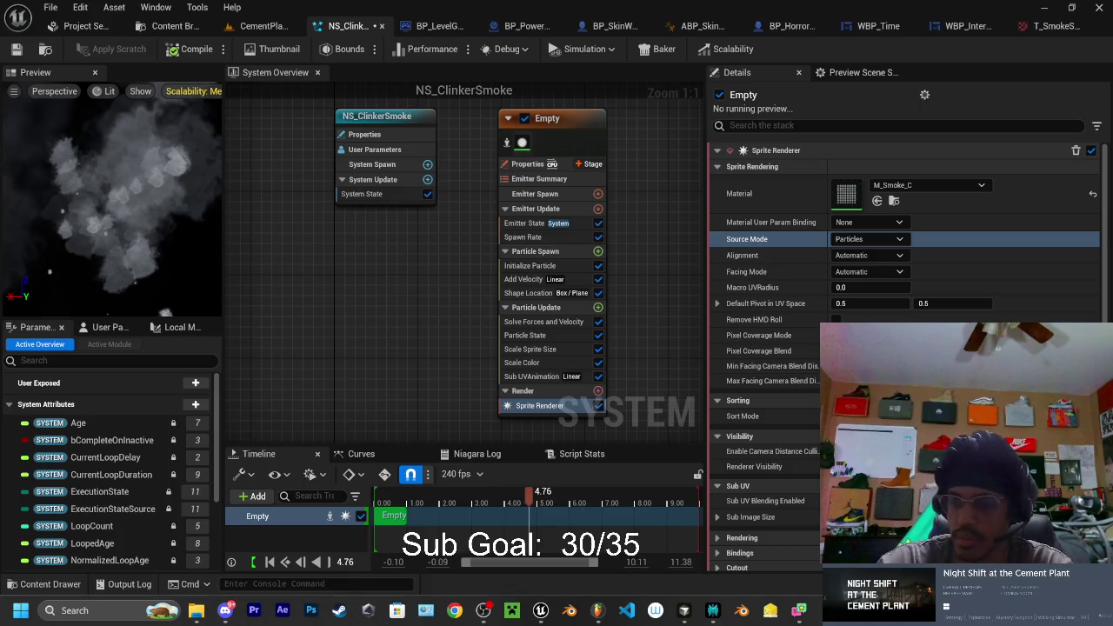
pyautogui.click(711, 612)
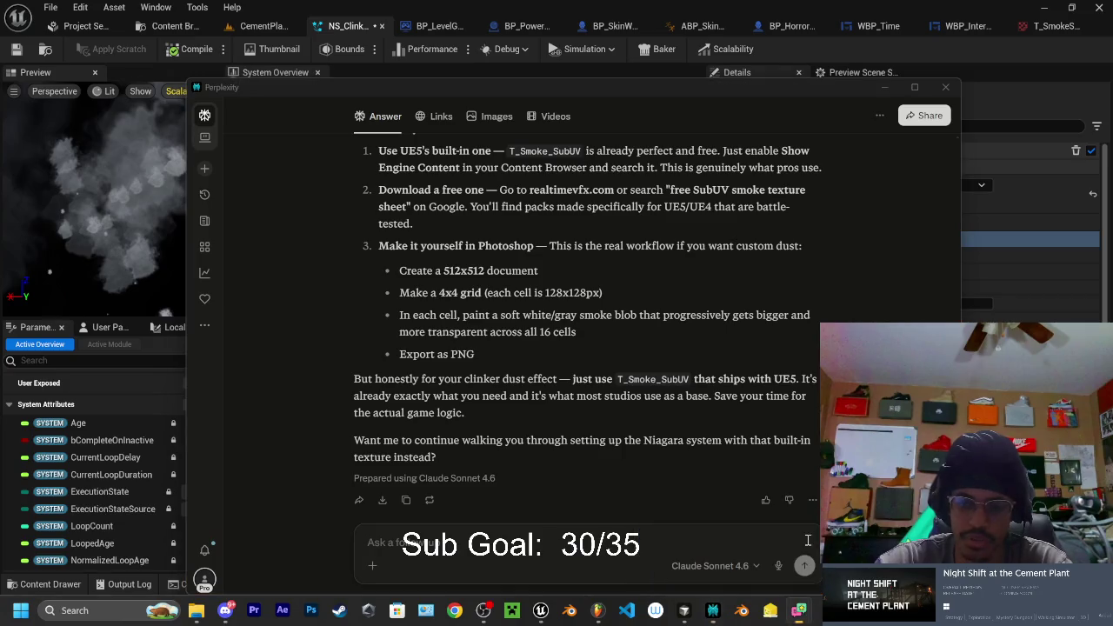
# Ask Perplexity why the sub UV smoke isn't thick and how to change its colour, then minimize it
pyautogui.click(426, 541)
pyautogui.write('ick and how')
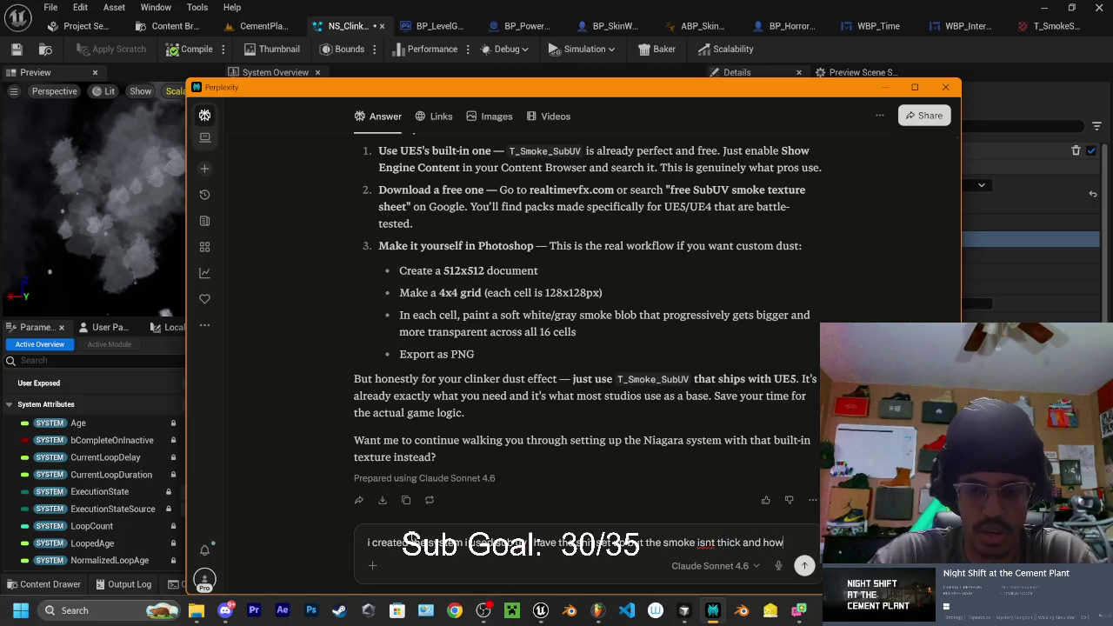
pyautogui.write('change')
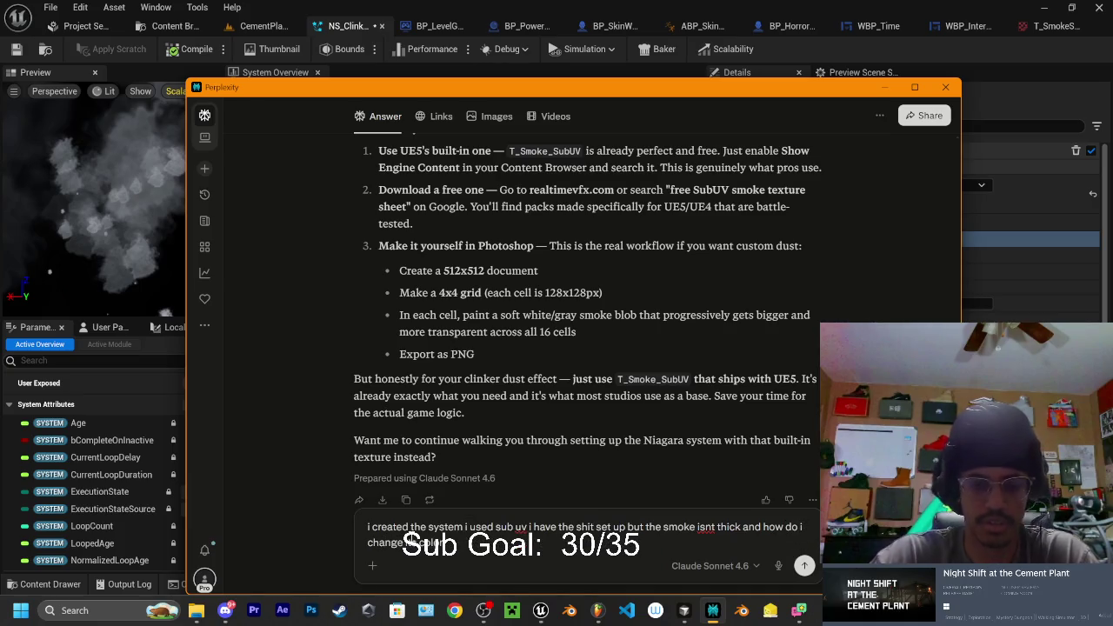
pyautogui.press('Return')
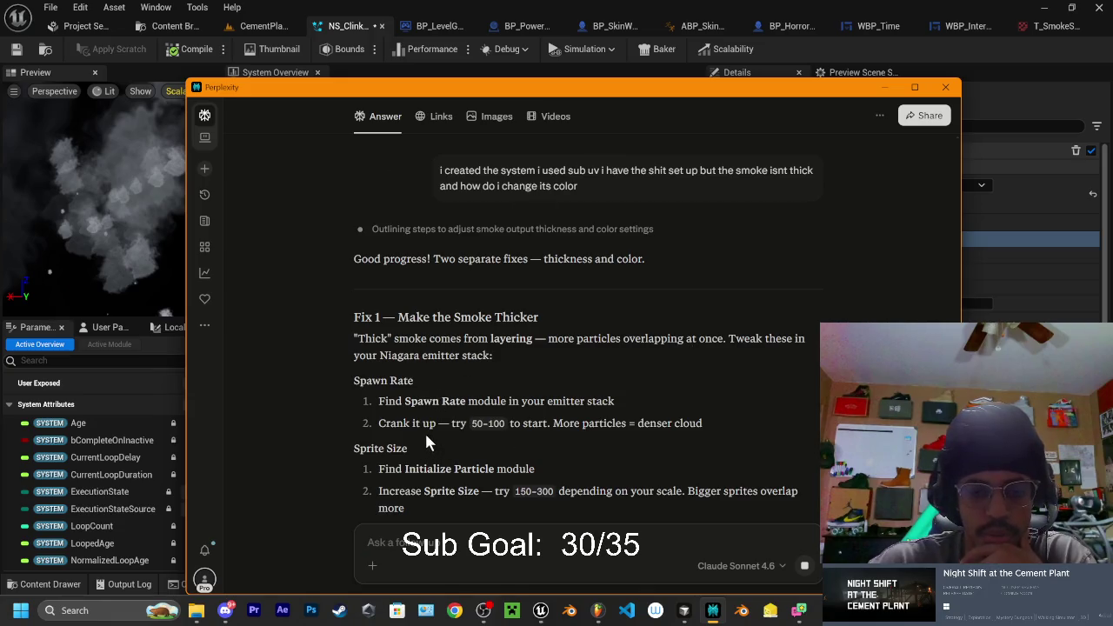
pyautogui.moveTo(560, 95); pyautogui.dragTo(604, 90)
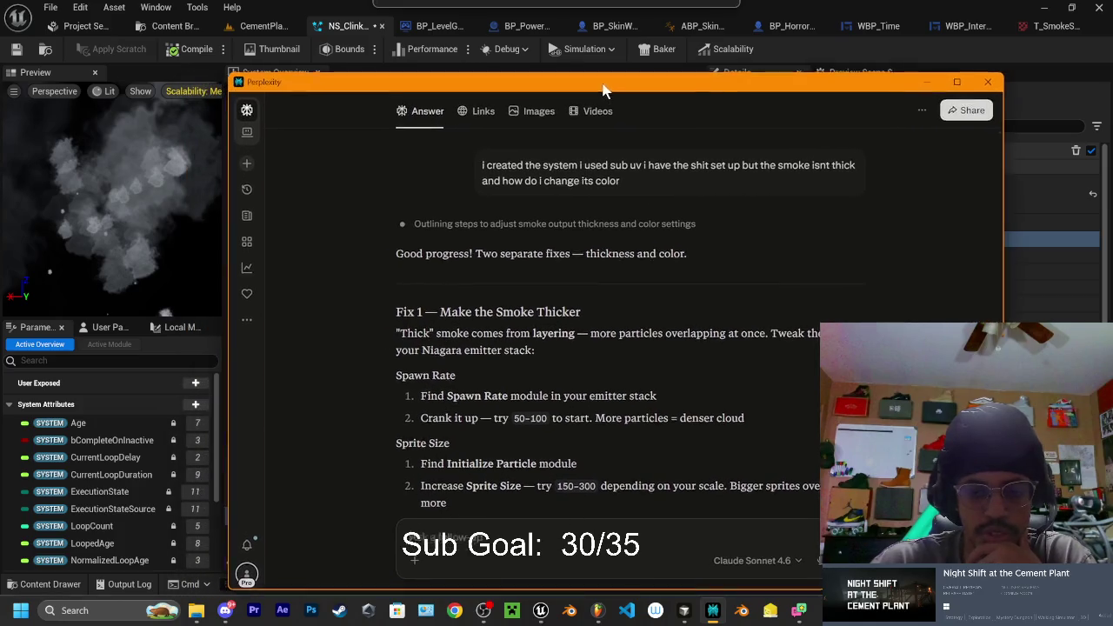
pyautogui.click(929, 84)
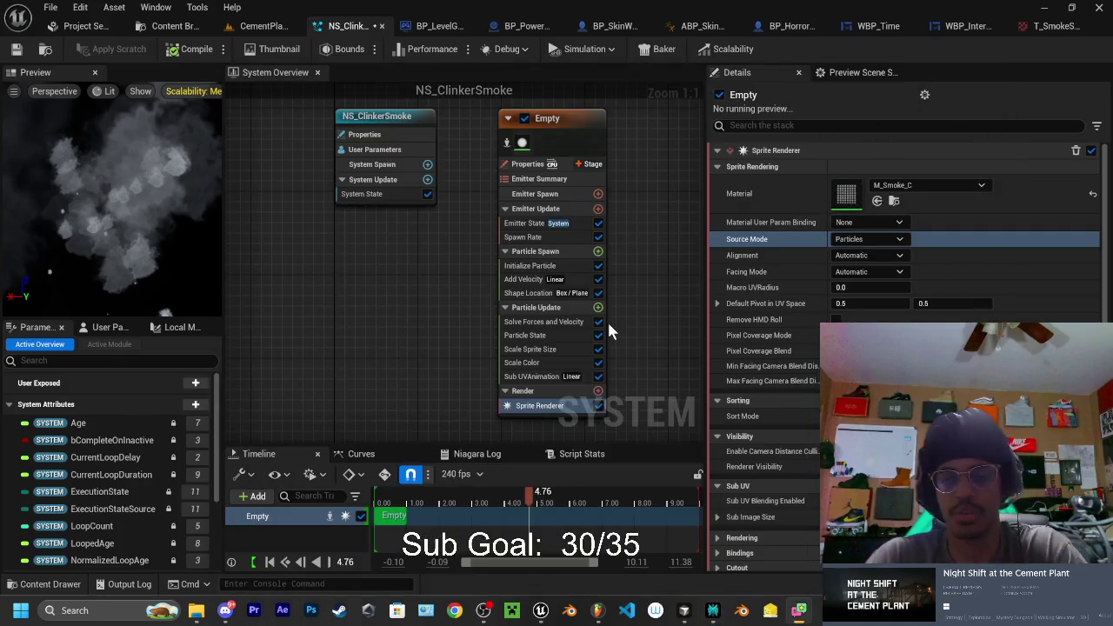
# Set the emitter's SpawnRate to 100
pyautogui.click(526, 236)
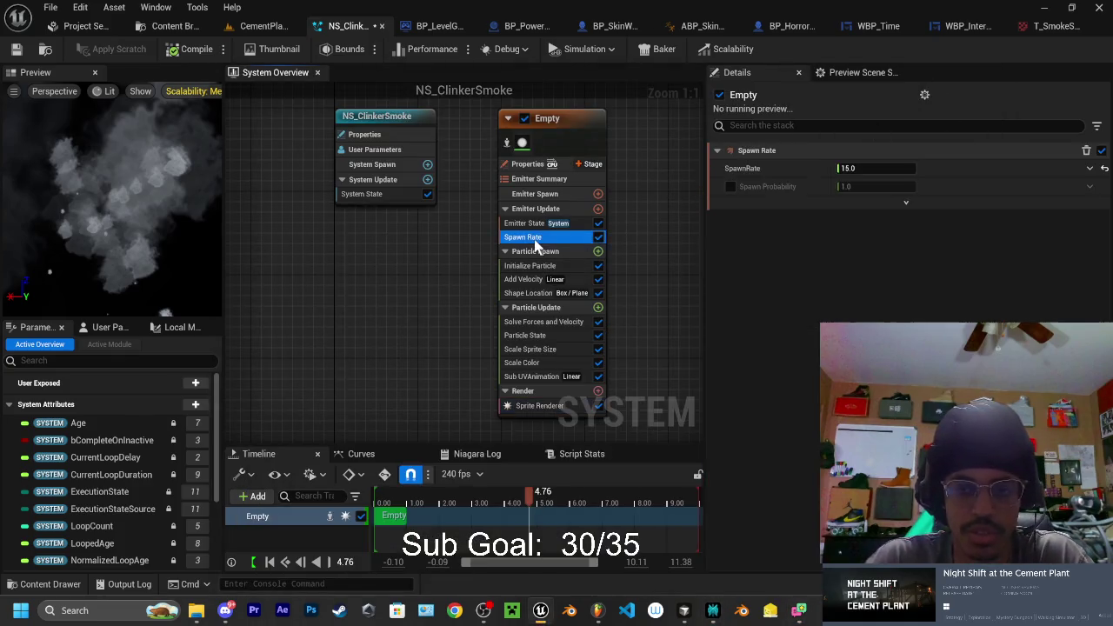
pyautogui.doubleClick(864, 168)
pyautogui.write('100')
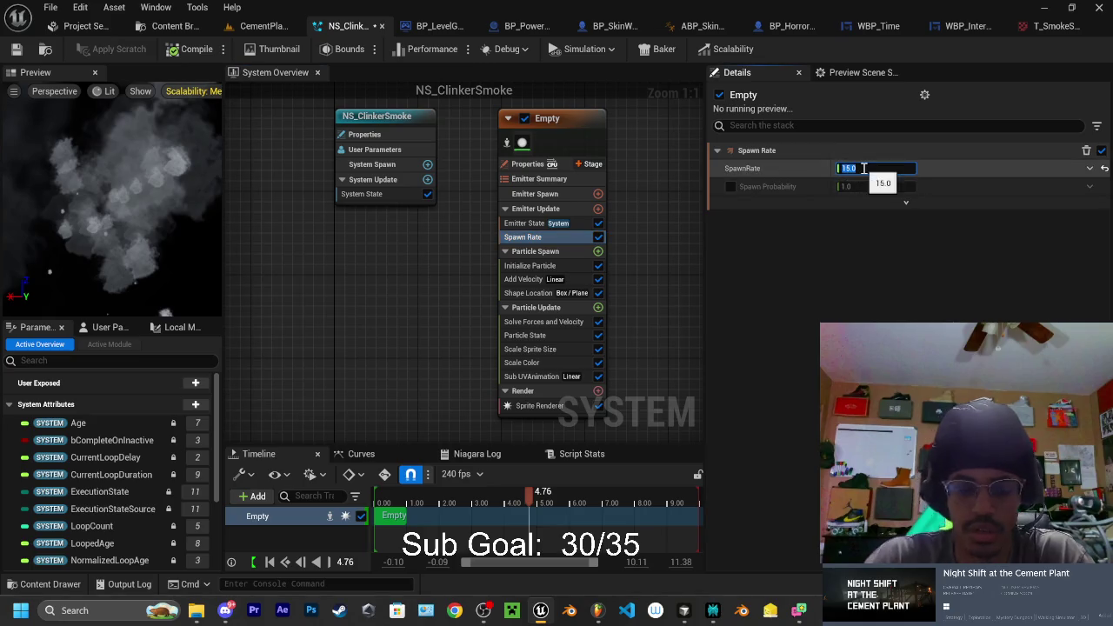
pyautogui.press('Return')
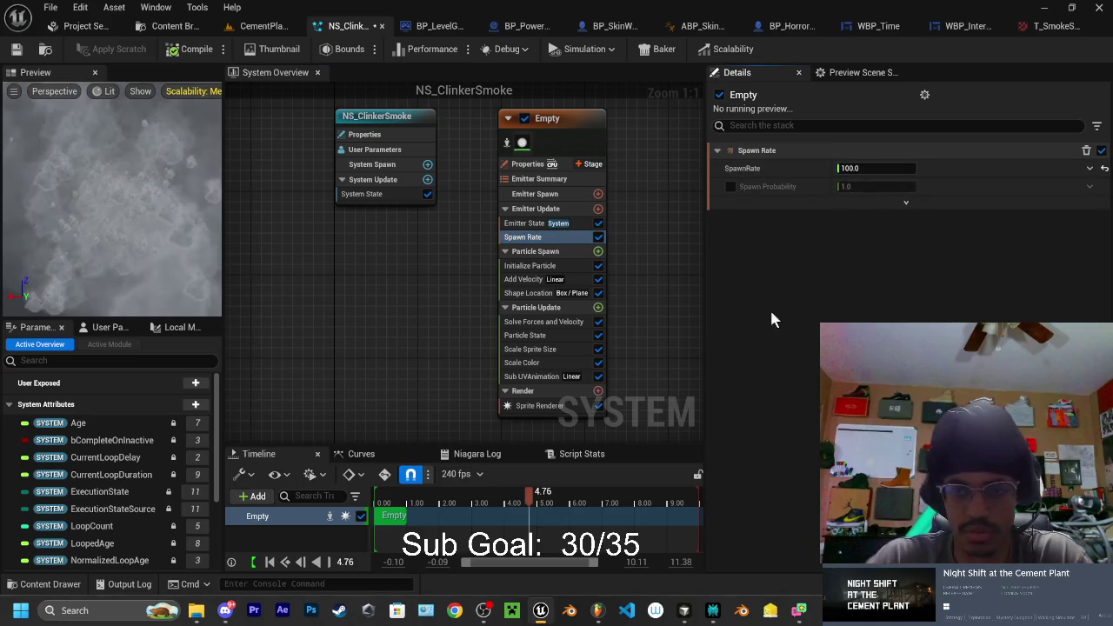
# Bring Perplexity's thickness-and-colour answer back up
pyautogui.click(683, 611)
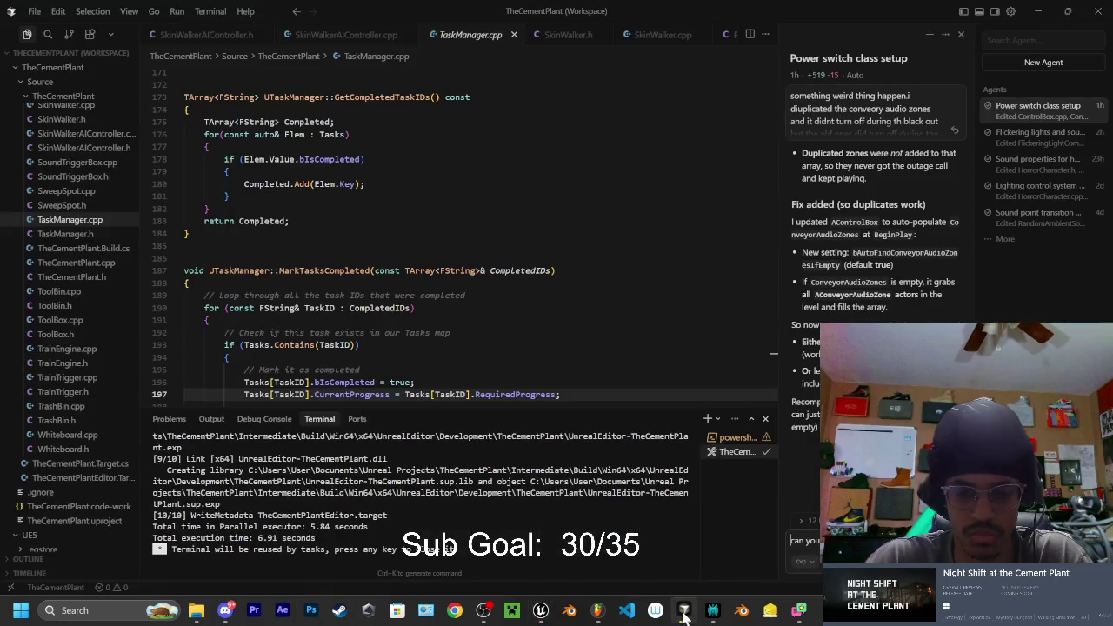
pyautogui.click(683, 613)
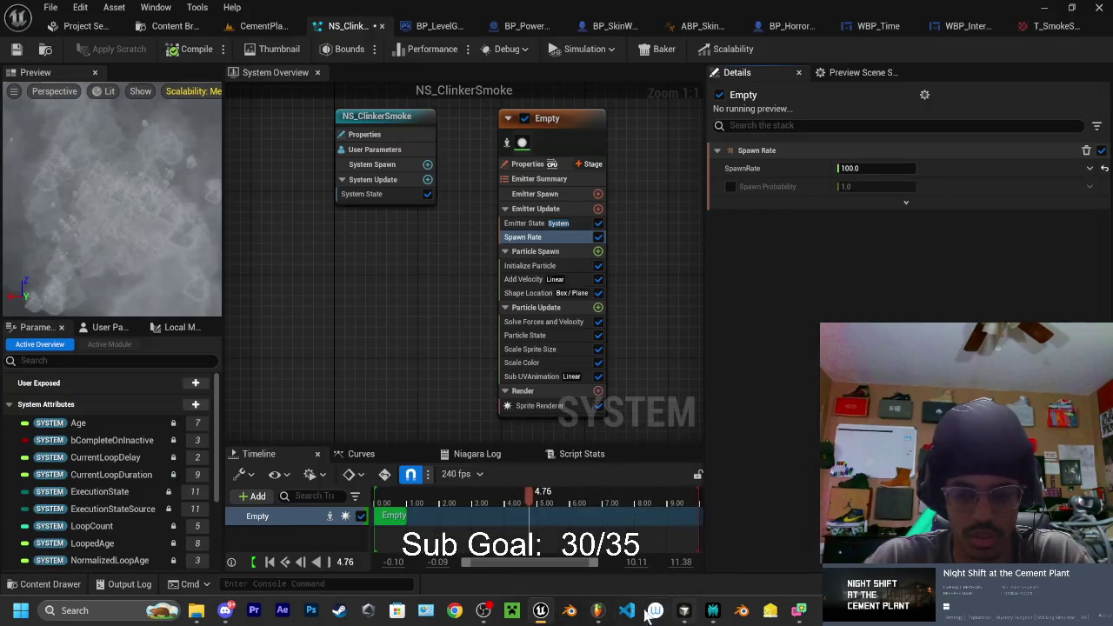
pyautogui.click(712, 612)
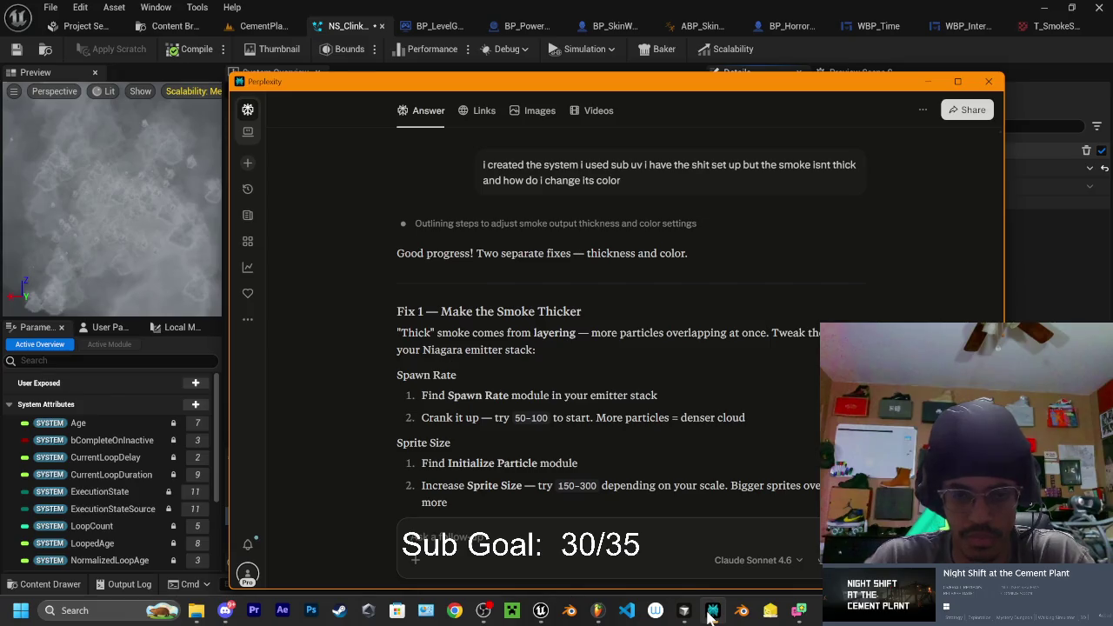
# Scroll Perplexity's answer down to the Lifetime tips, then minimize the chat
pyautogui.scroll(-3, 626, 410)
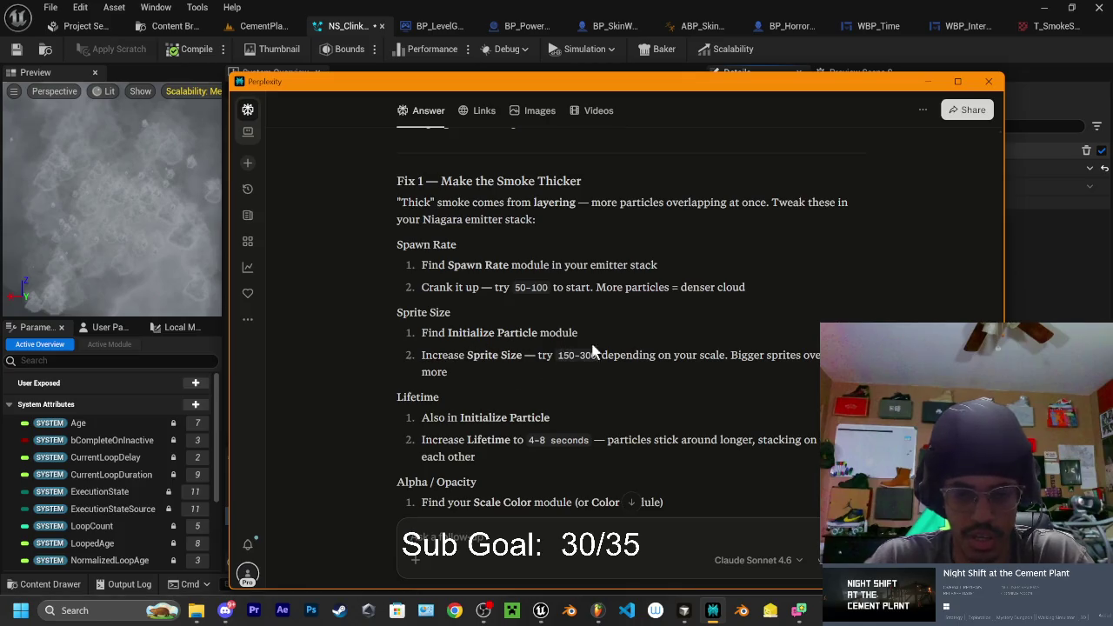
pyautogui.click(927, 81)
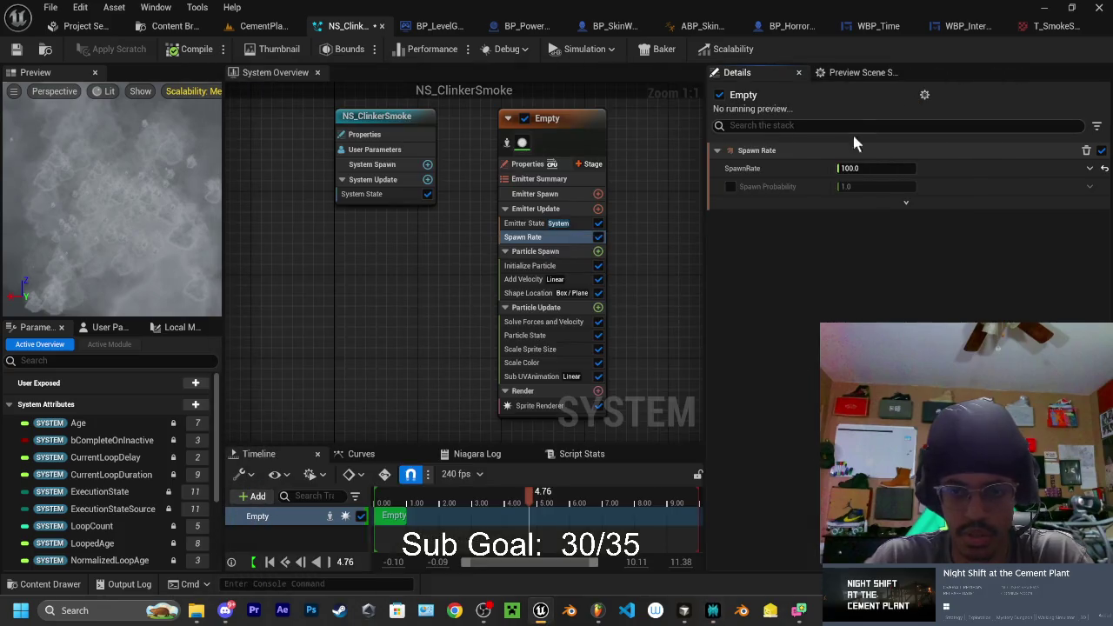
# Set Initialize Particle Lifetime to 5.0, glance at Perplexity, and return to CementPlant
pyautogui.click(539, 251)
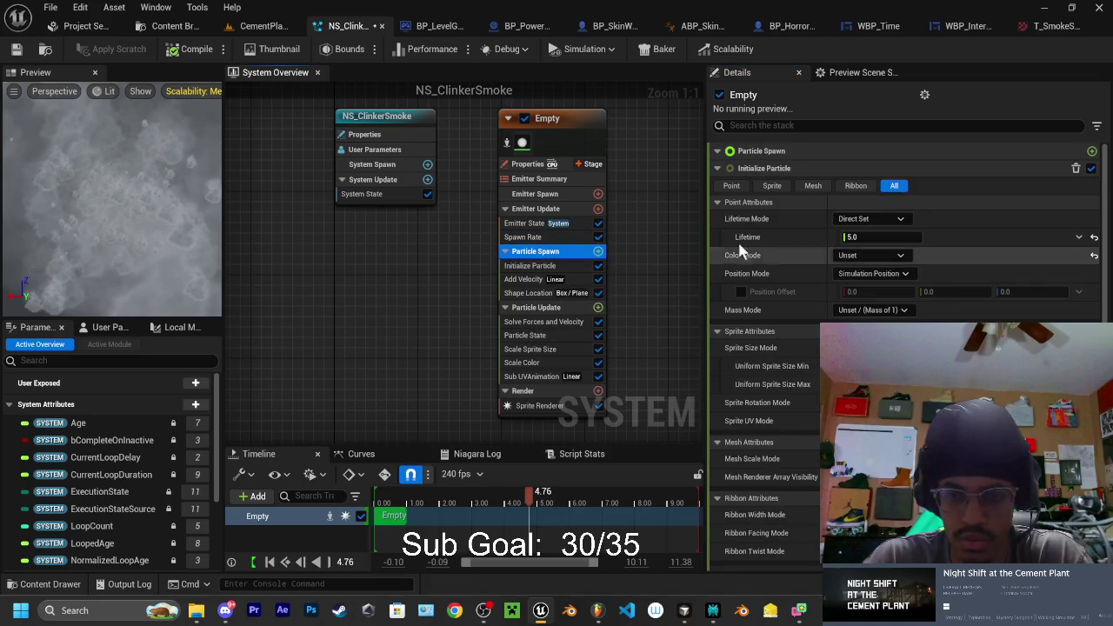
pyautogui.press('Return')
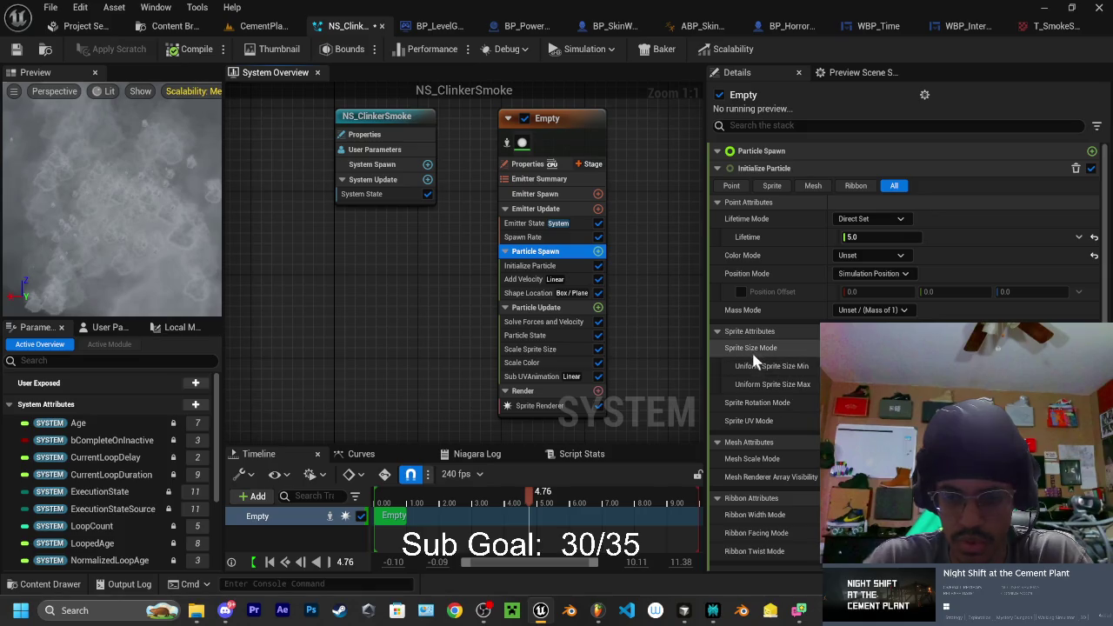
pyautogui.click(710, 615)
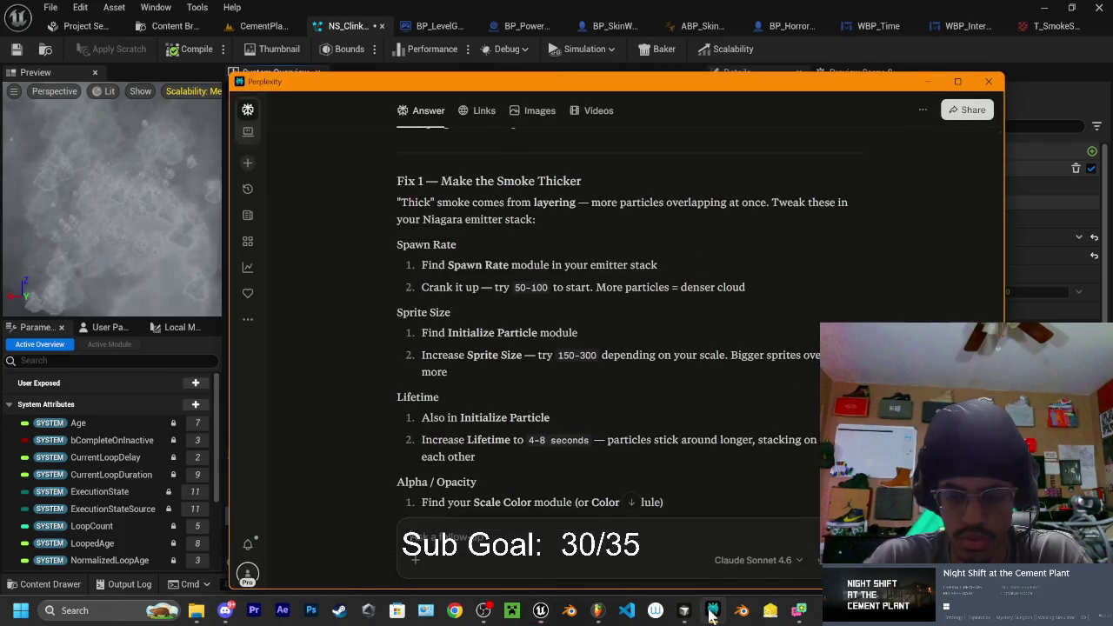
pyautogui.click(710, 614)
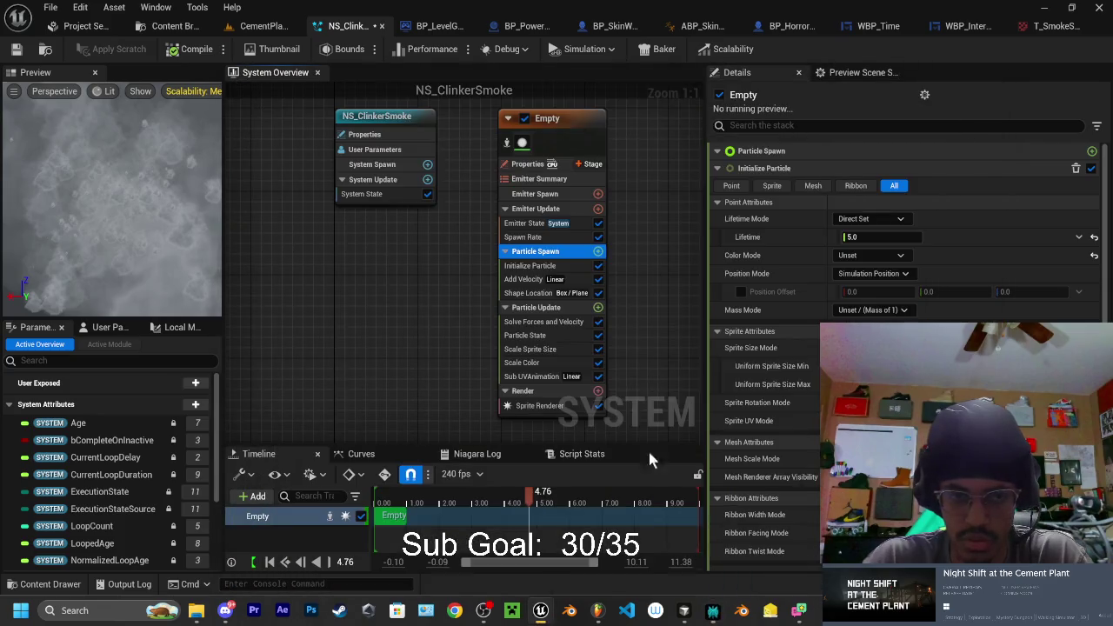
pyautogui.click(291, 27)
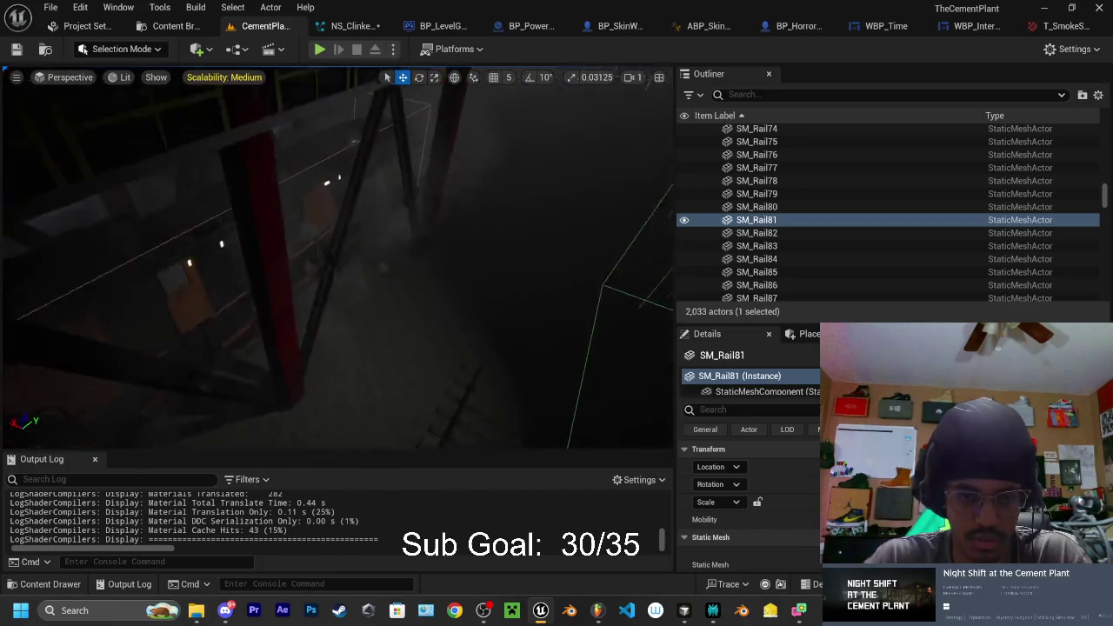
# Play CementPlant in the editor, walk and zoom in on the beams' smoke, then stop
pyautogui.click(324, 49)
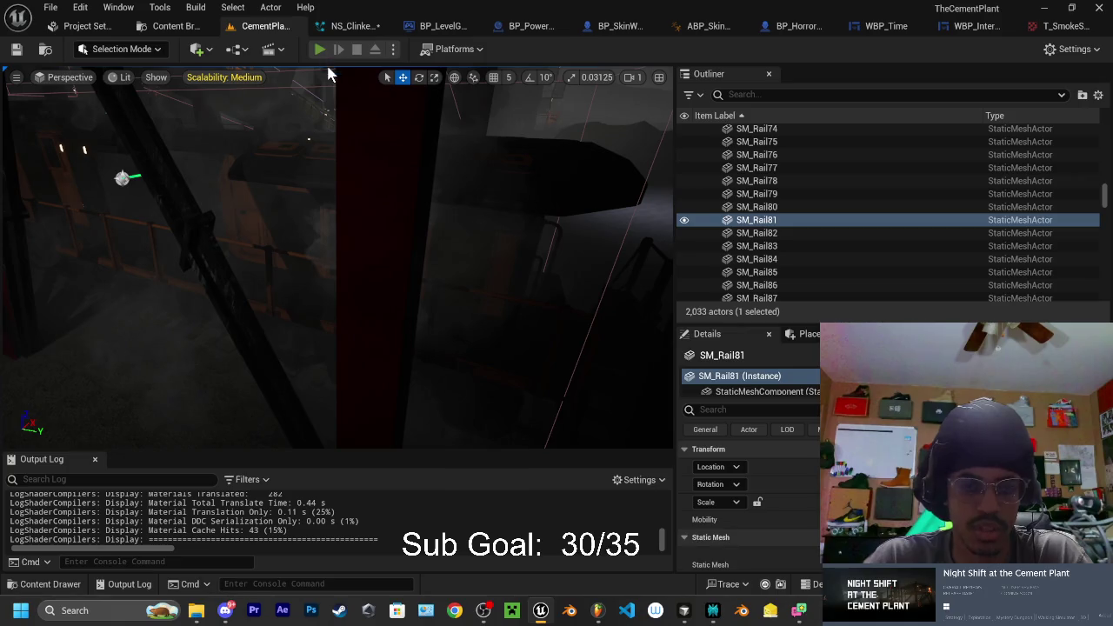
pyautogui.press('w')
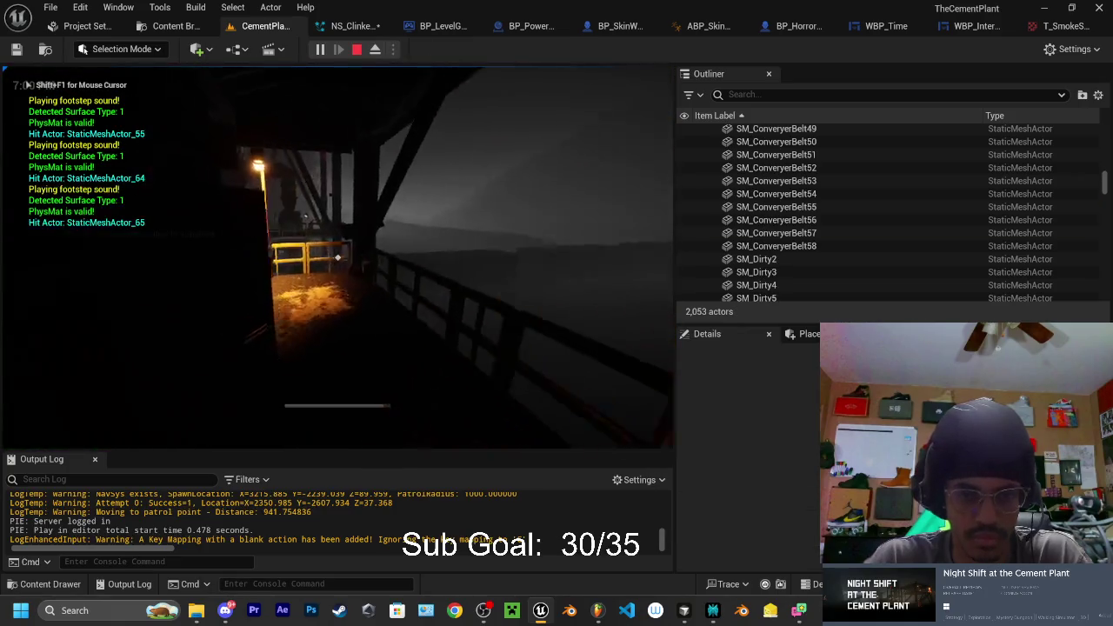
pyautogui.rightClick(338, 257)
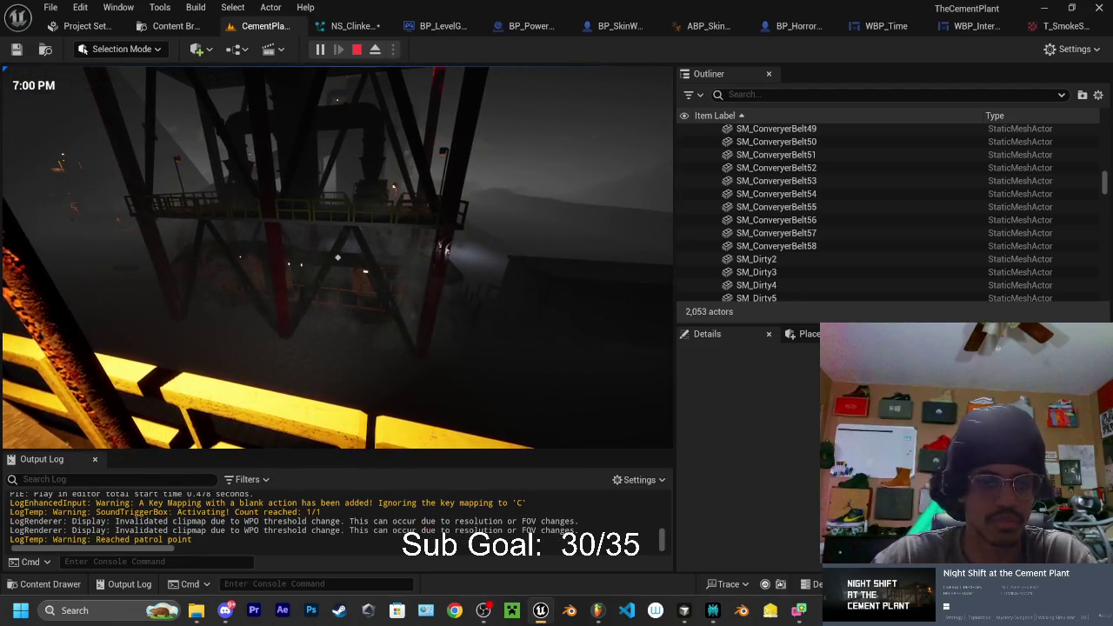
pyautogui.rightClick(337, 257)
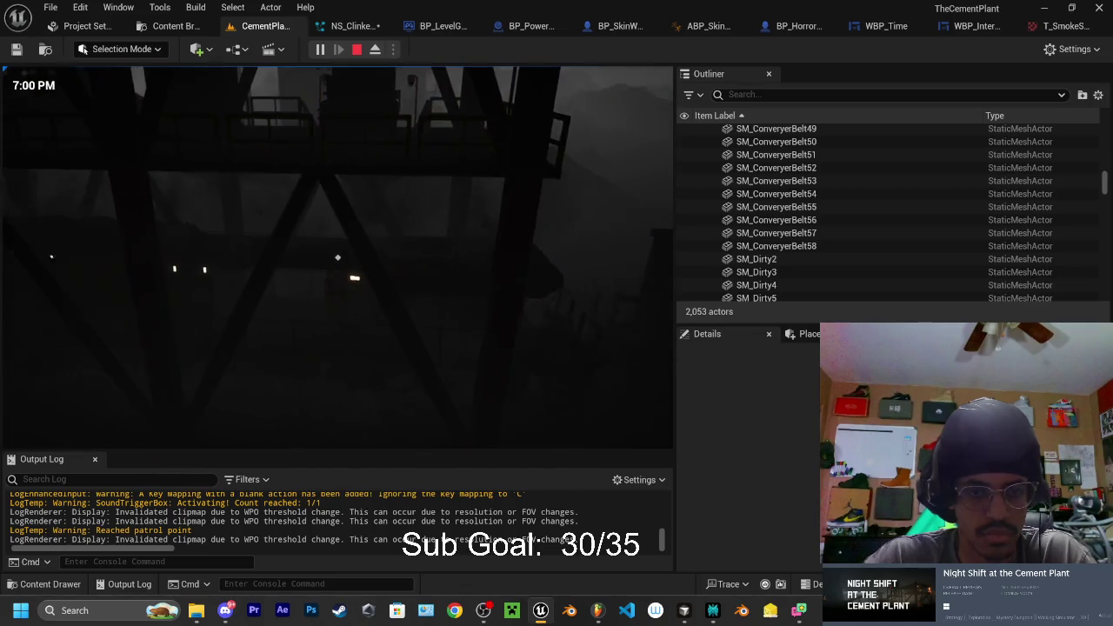
pyautogui.hotkey('shift', 'F1')
pyautogui.press('Escape')
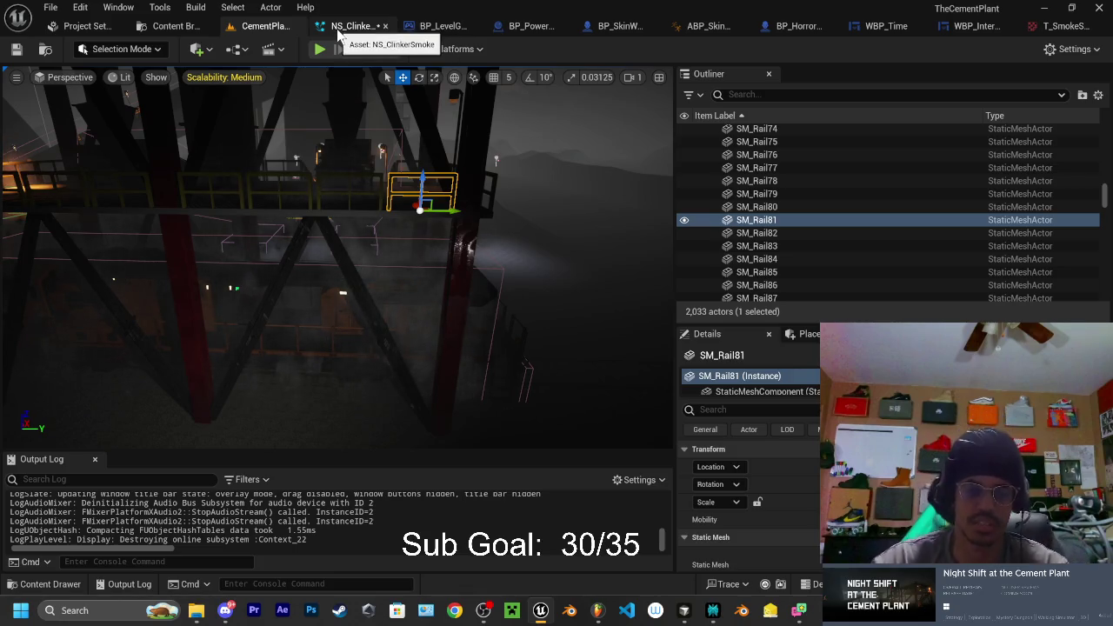
# Reopen NS_ClinkerSmoke and review Perplexity's advice before hiding it
pyautogui.click(346, 27)
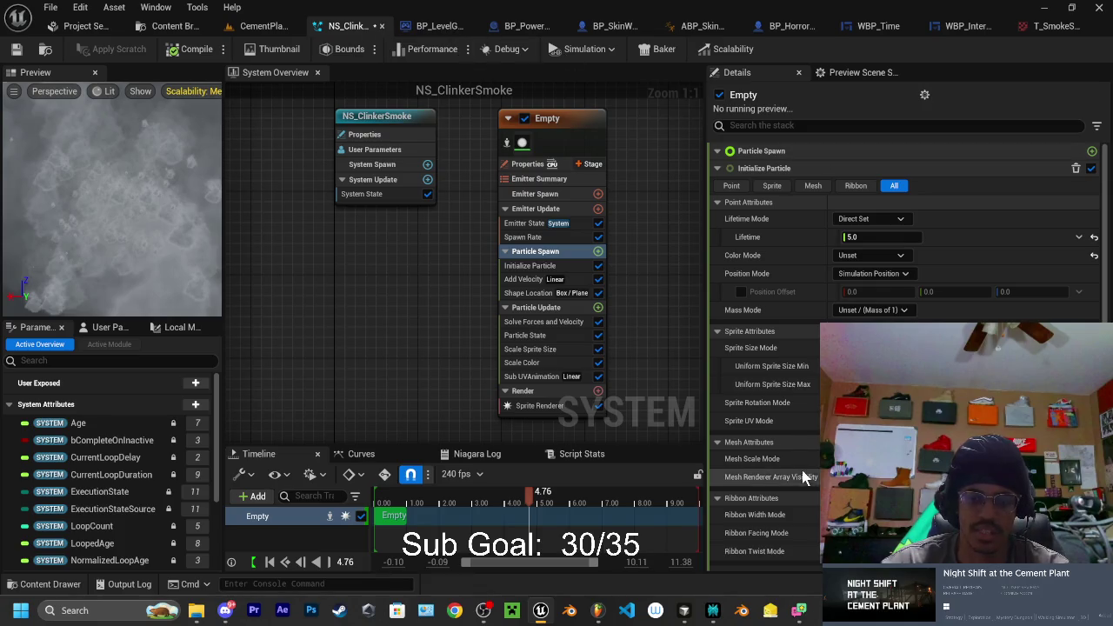
pyautogui.click(710, 613)
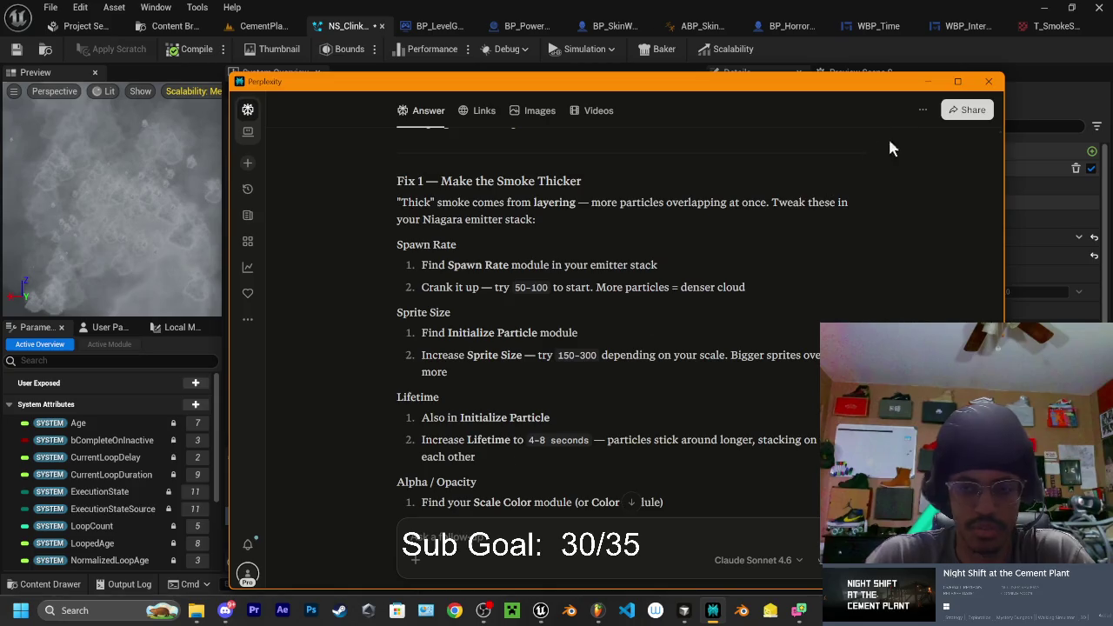
pyautogui.click(932, 83)
# Set the particle Lifetime to 8.0 and start a new play test of CementPlant
pyautogui.click(857, 237)
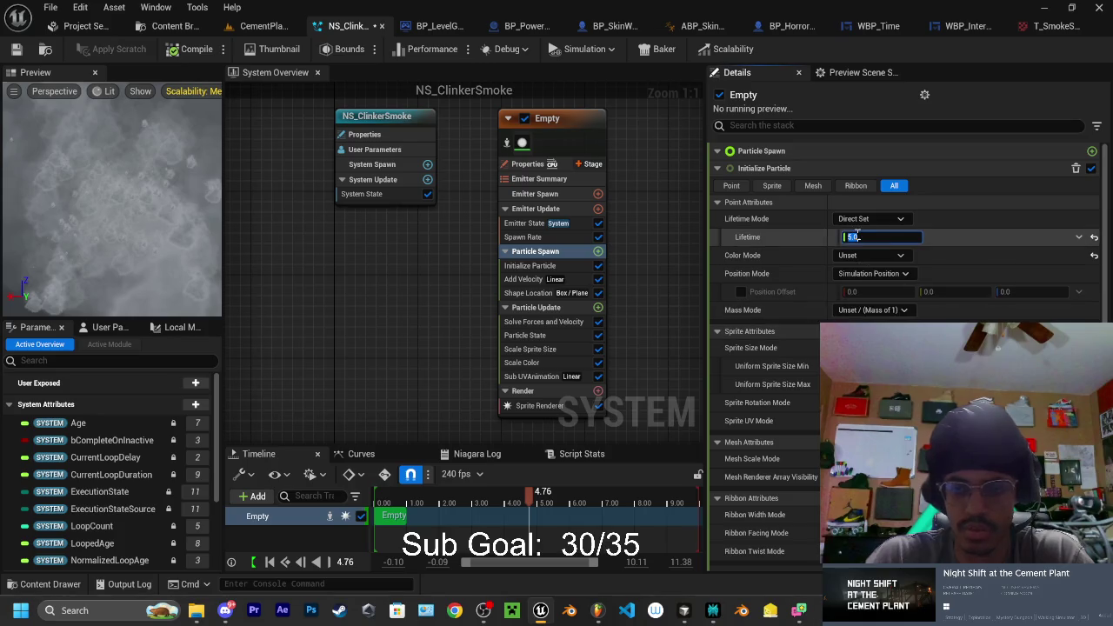
pyautogui.write('8')
pyautogui.click(1079, 236)
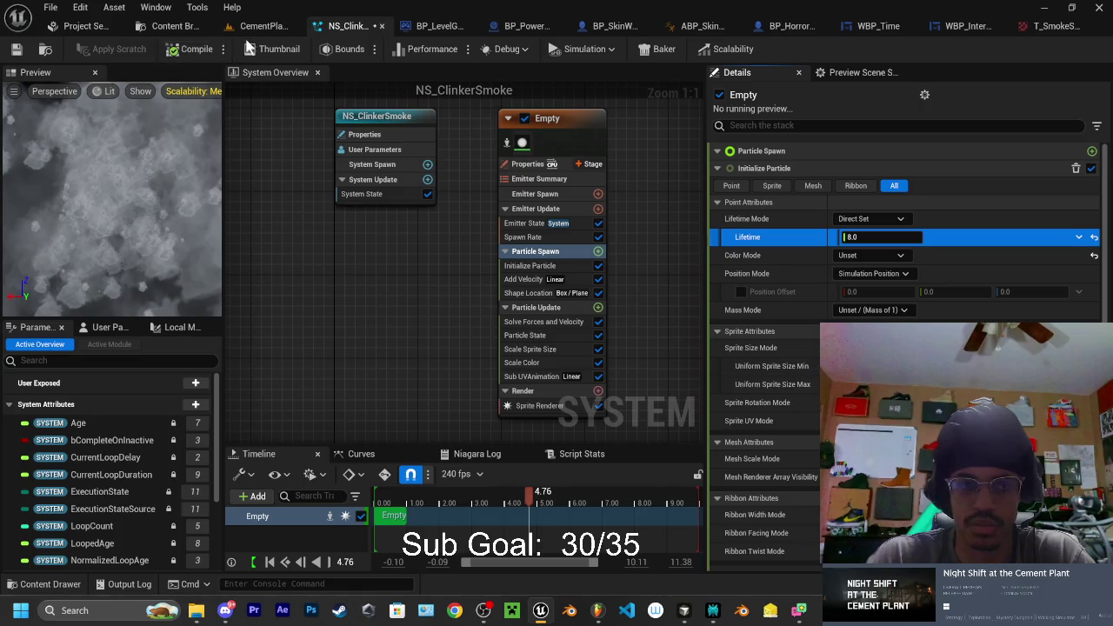
pyautogui.click(260, 26)
pyautogui.click(320, 50)
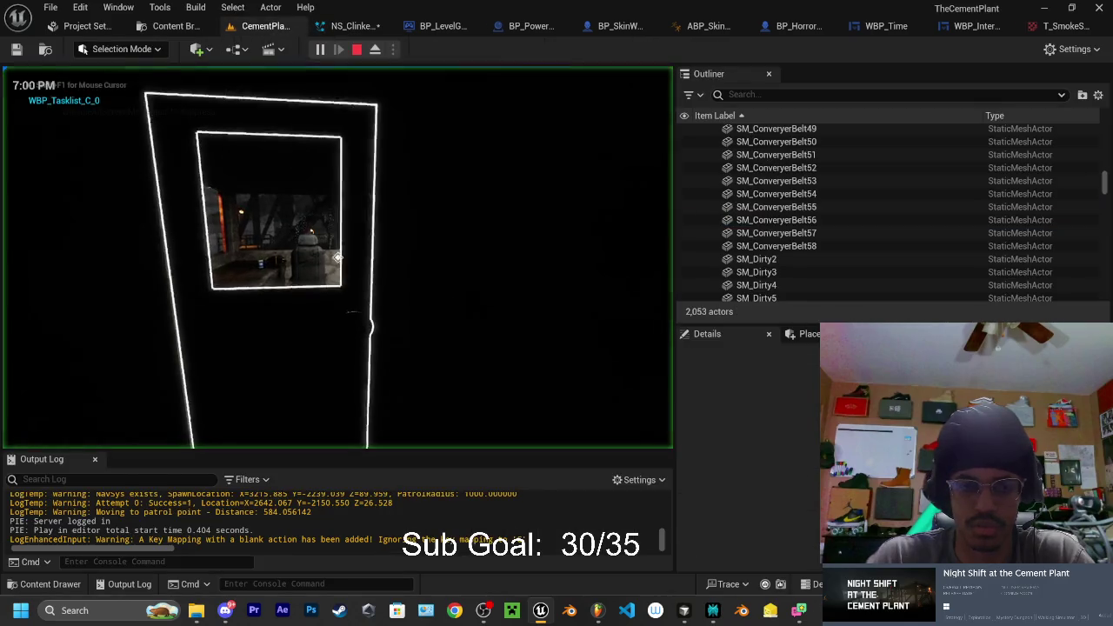
# Stop the play test and fly the camera toward the smoke by SM_Rail81
pyautogui.press('Escape')
pyautogui.moveTo(337, 261)
pyautogui.mouseDown()
pyautogui.moveTo(397, 235)
pyautogui.moveTo(520, 141)
pyautogui.moveTo(509, 154)
pyautogui.mouseUp()
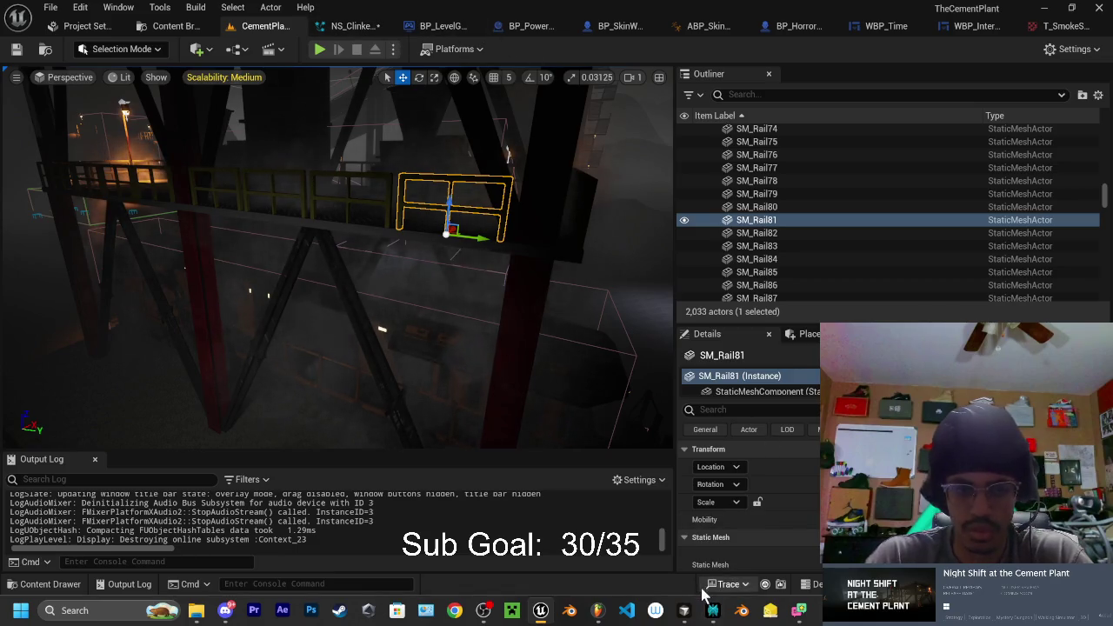
pyautogui.moveTo(693, 614)
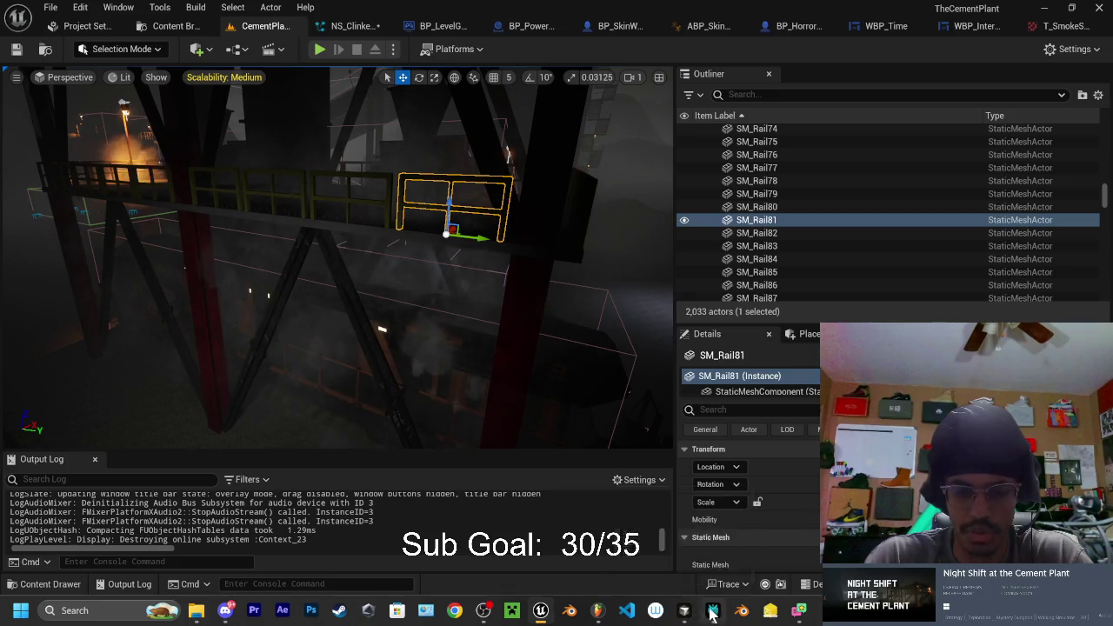
pyautogui.click(711, 612)
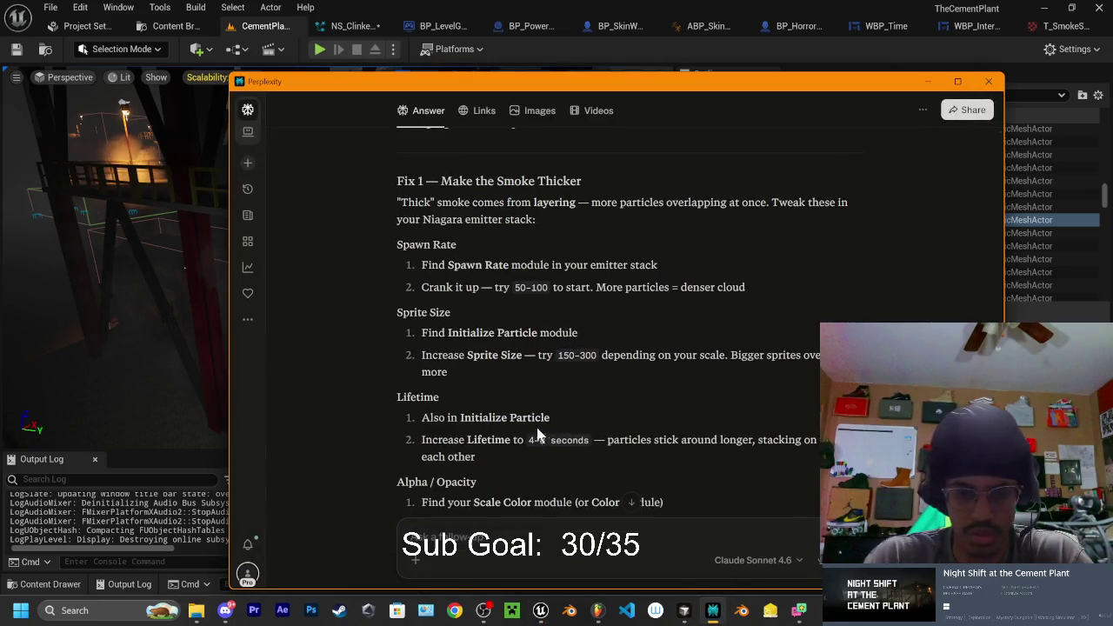
pyautogui.scroll(-3, 521, 421)
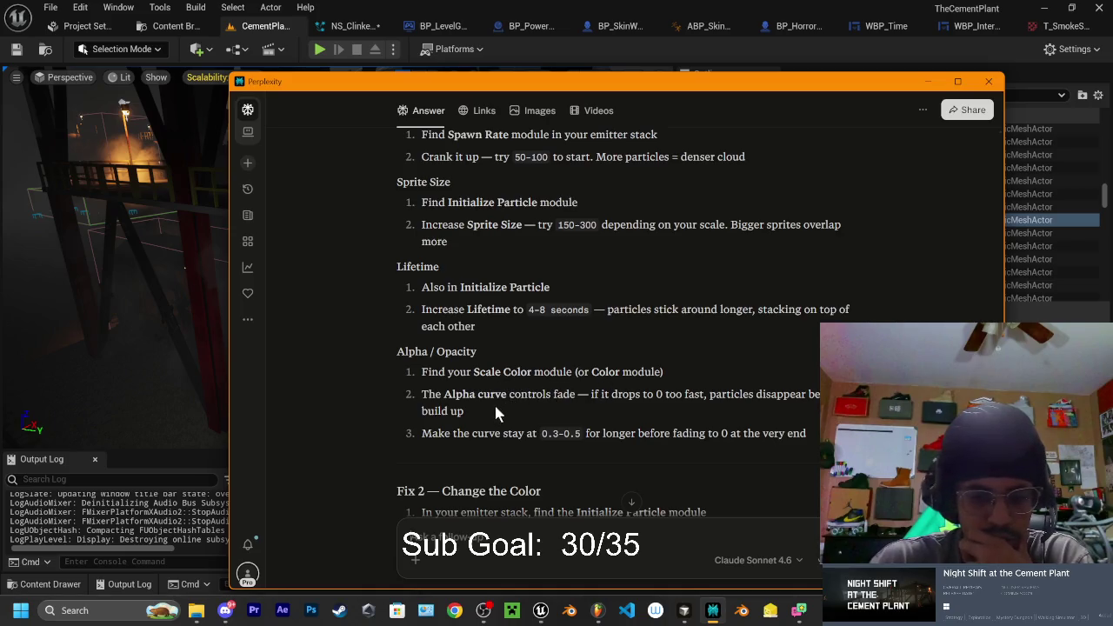
pyautogui.scroll(3, 483, 356)
pyautogui.scroll(-3, 478, 218)
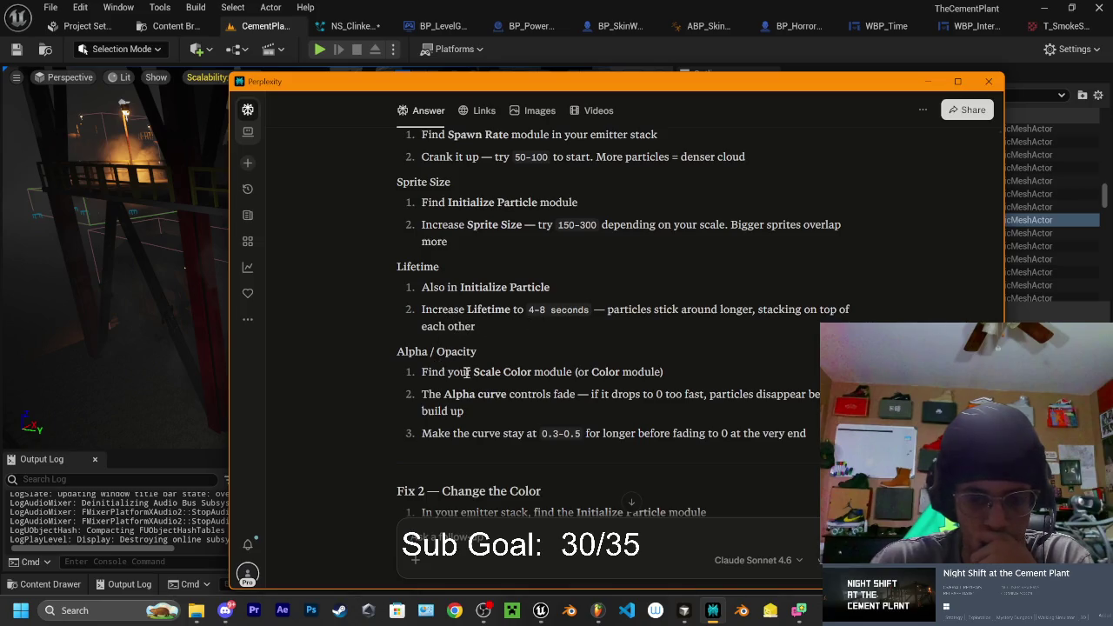
pyautogui.click(927, 81)
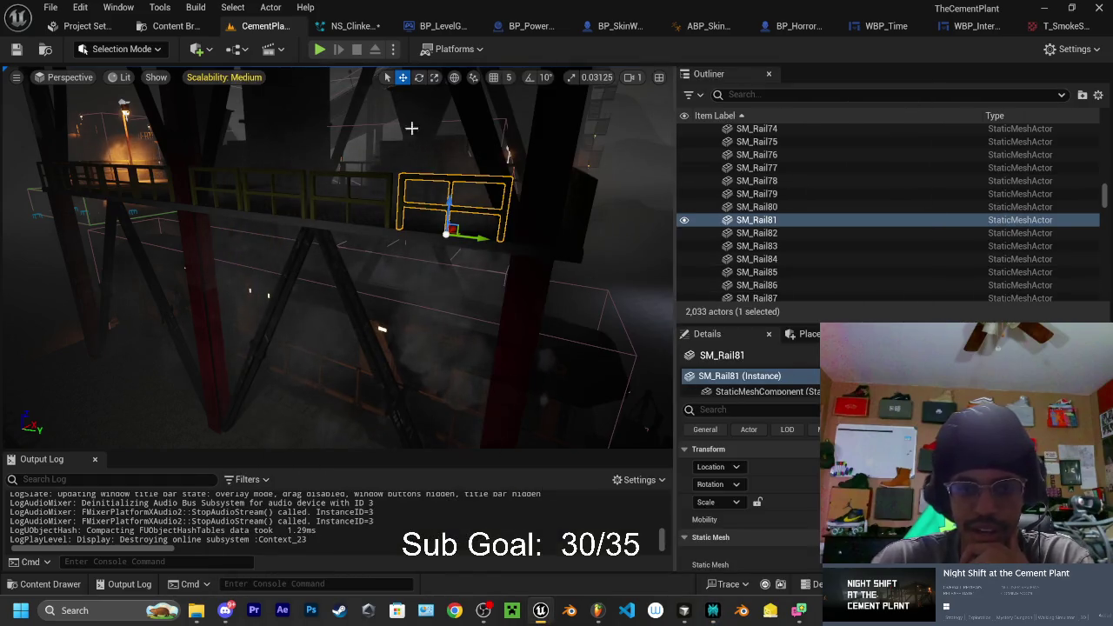
# In the NS_ClinkerSmoke editor, select the Empty emitter to show its settings
pyautogui.click(346, 25)
pyautogui.click(557, 126)
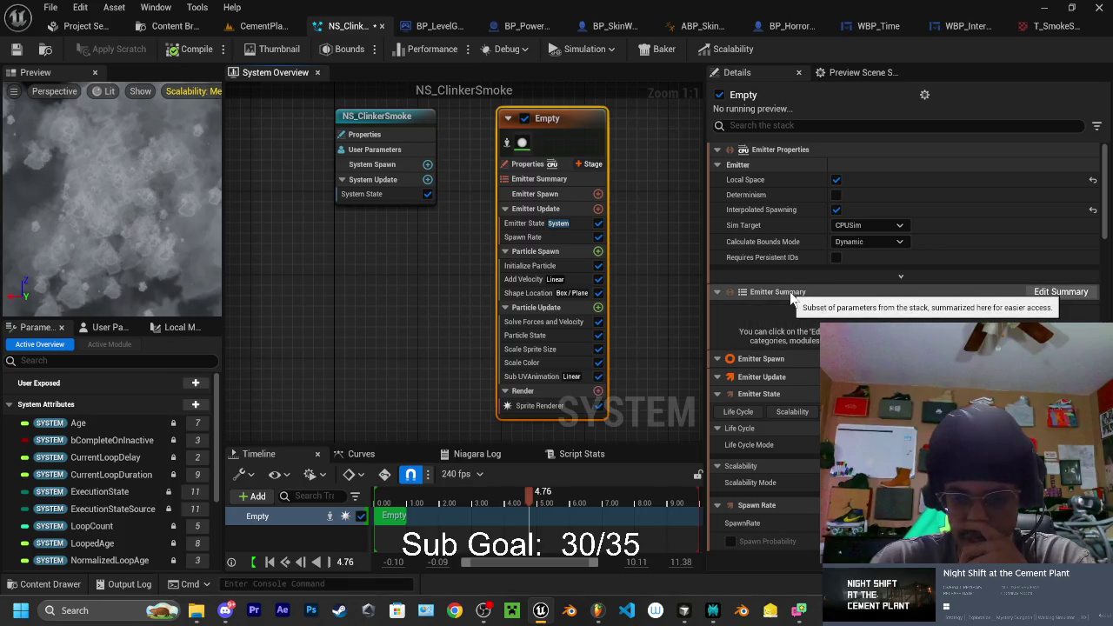
pyautogui.scroll(-1, 787, 298)
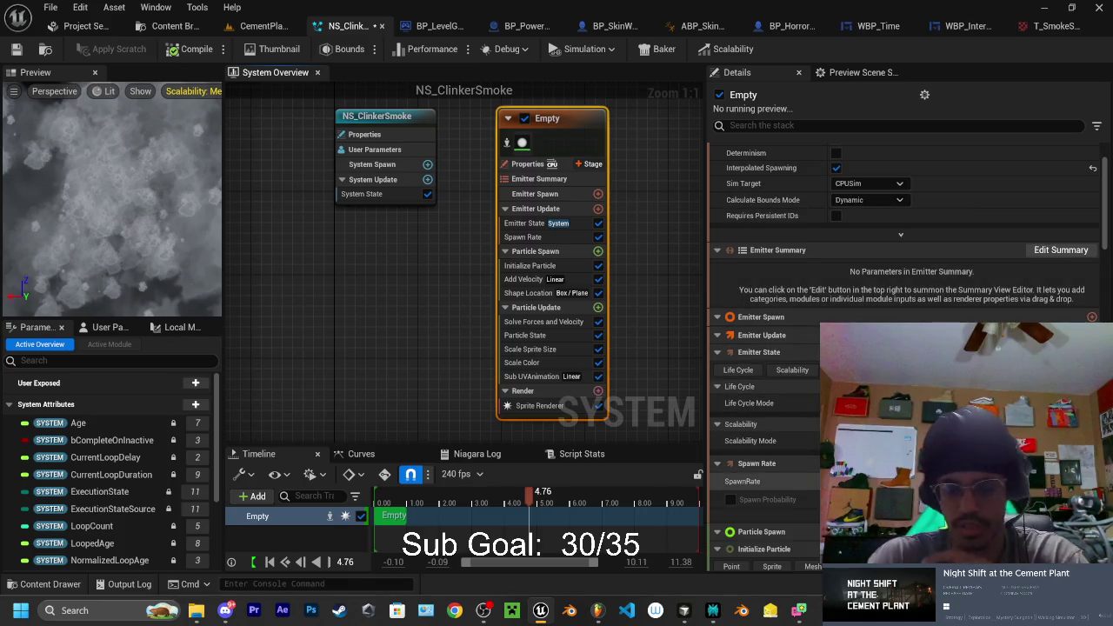
pyautogui.scroll(-2, 795, 365)
pyautogui.scroll(-5, 805, 387)
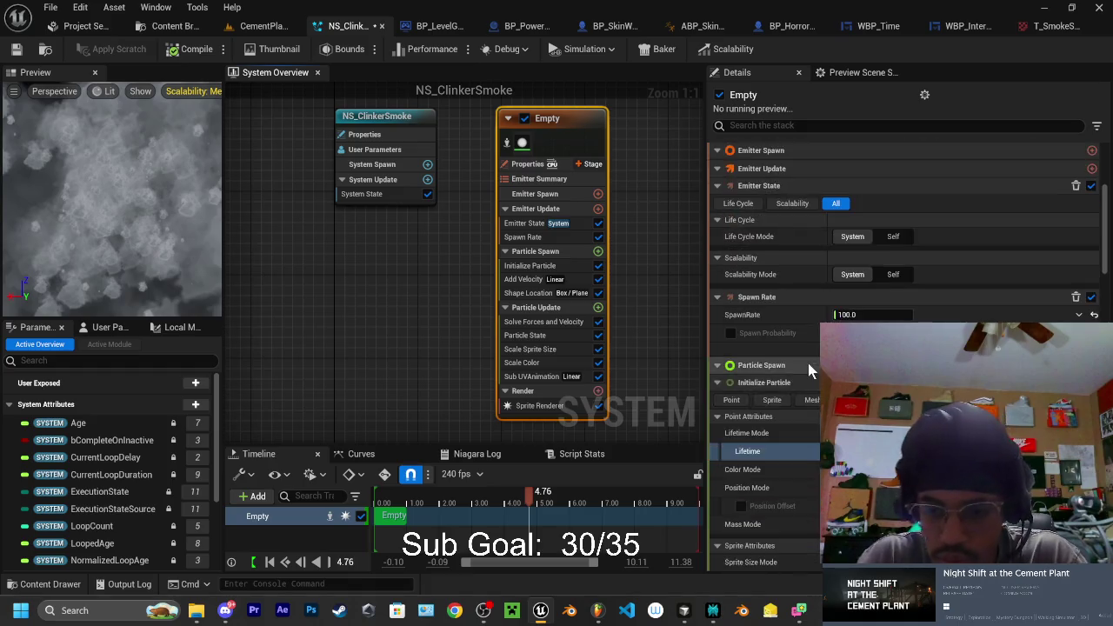
# Filter the emitter details by 'alp', keep Scale Sprite Size Mode as Uniform Curve, and bring back Perplexity's advice
pyautogui.click(795, 125)
pyautogui.write('alp')
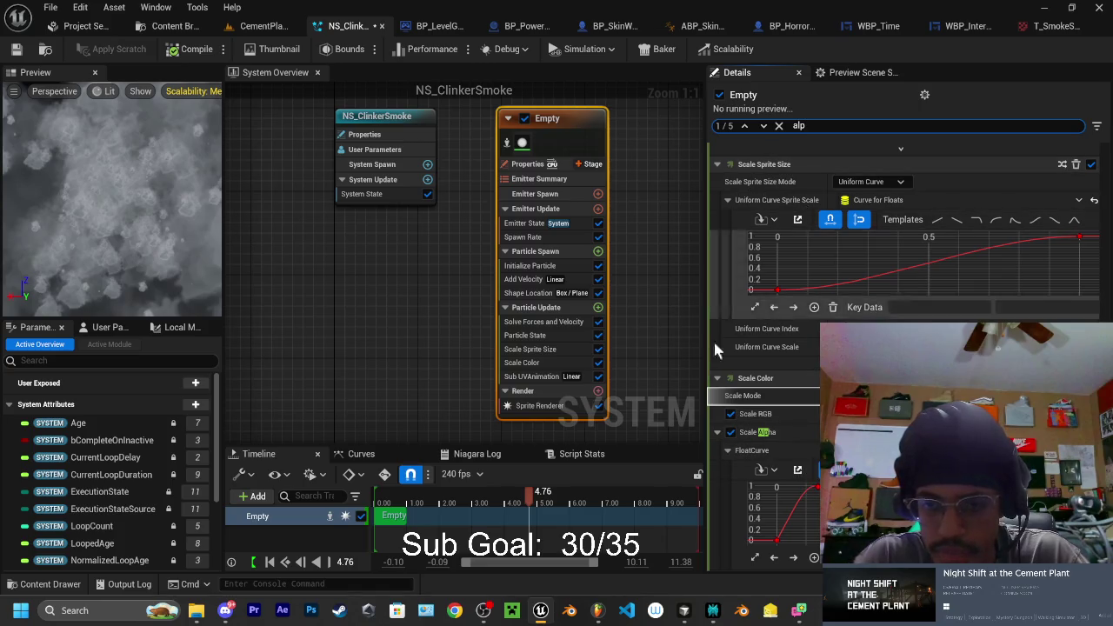
pyautogui.click(859, 181)
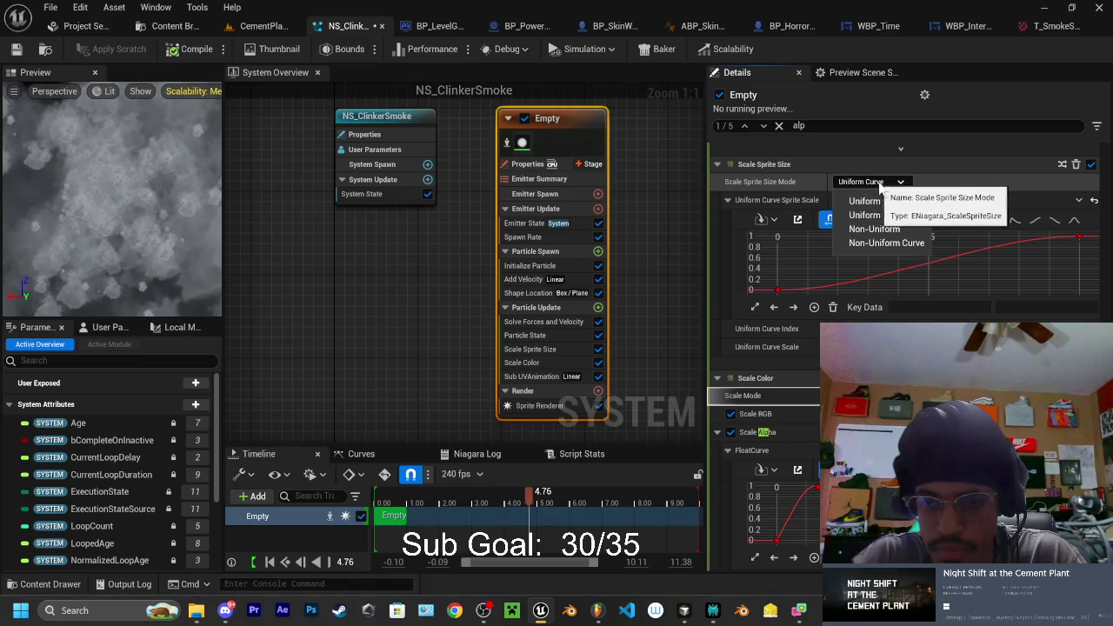
pyautogui.click(861, 214)
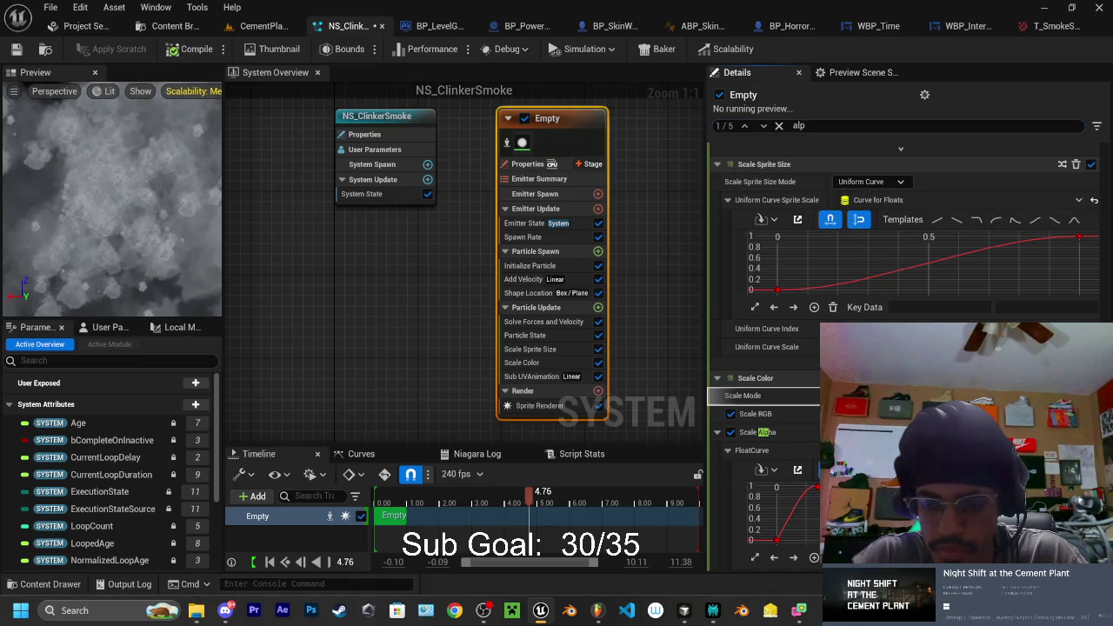
pyautogui.moveTo(800, 614)
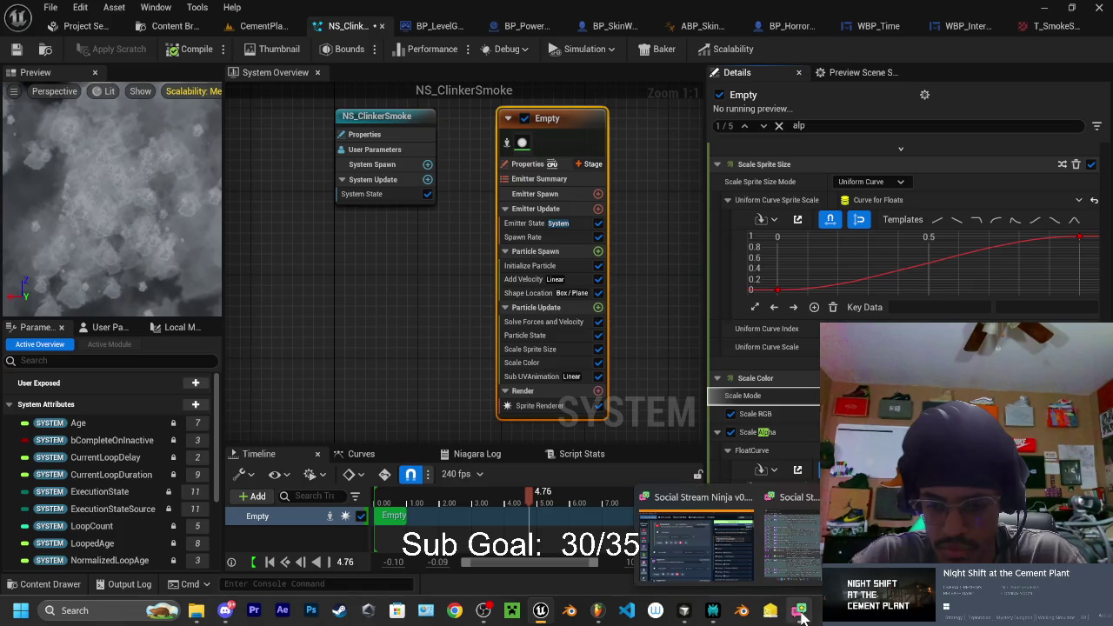
pyautogui.click(713, 611)
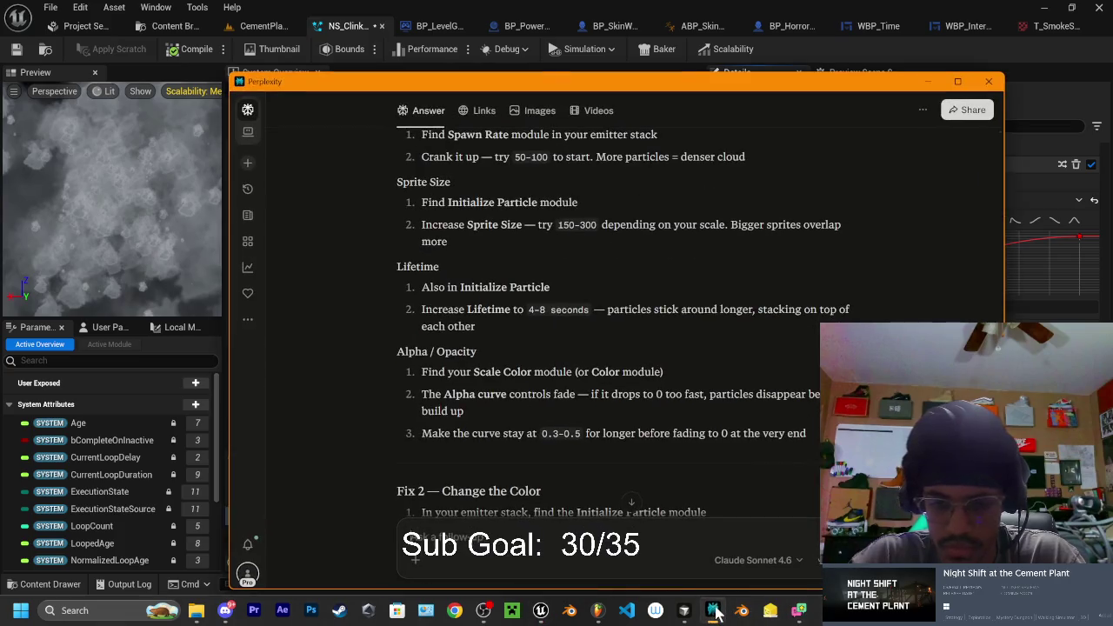
# Change the emitter details filter to 'scar' and expand Scale Color to show its alpha curve
pyautogui.click(713, 611)
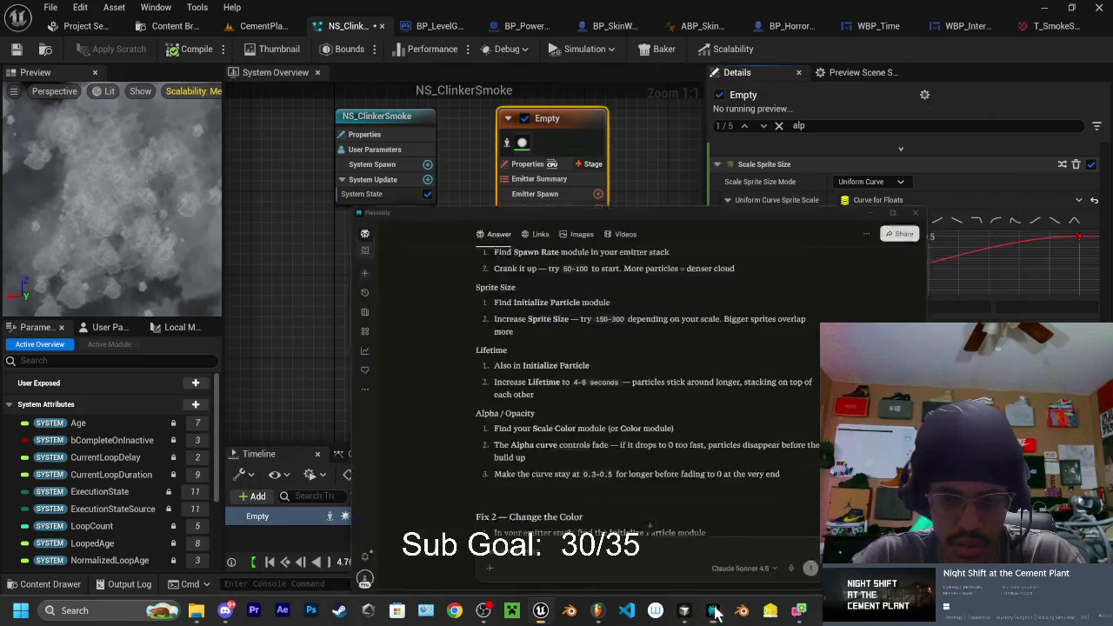
pyautogui.click(818, 125)
pyautogui.write('sca')
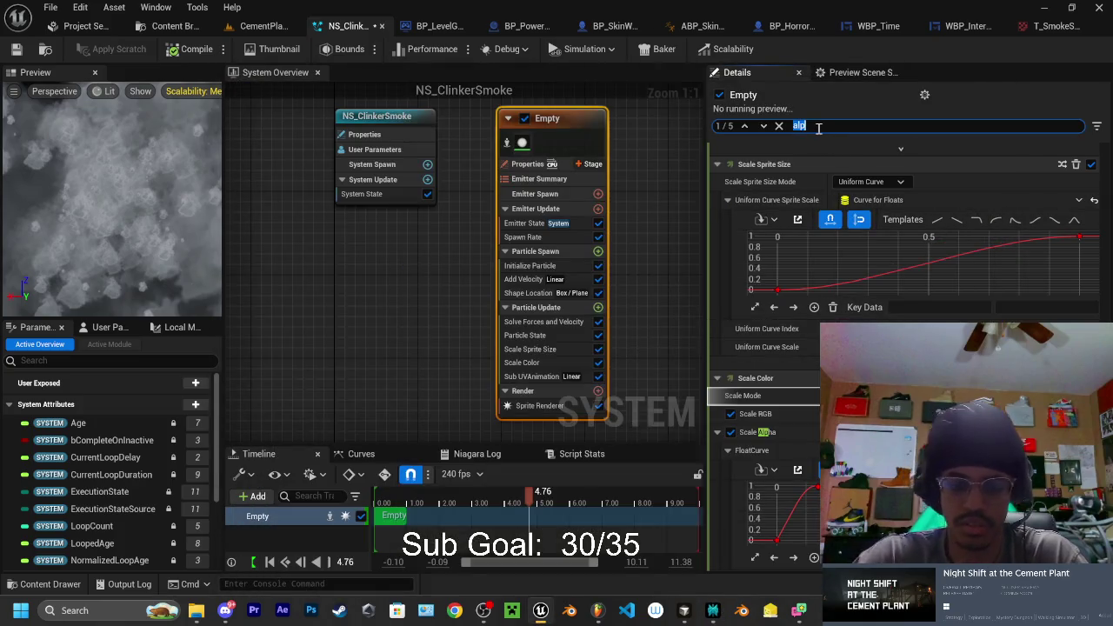
pyautogui.write('le color')
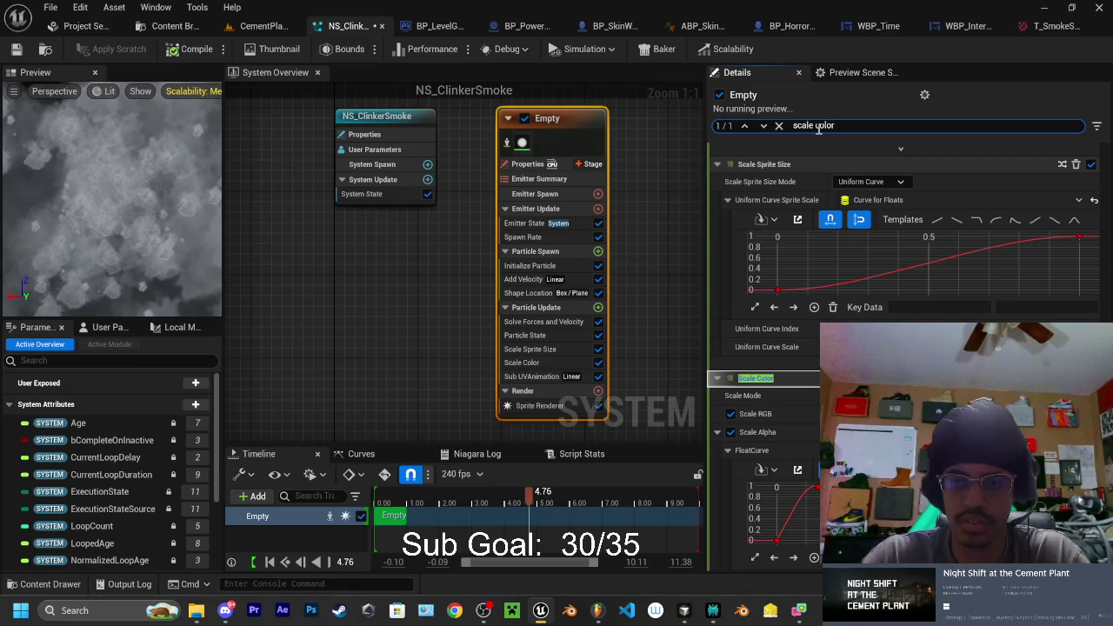
pyautogui.click(717, 379)
pyautogui.click(717, 380)
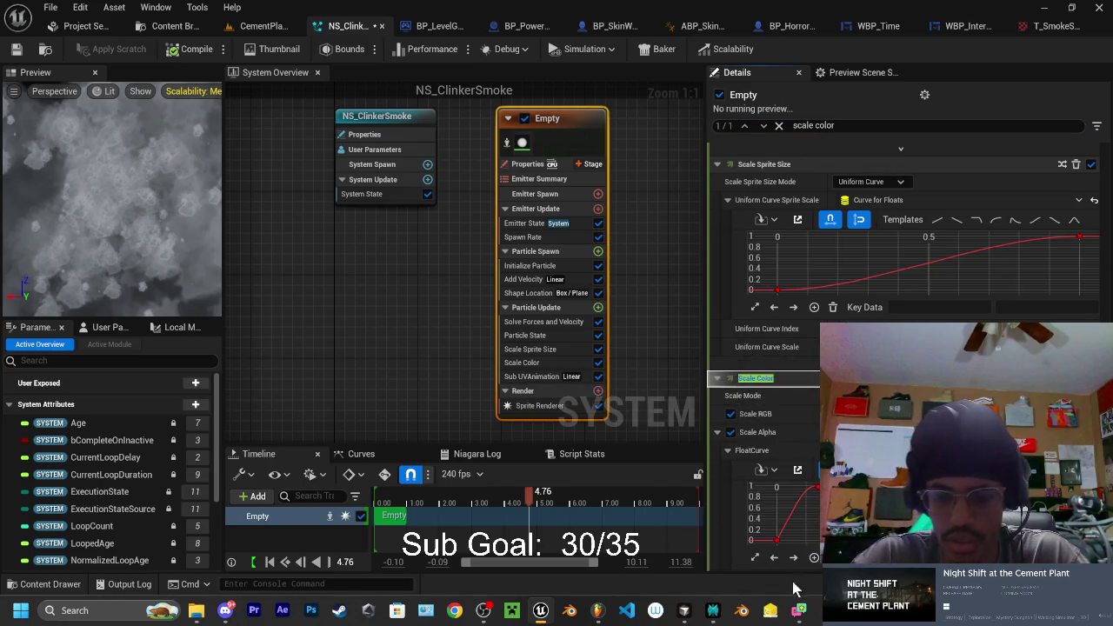
# Move the Perplexity window aside and return to the Niagara editor with Alt+Tab
pyautogui.moveTo(695, 615)
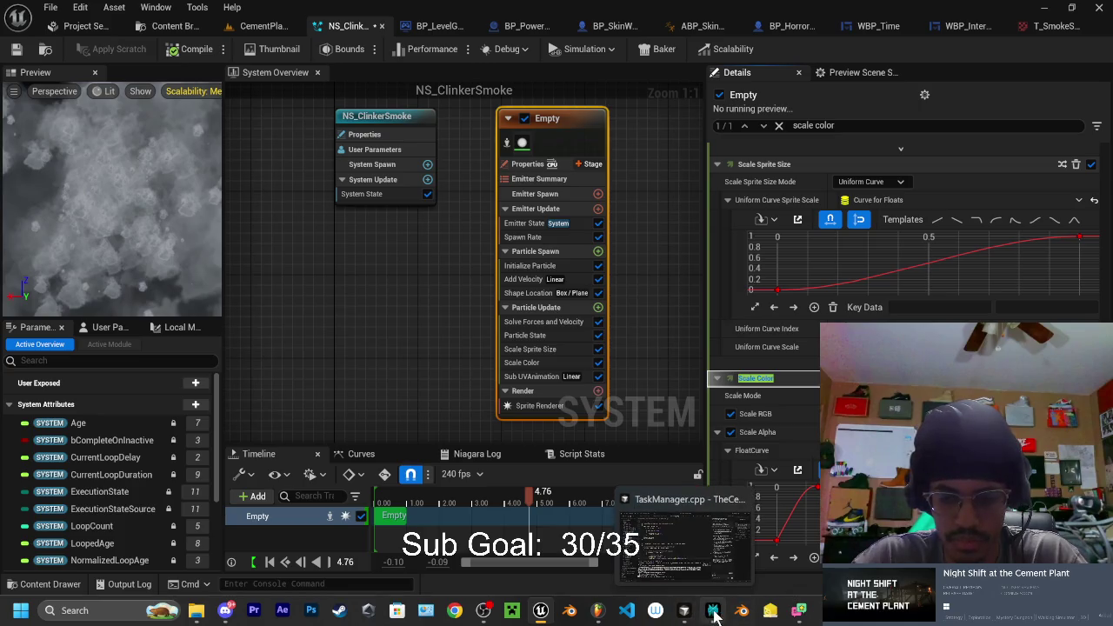
pyautogui.click(687, 614)
pyautogui.click(712, 612)
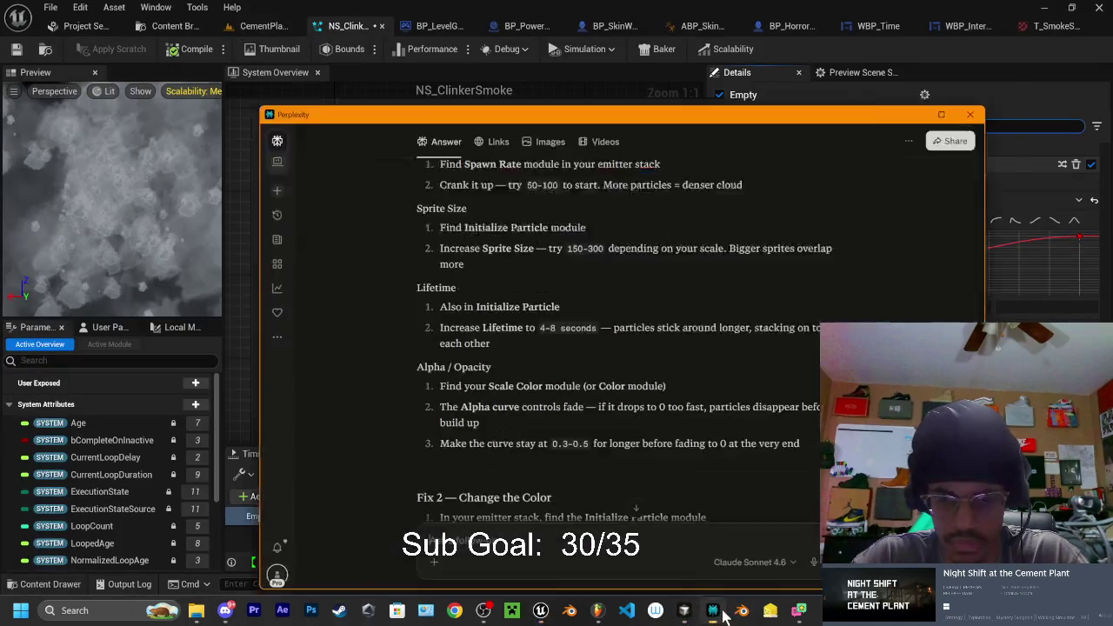
pyautogui.scroll(-3, 565, 433)
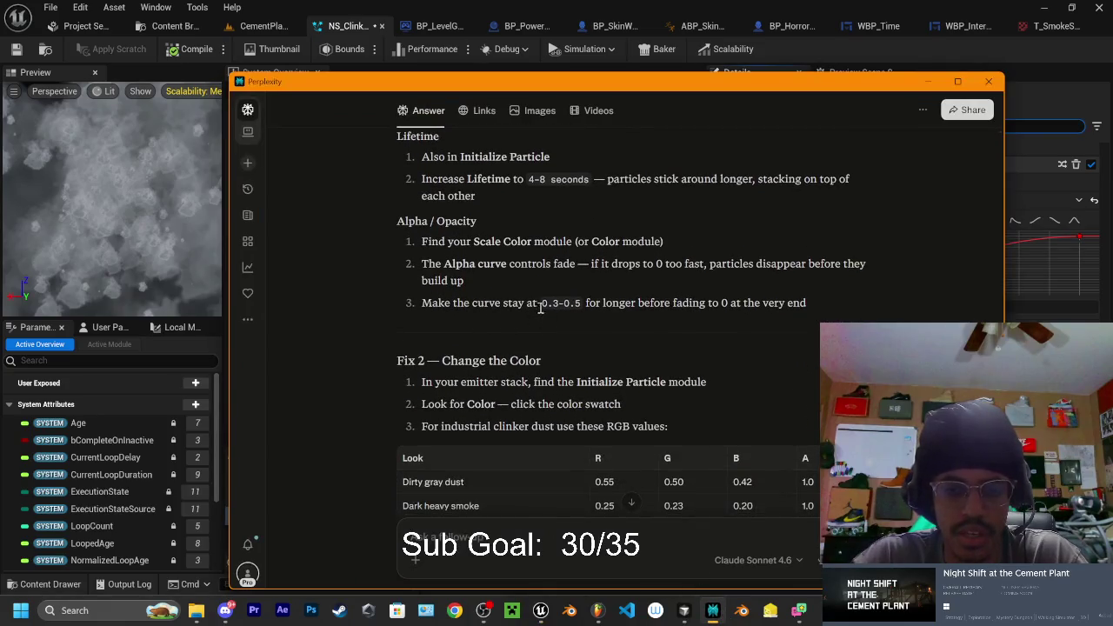
pyautogui.moveTo(748, 91); pyautogui.dragTo(691, 100)
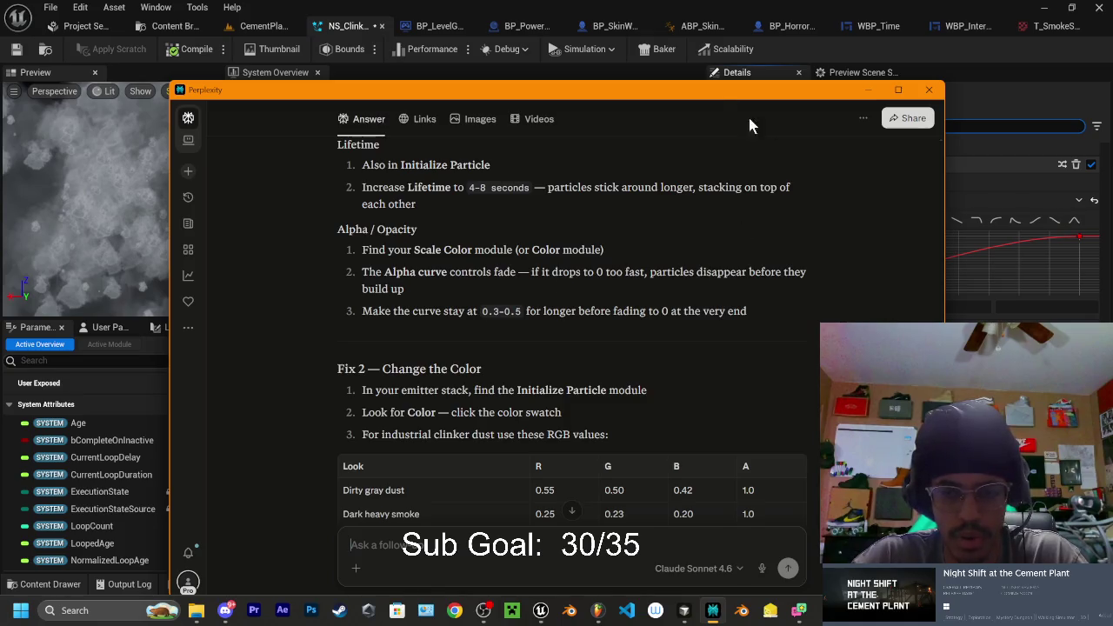
pyautogui.moveTo(716, 100)
pyautogui.mouseDown()
pyautogui.moveTo(392, 171)
pyautogui.moveTo(450, 156)
pyautogui.moveTo(429, 104)
pyautogui.moveTo(463, 90)
pyautogui.mouseUp()
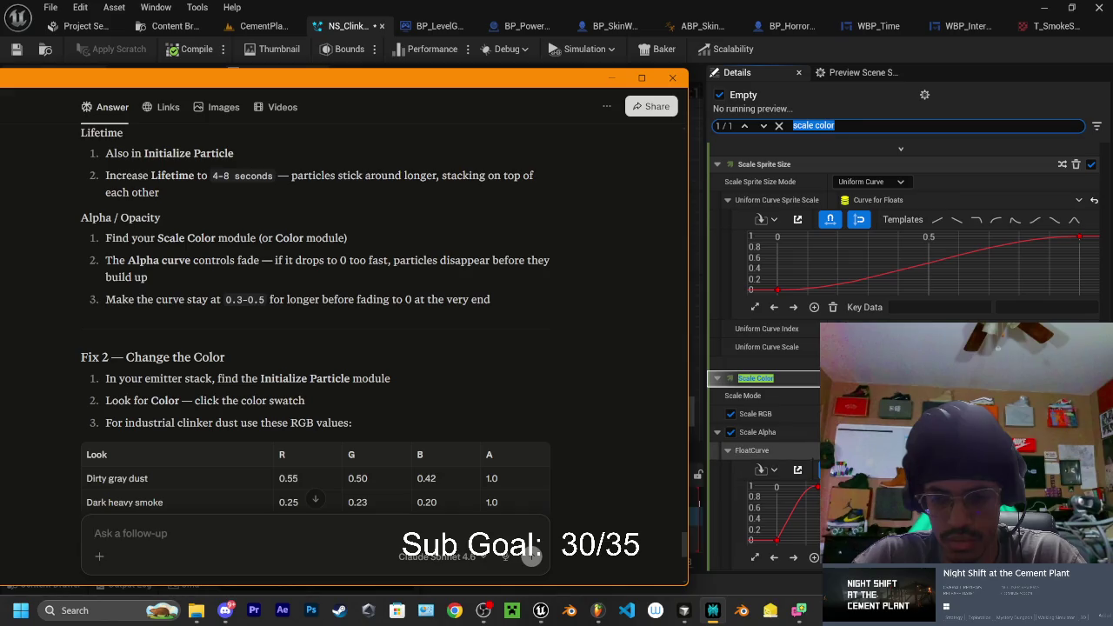
pyautogui.hotkey('alt', 'Tab')
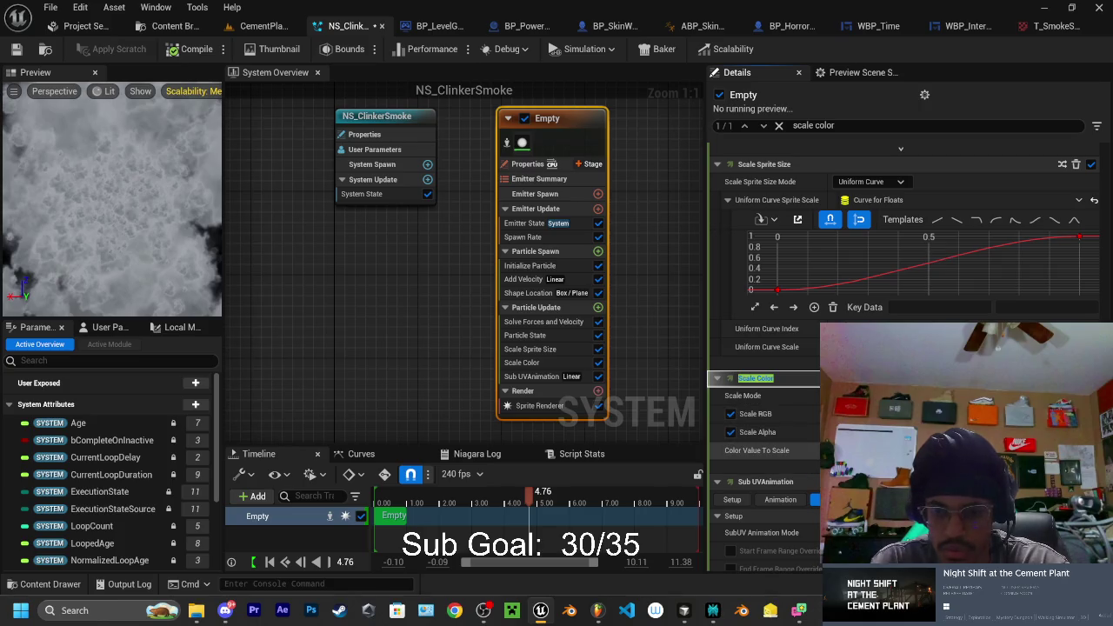
# Set Scale Color's Scale Alpha to Float from Curve, then return to the CementPlant level
pyautogui.click(1087, 450)
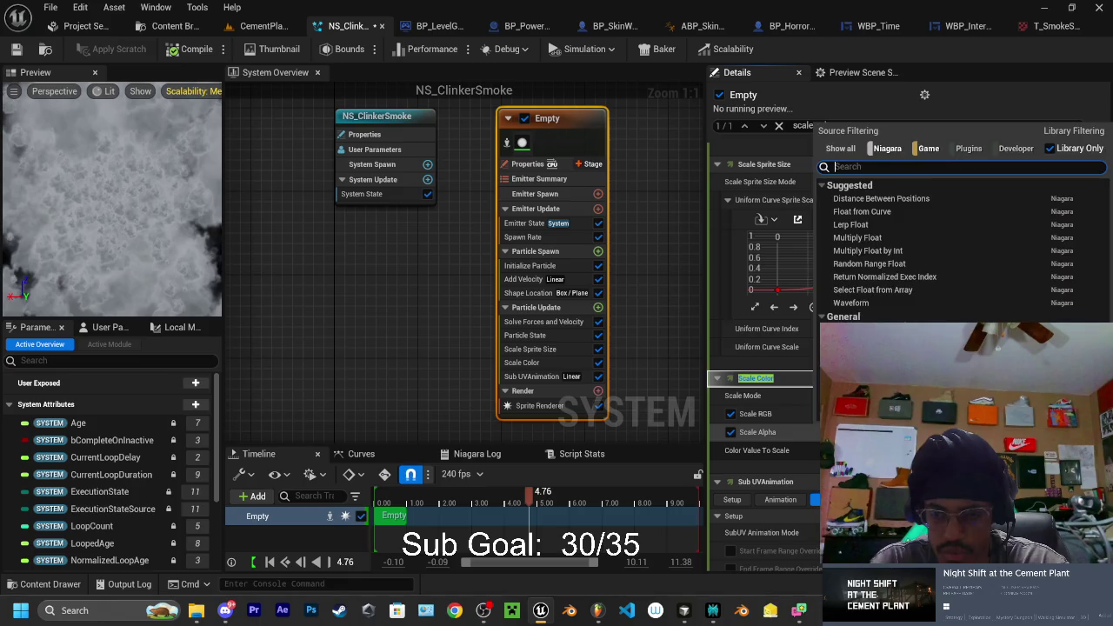
pyautogui.click(870, 213)
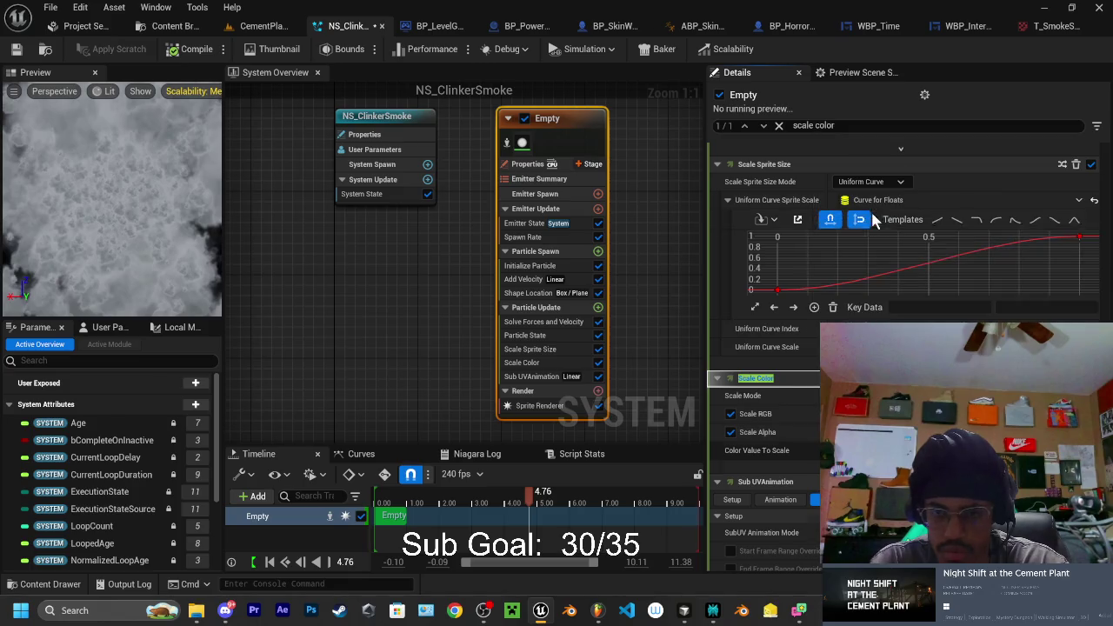
pyautogui.scroll(-1, 787, 432)
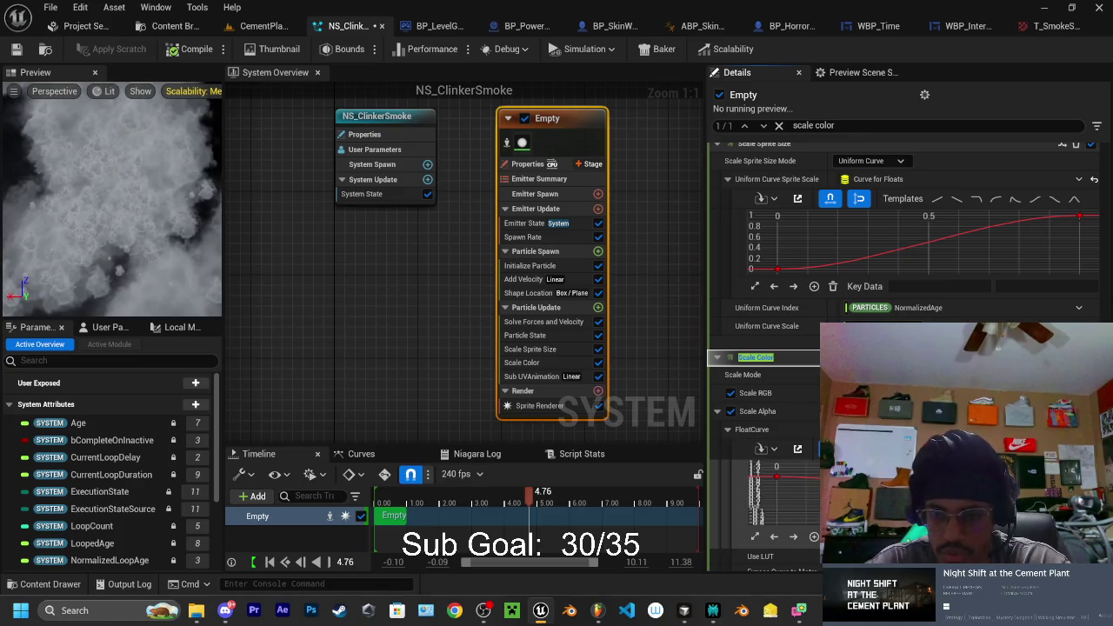
pyautogui.click(261, 26)
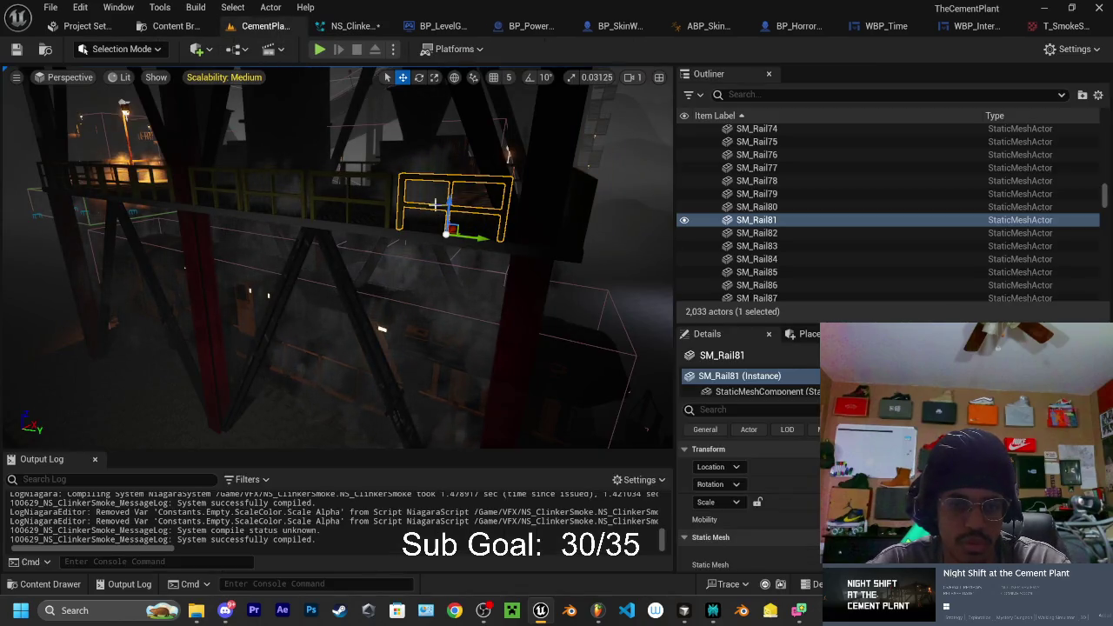
# Compare the NS_ClinkerSmoke editor with the CementPlant level, viewing the smoke and upper catwalk from several angles
pyautogui.moveTo(452, 144)
pyautogui.mouseDown()
pyautogui.moveTo(487, 156)
pyautogui.moveTo(435, 200)
pyautogui.moveTo(447, 113)
pyautogui.moveTo(485, 109)
pyautogui.mouseUp()
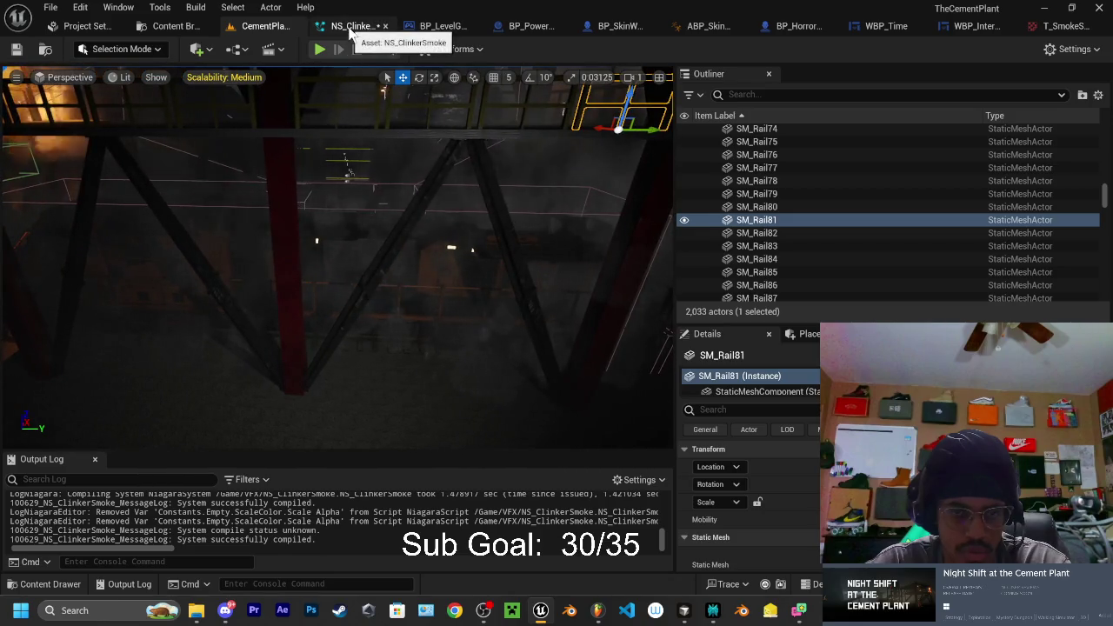
pyautogui.click(350, 28)
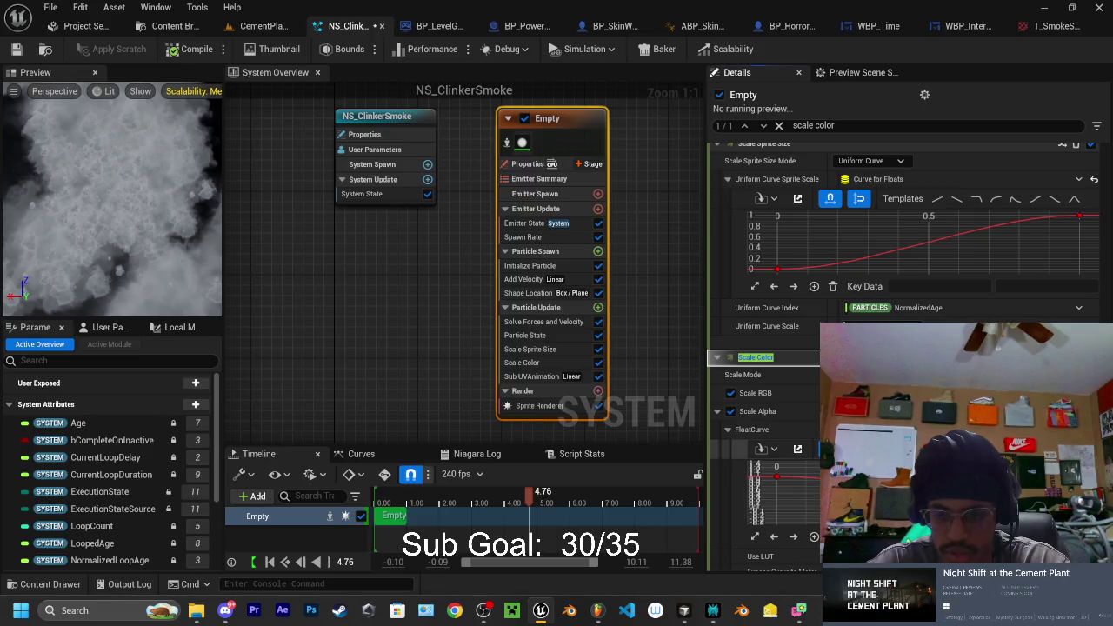
pyautogui.click(261, 26)
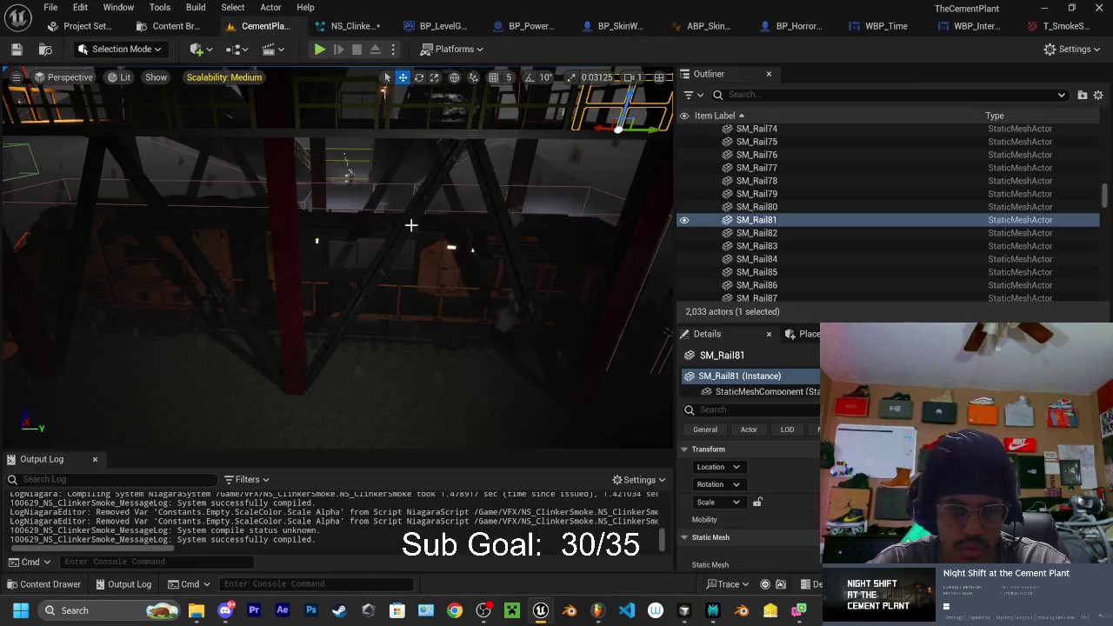
pyautogui.moveTo(437, 224)
pyautogui.mouseDown()
pyautogui.moveTo(407, 233)
pyautogui.moveTo(442, 202)
pyautogui.mouseUp()
pyautogui.click(318, 29)
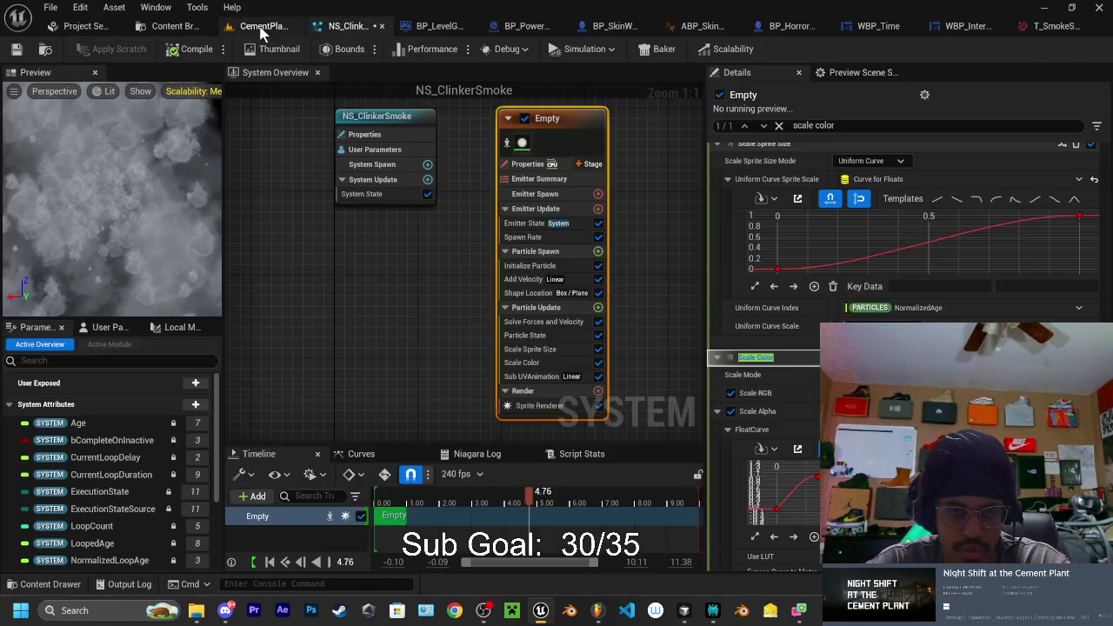
pyautogui.click(266, 26)
pyautogui.click(315, 29)
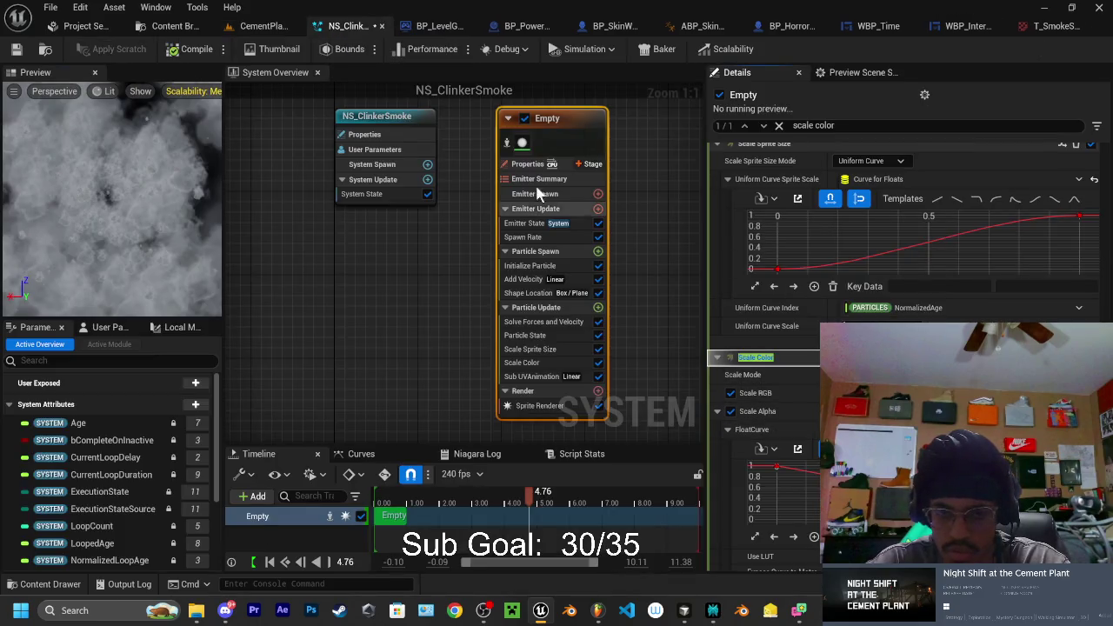
pyautogui.click(266, 27)
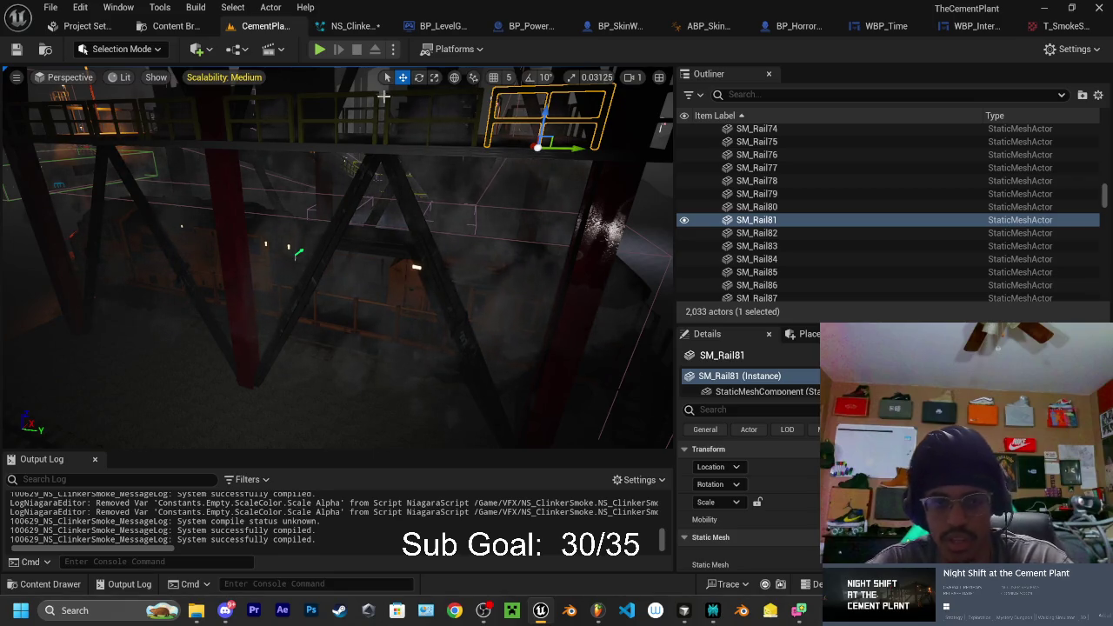
pyautogui.click(347, 26)
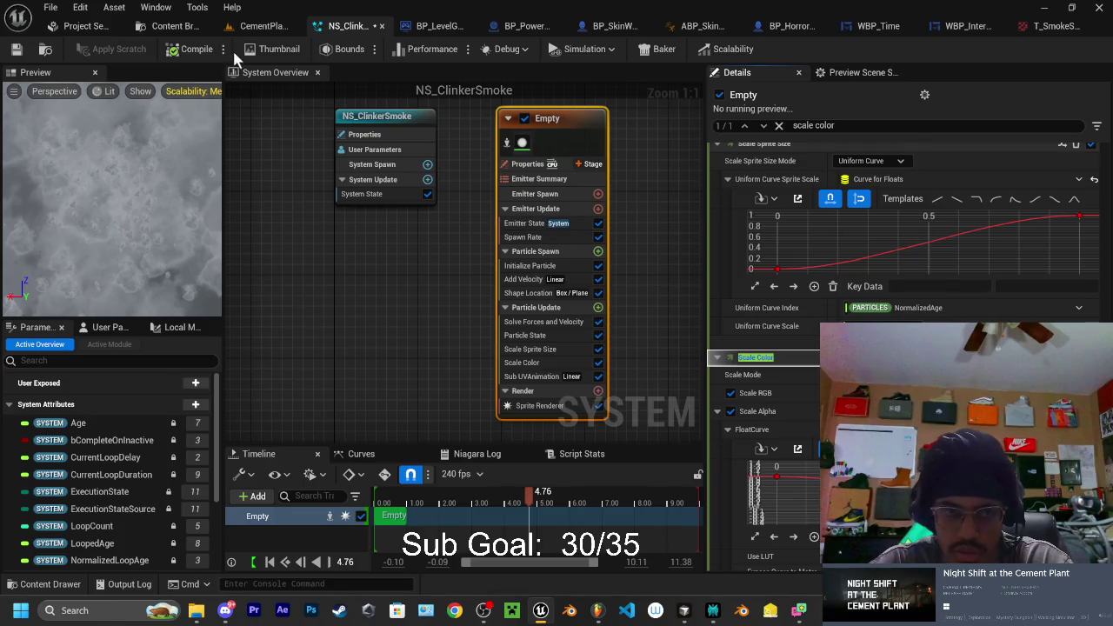
pyautogui.click(266, 26)
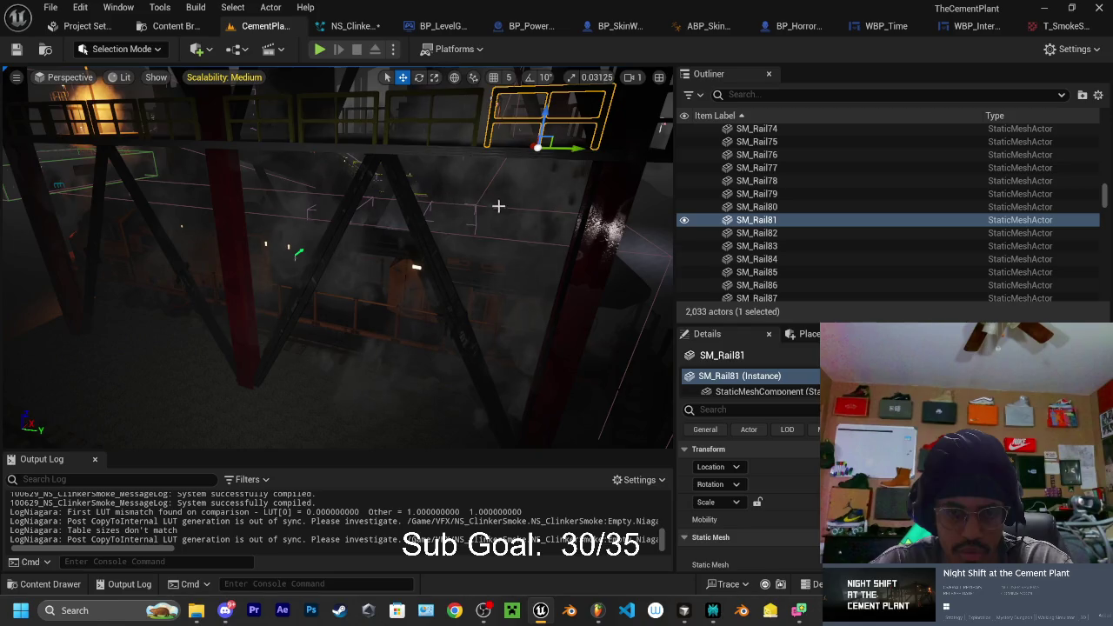
pyautogui.moveTo(498, 207); pyautogui.dragTo(485, 258)
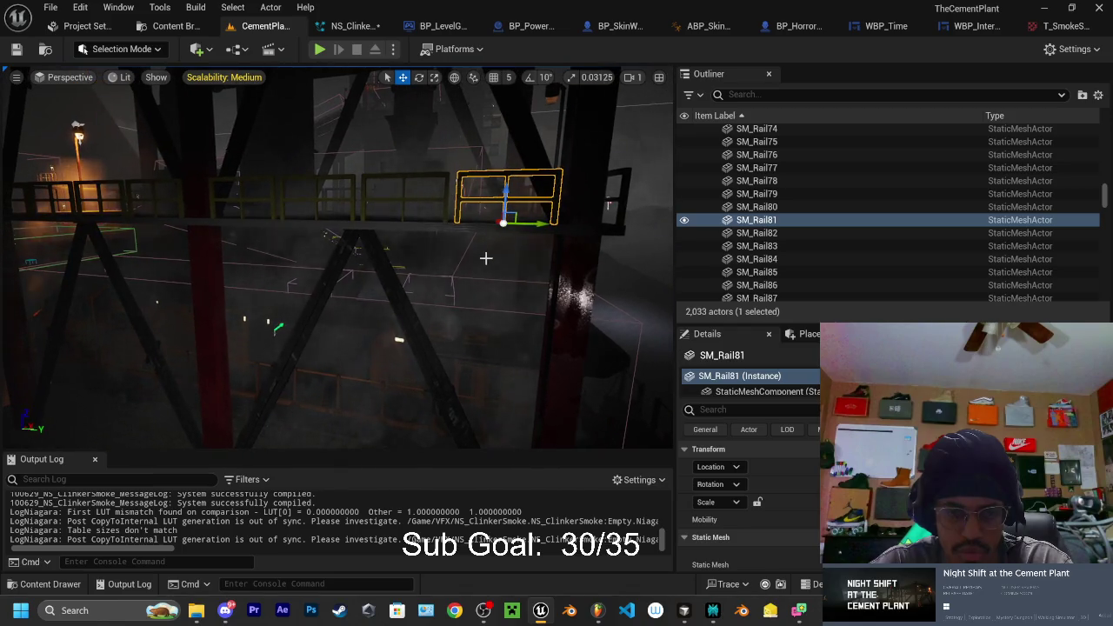
pyautogui.moveTo(485, 258); pyautogui.dragTo(135, 310)
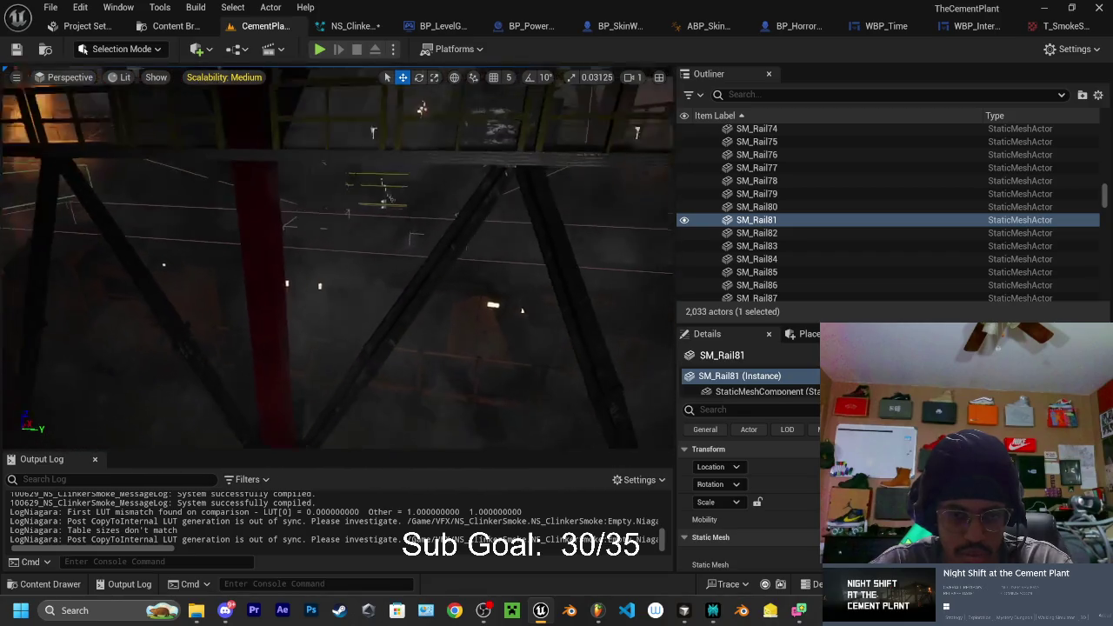
pyautogui.moveTo(398, 256); pyautogui.dragTo(397, 257)
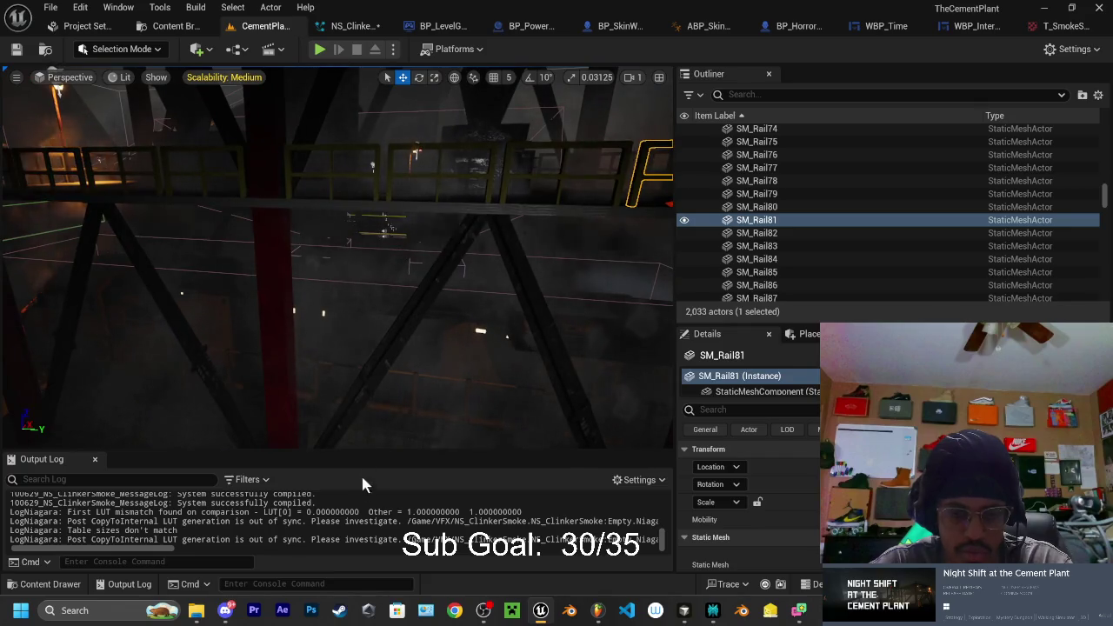
# Save the modified M_Smoke_C and NS_ClinkerSmoke assets with Save Selected
pyautogui.click(61, 586)
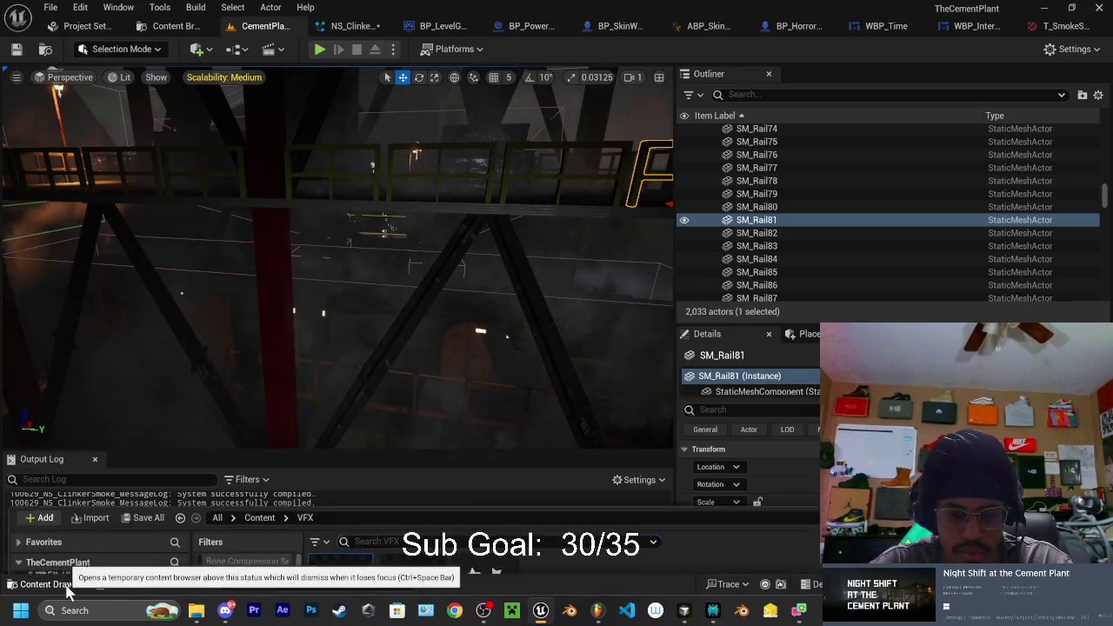
pyautogui.click(66, 586)
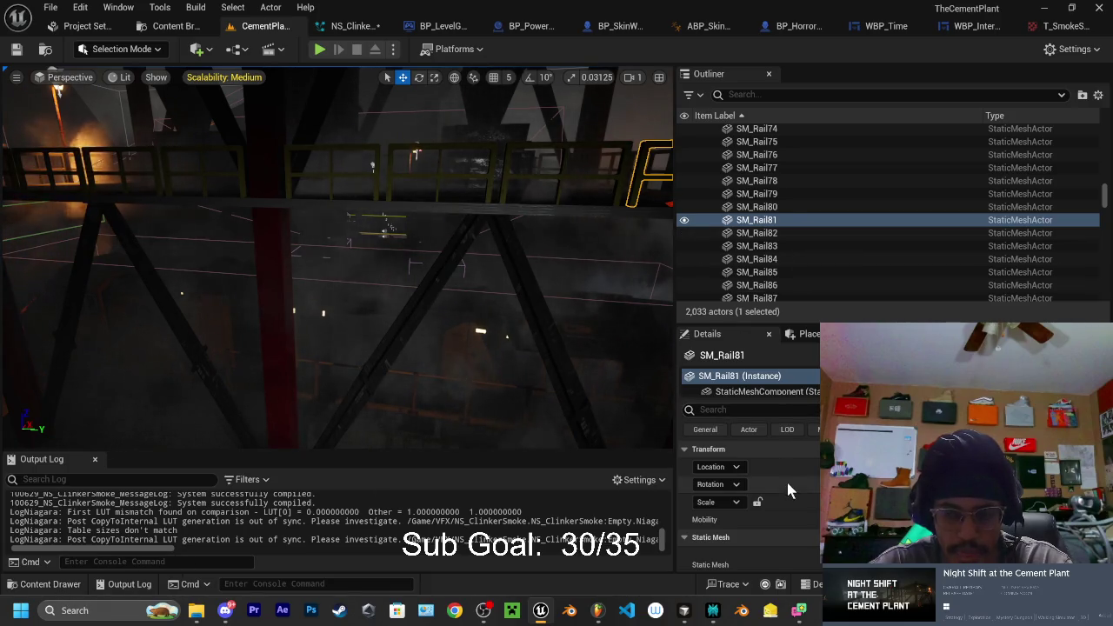
pyautogui.hotkey('ctrl', 'shift', 's')
pyautogui.click(658, 449)
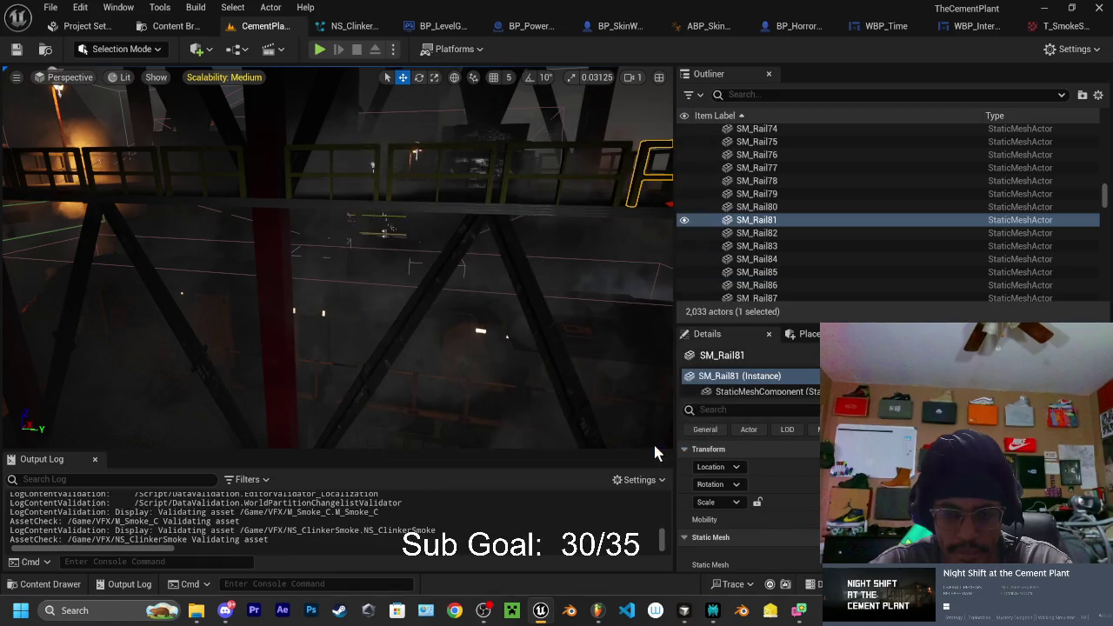
pyautogui.click(683, 612)
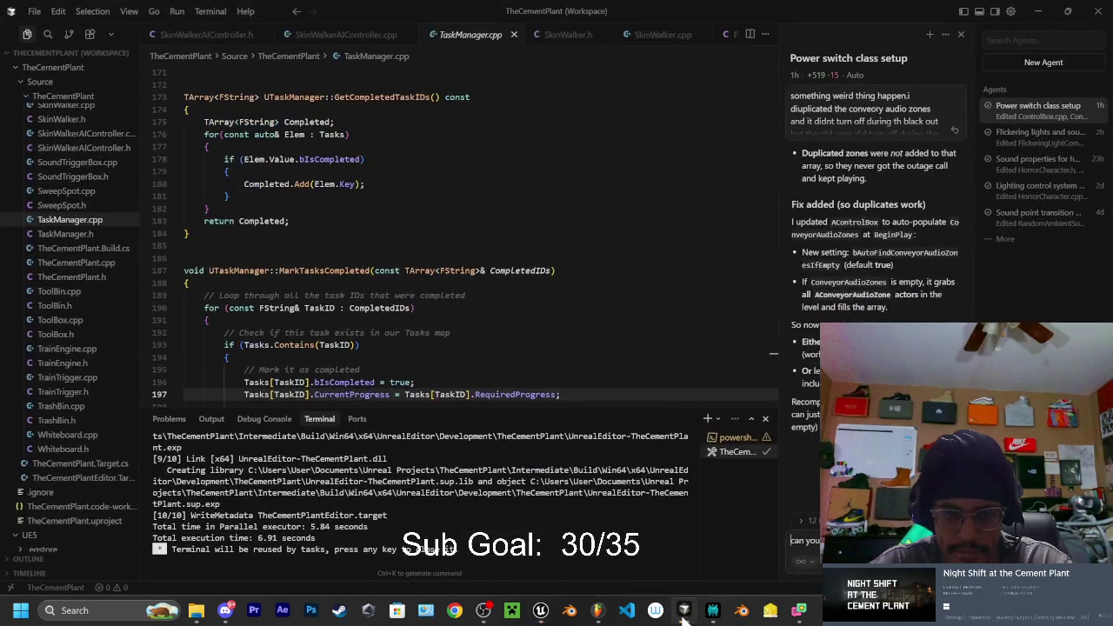
# Bring Perplexity's chat to the front and scroll to 'Fix 1 — Make the Smoke Thicker'
pyautogui.click(683, 611)
pyautogui.click(712, 612)
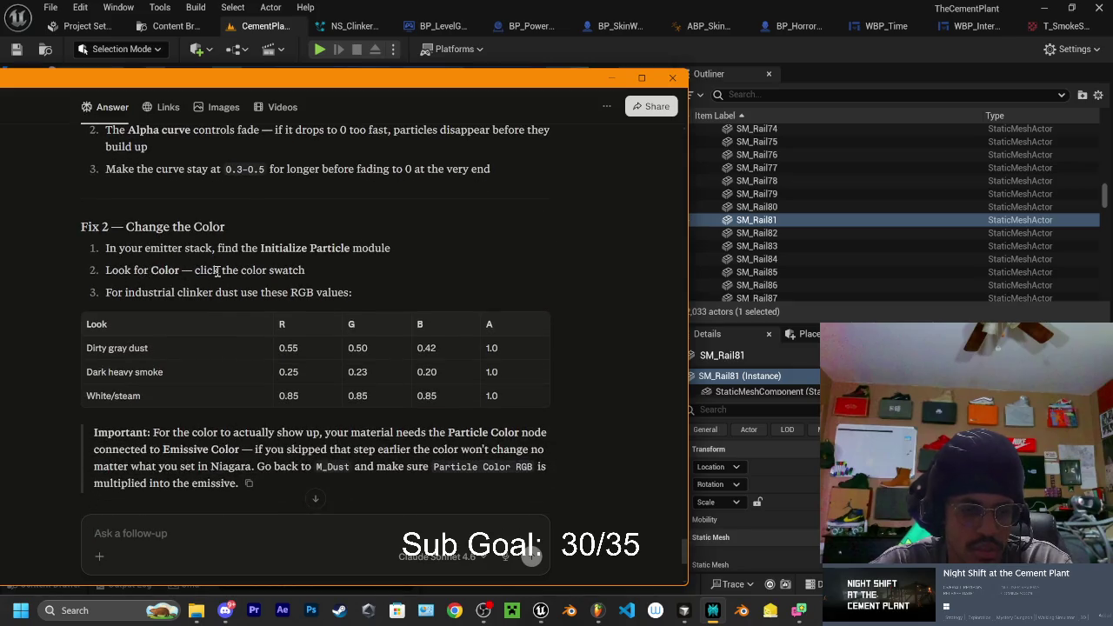
pyautogui.scroll(2, 213, 361)
pyautogui.scroll(-15, 226, 363)
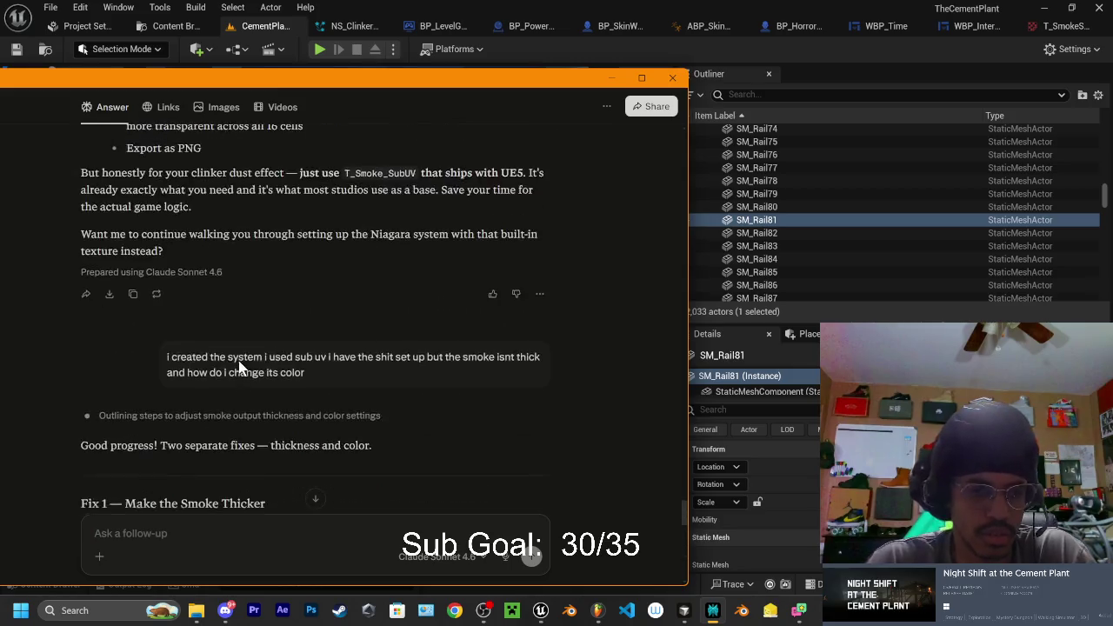
pyautogui.scroll(8, 239, 360)
pyautogui.scroll(-20, 239, 359)
pyautogui.scroll(-10, 229, 357)
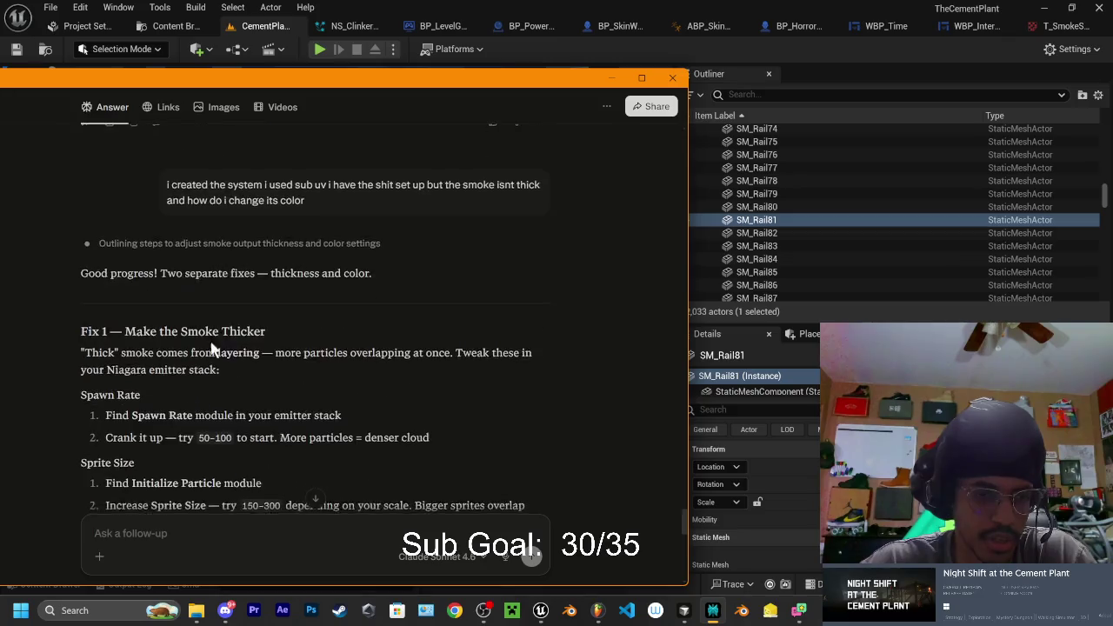